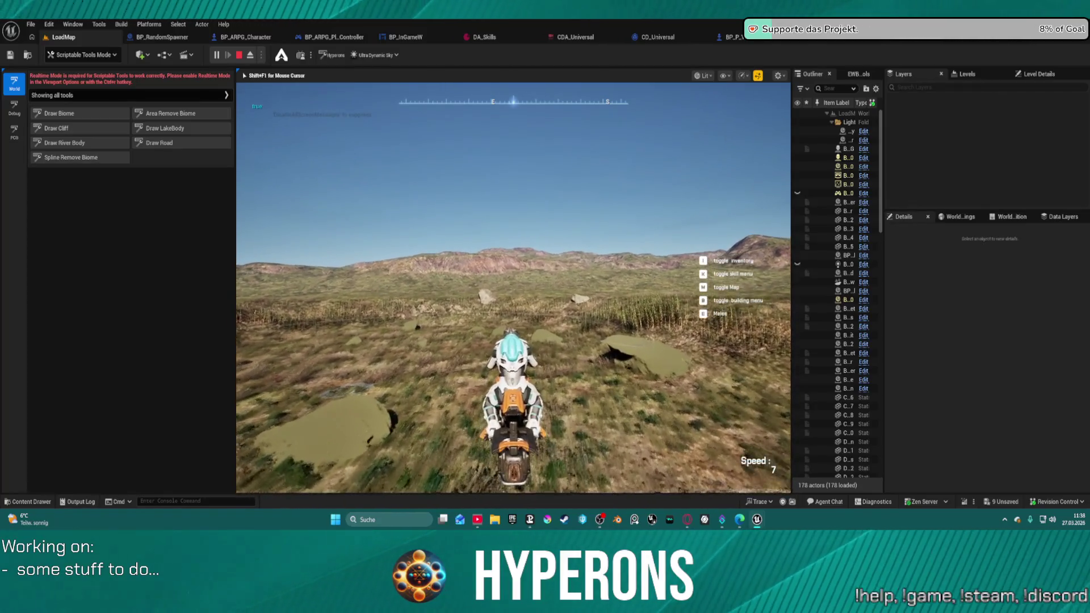
Run the character through the tall grass, past the large rock, and across the grassy slope
key(w)
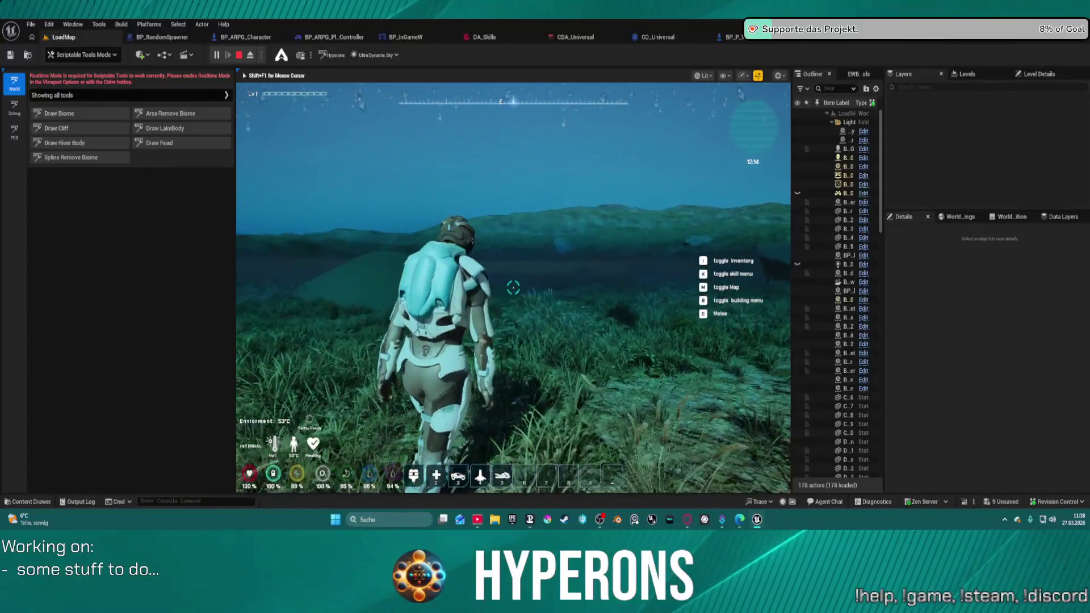
key(w)
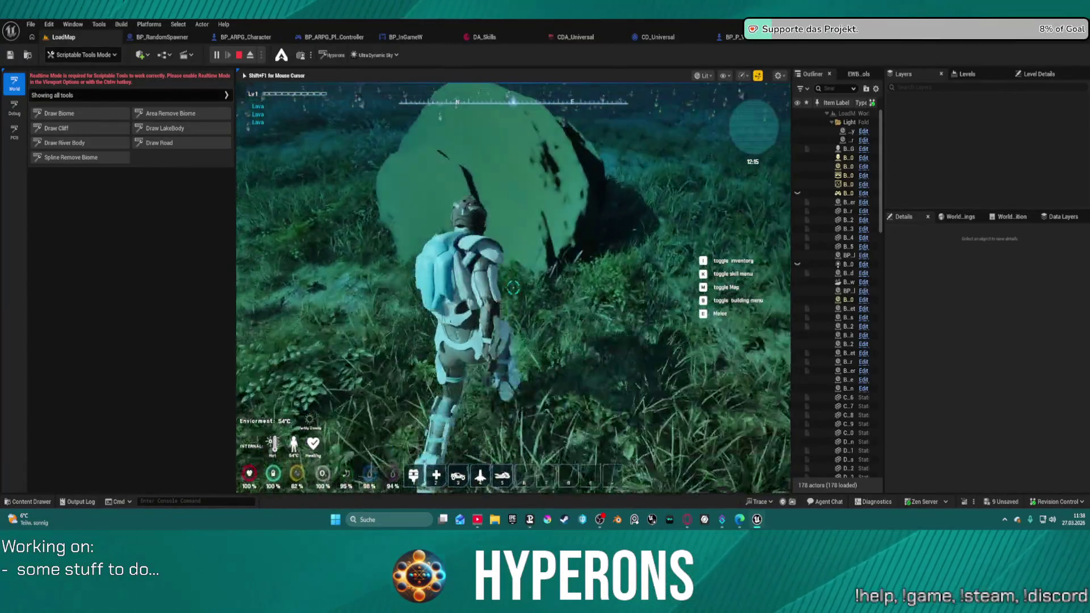
key(w)
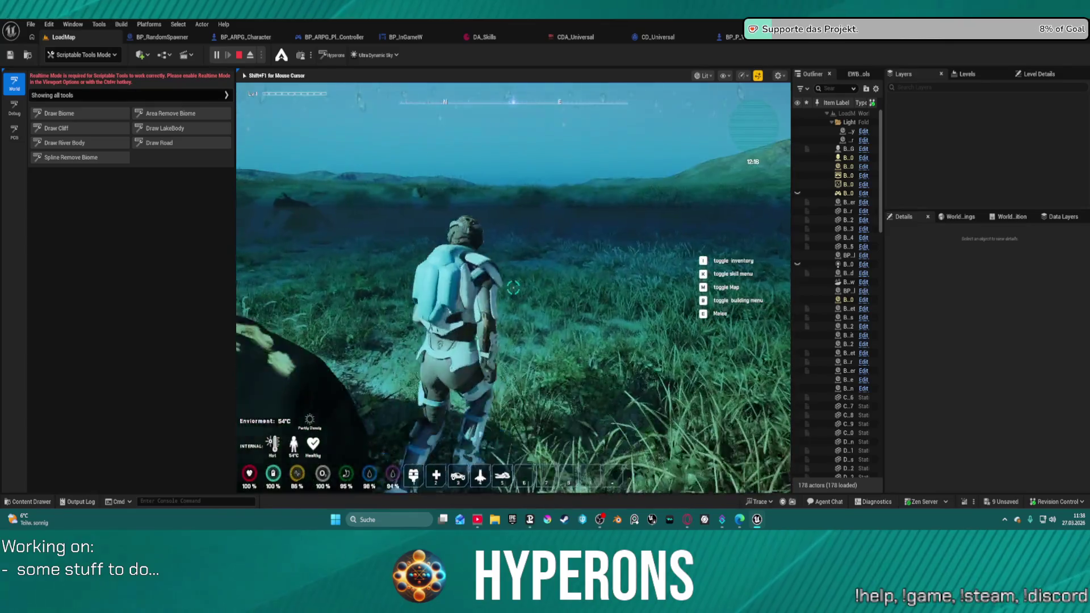
key(w)
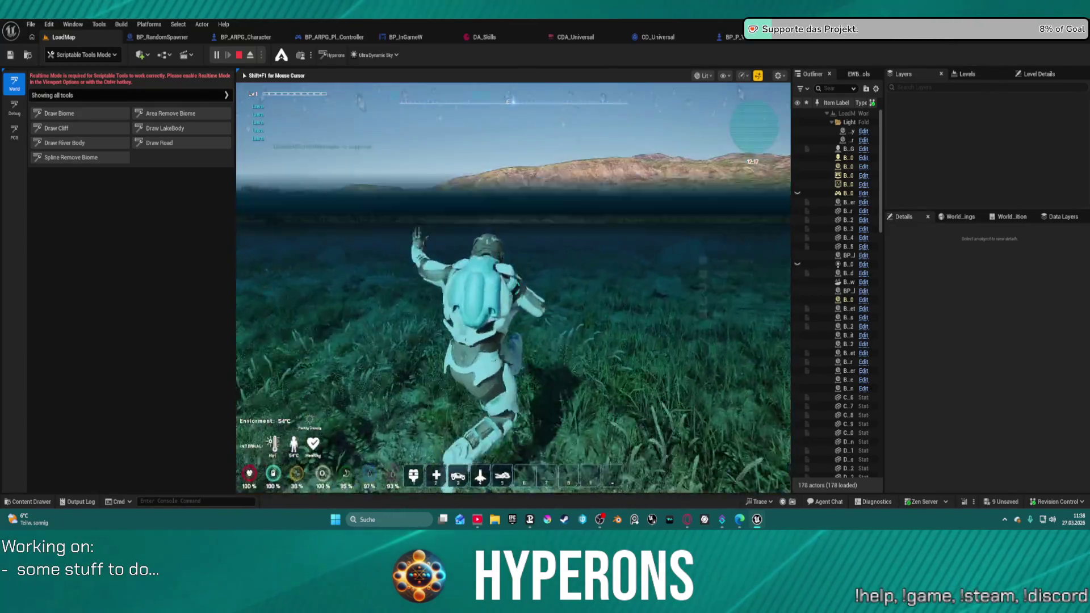
key(w)
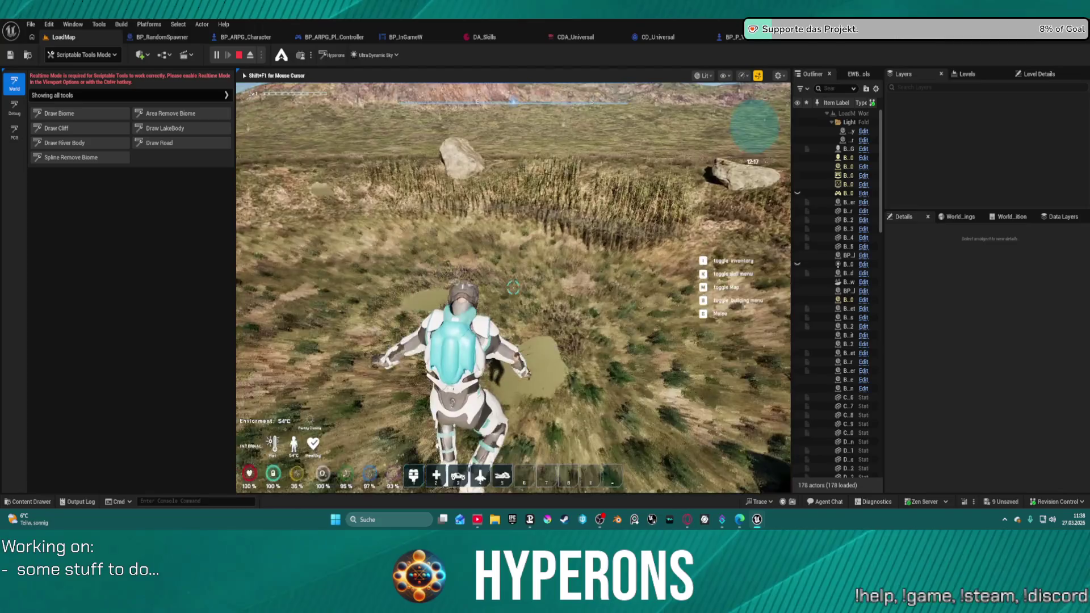
key(w)
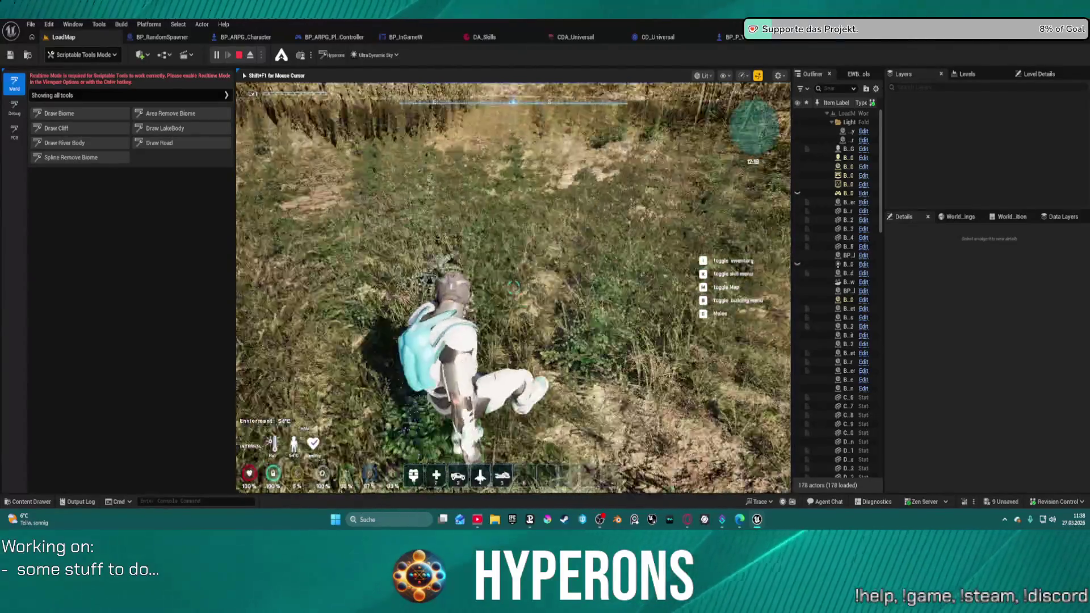
key(w)
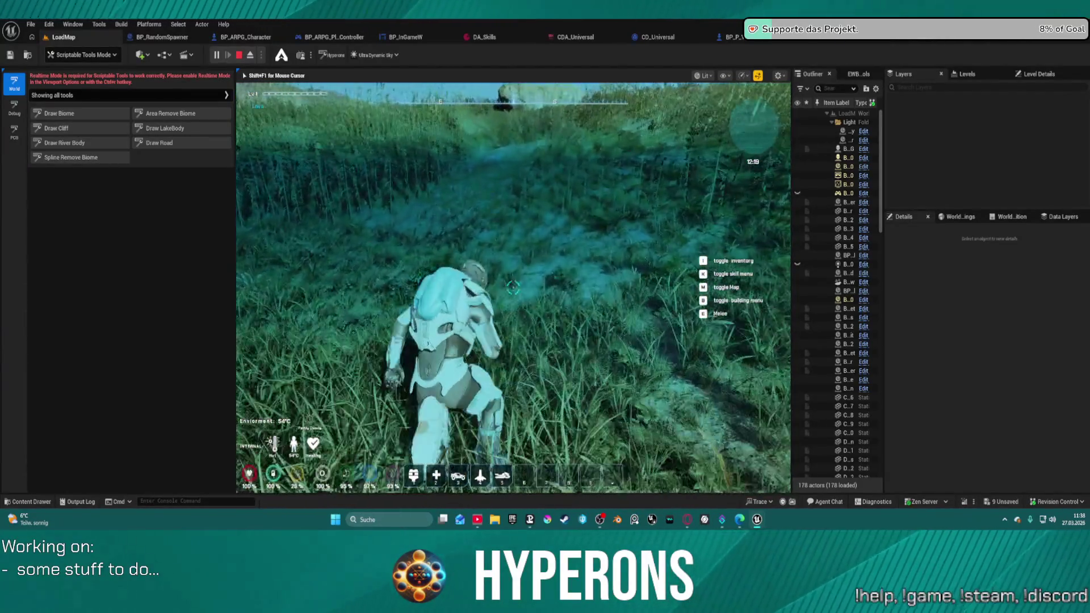
key(w)
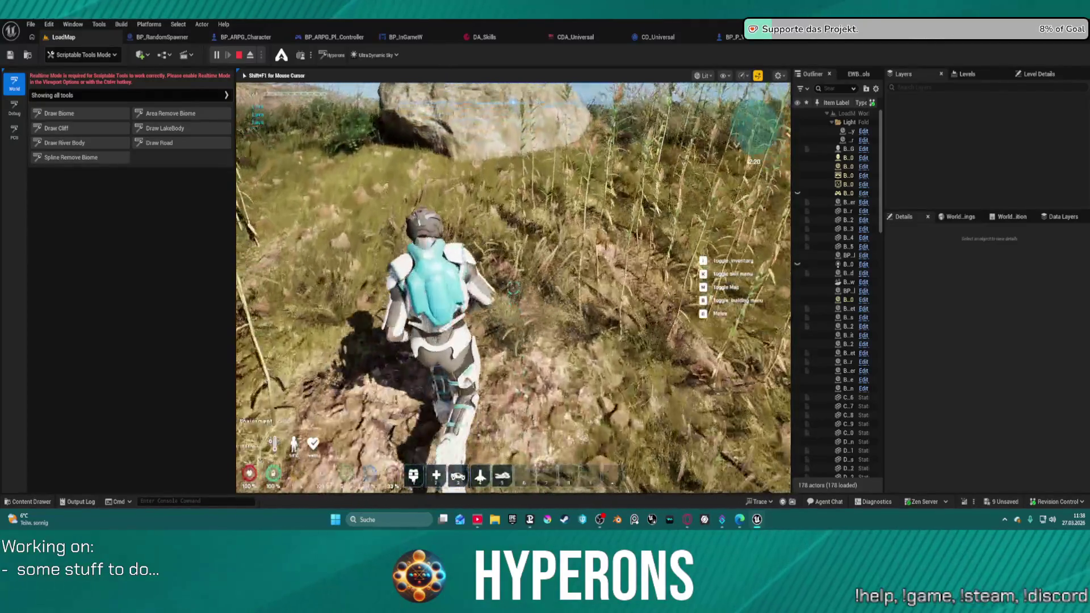
Walk through the reeds toward the rock spire, out into open field, then stop the session
key(w)
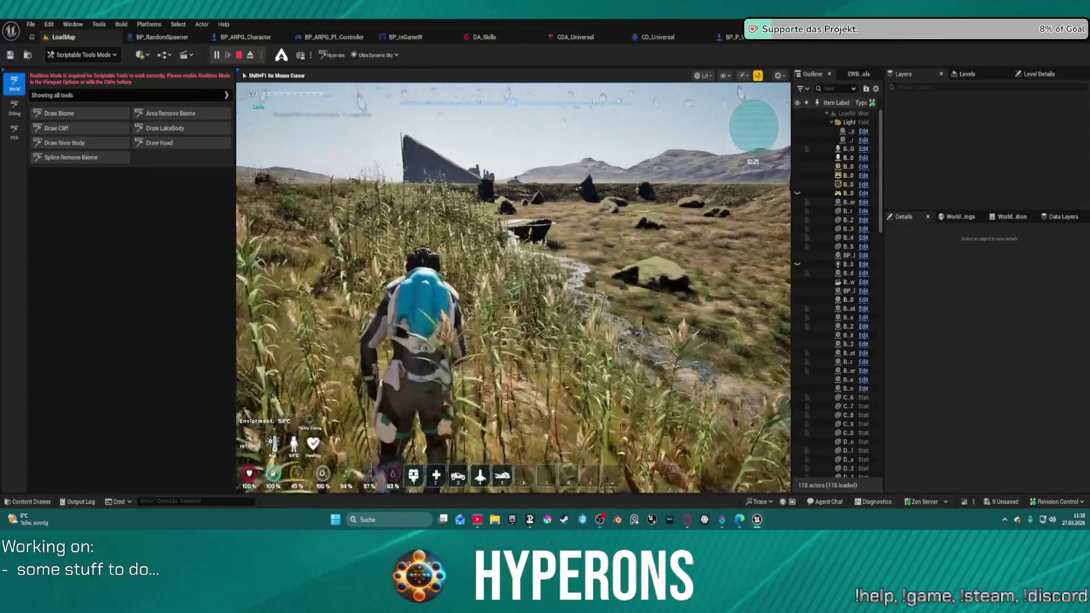
key(w)
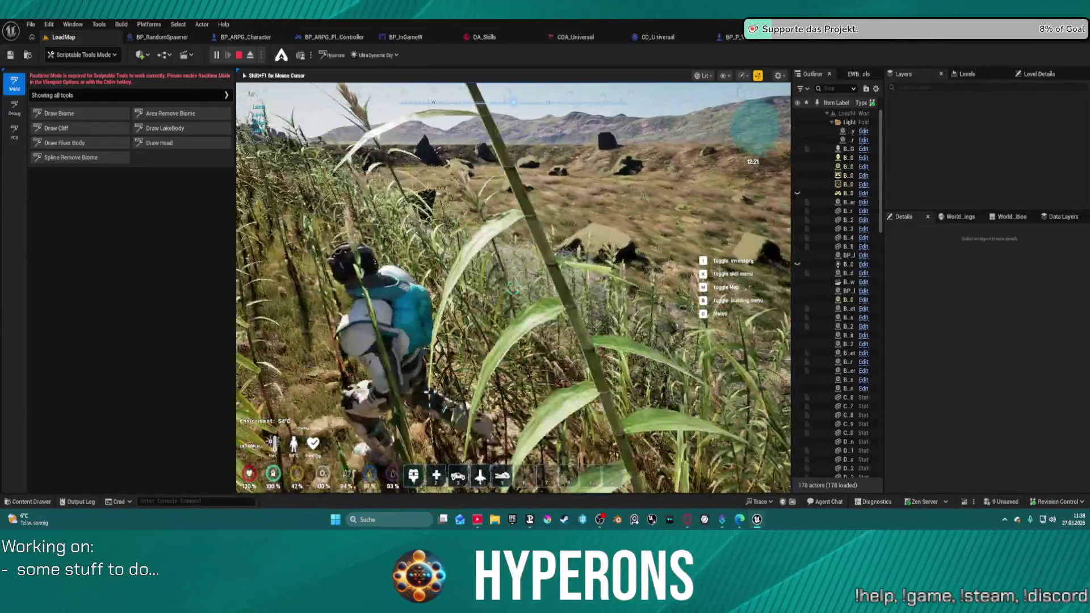
key(w)
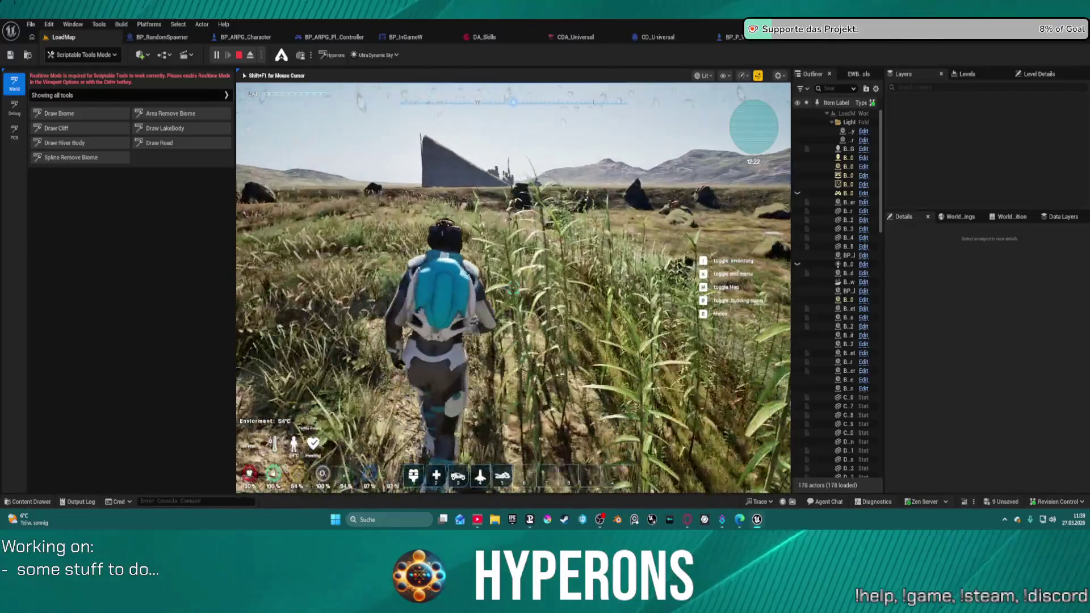
key(w)
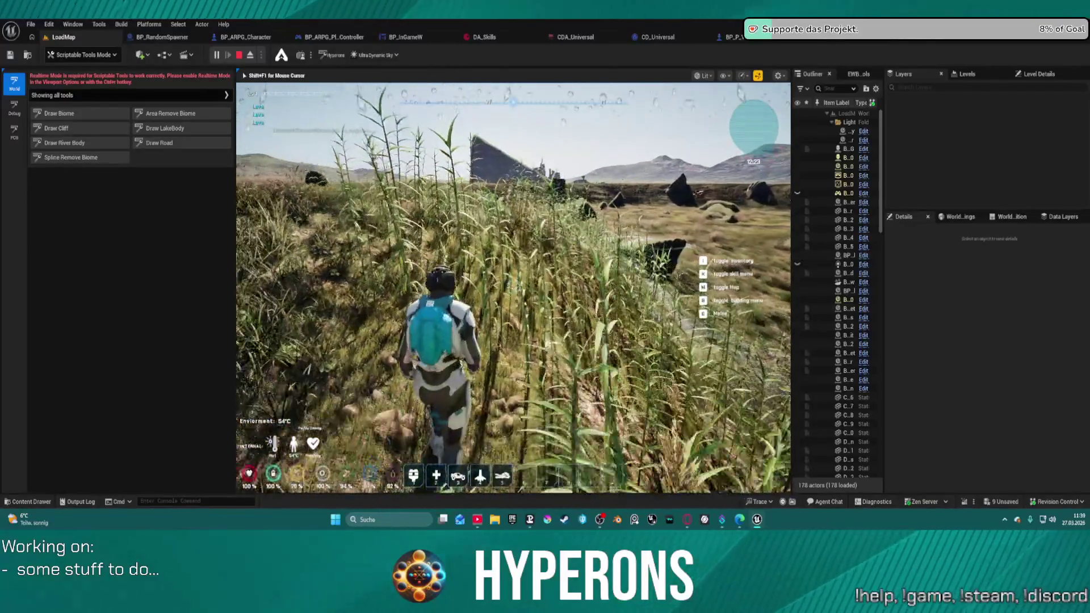
key(w)
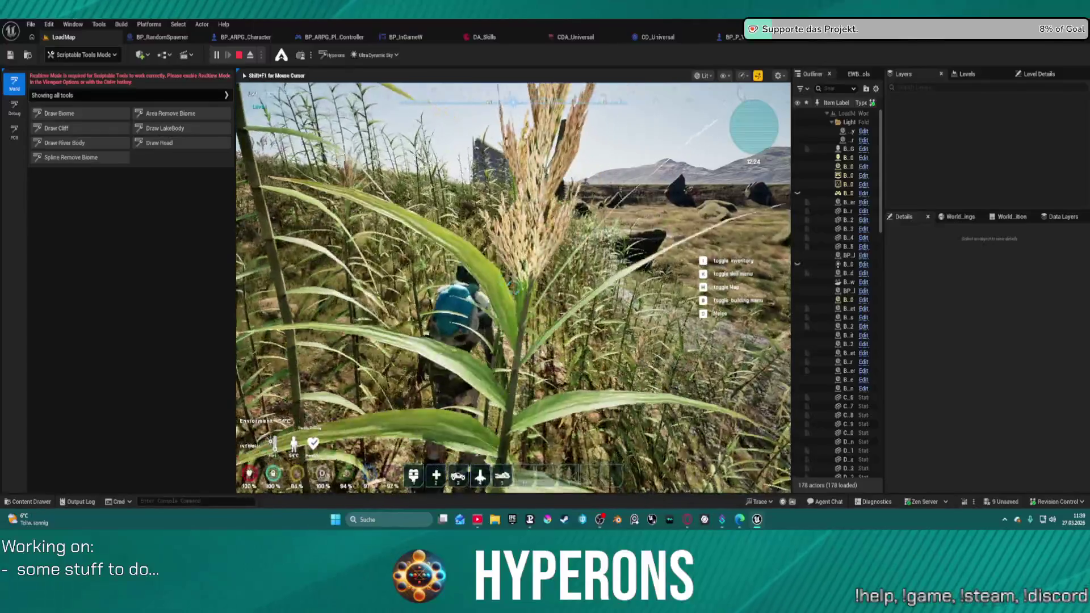
key(w)
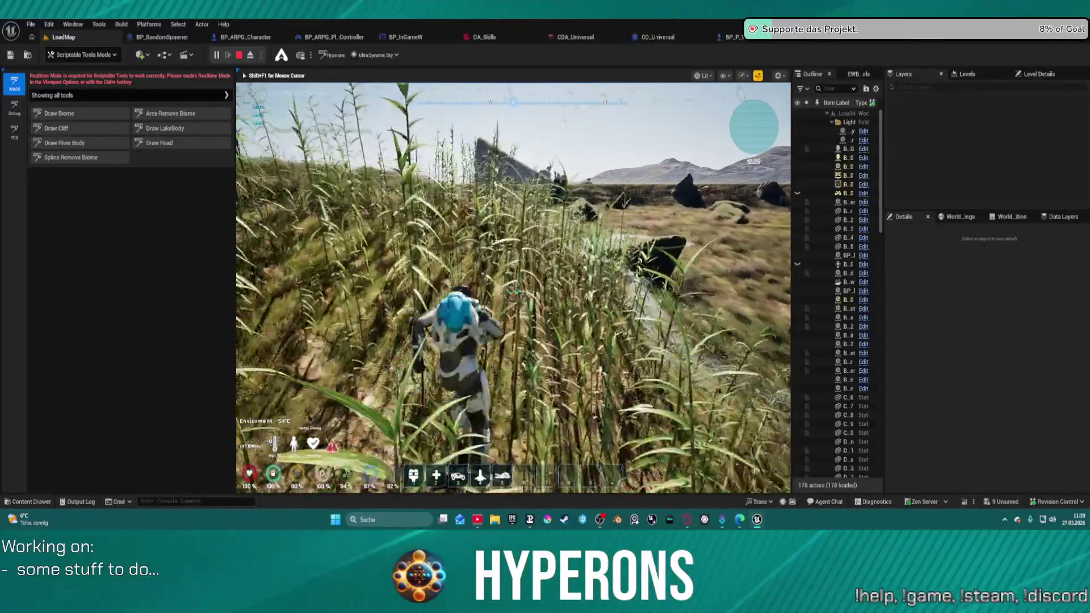
key(w)
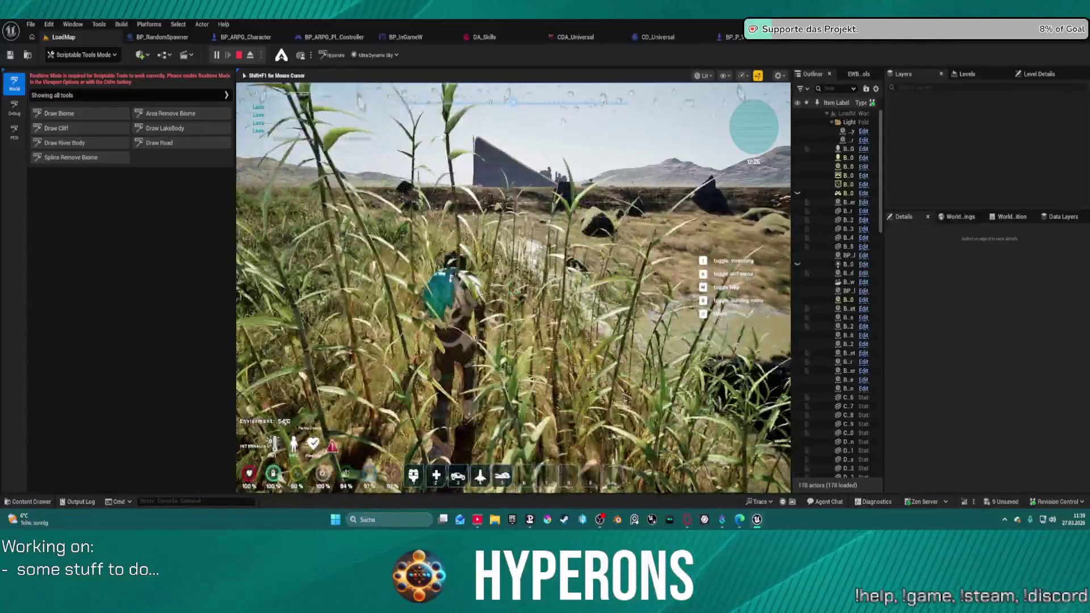
key(w)
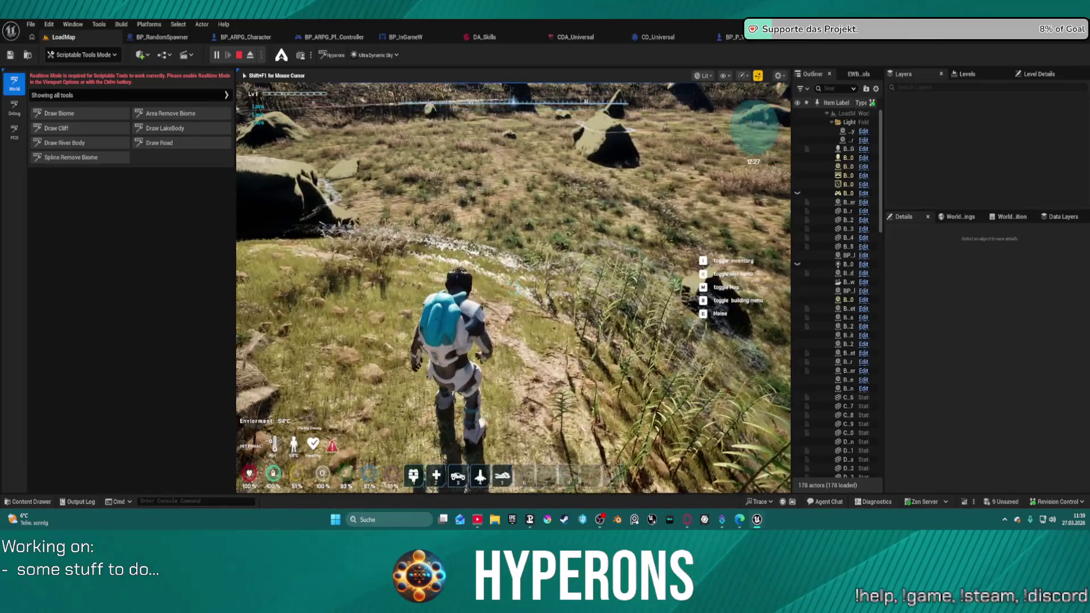
key(Escape)
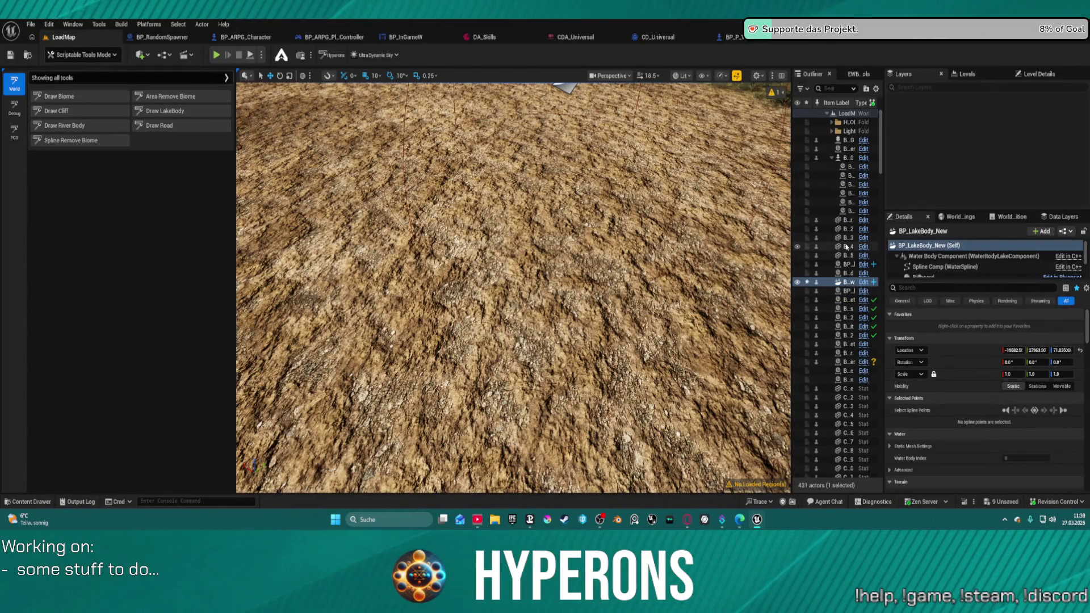
Select the lake's Water Body Component in Details and frame the lake in the viewport
scroll(946, 255, down, 2)
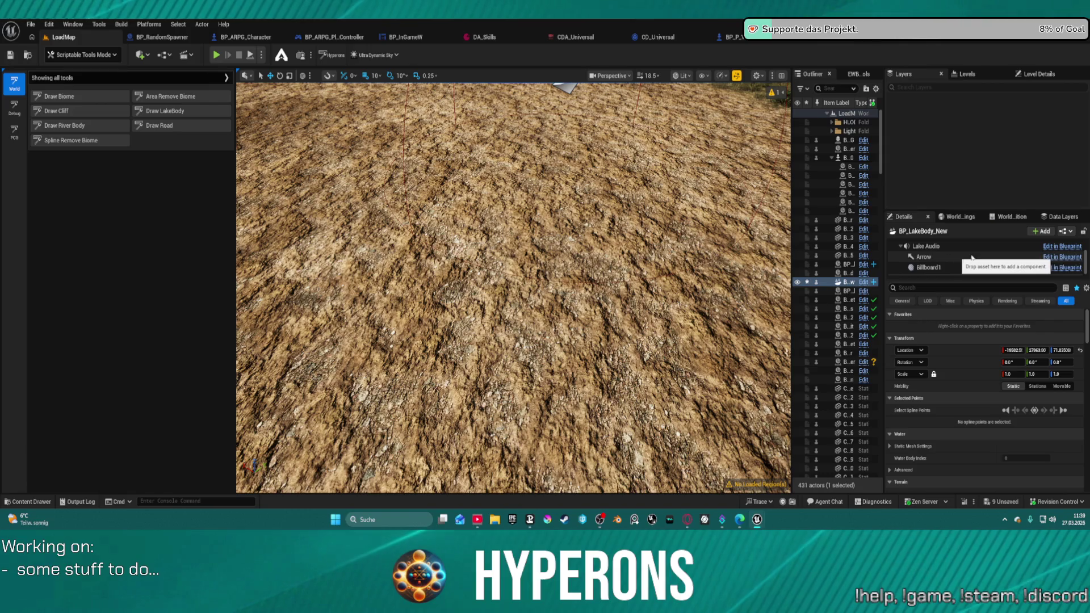
scroll(957, 250, up, 2)
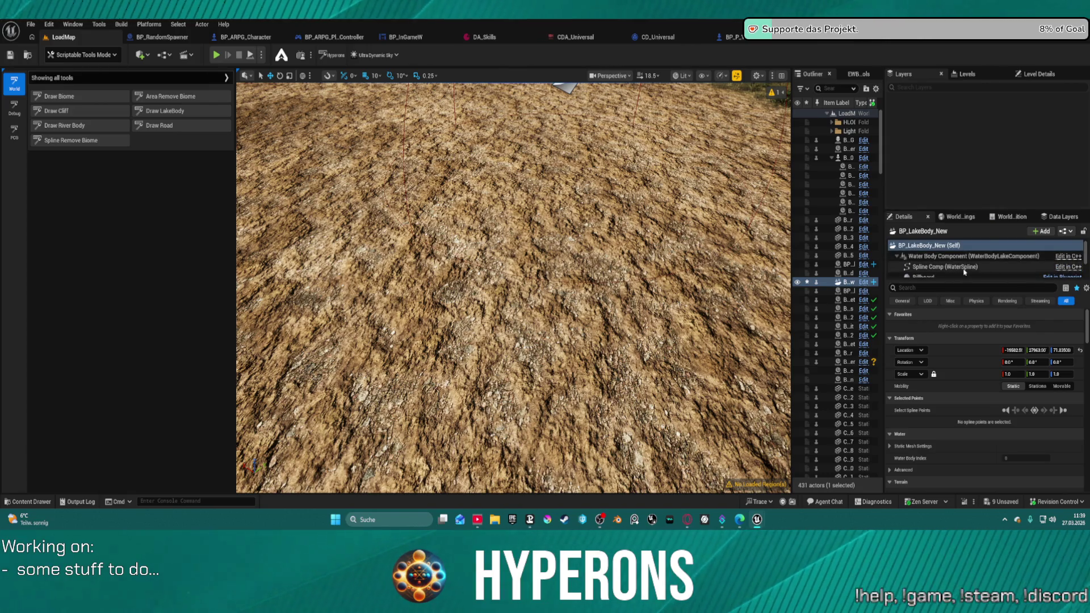
click(965, 256)
scroll(998, 329, down, 2)
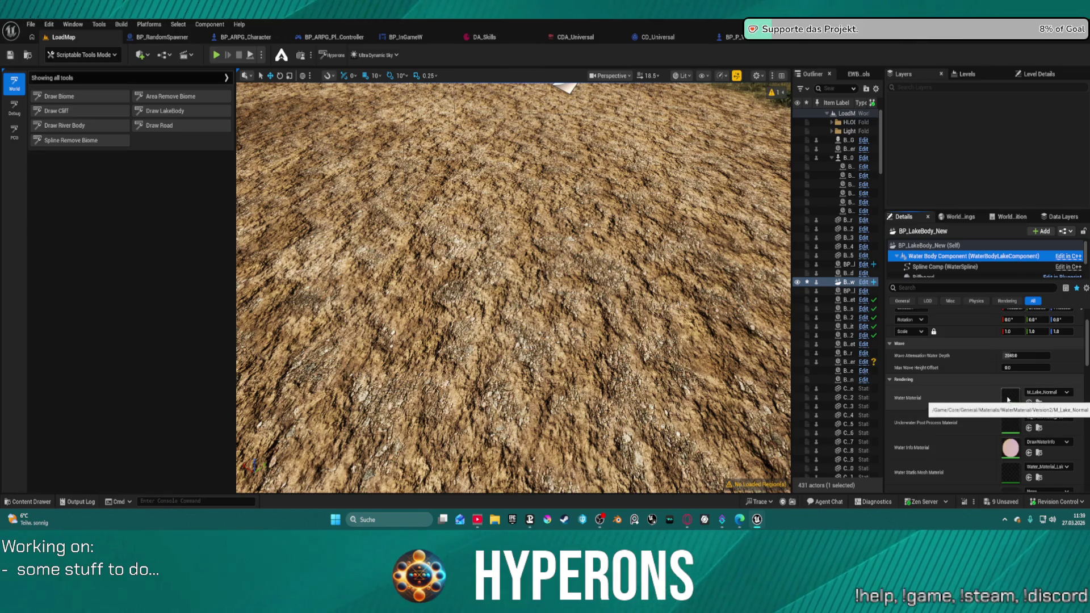
double_click(965, 256)
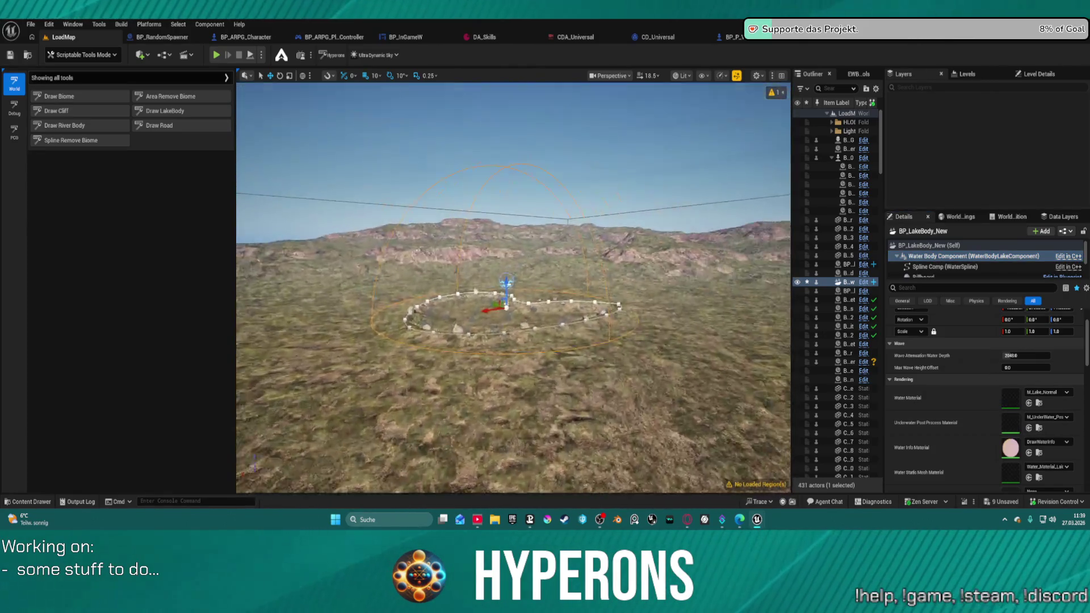
Bring up and dismiss the Content Drawer, then switch the editor to Selection Mode
key(ctrl+space)
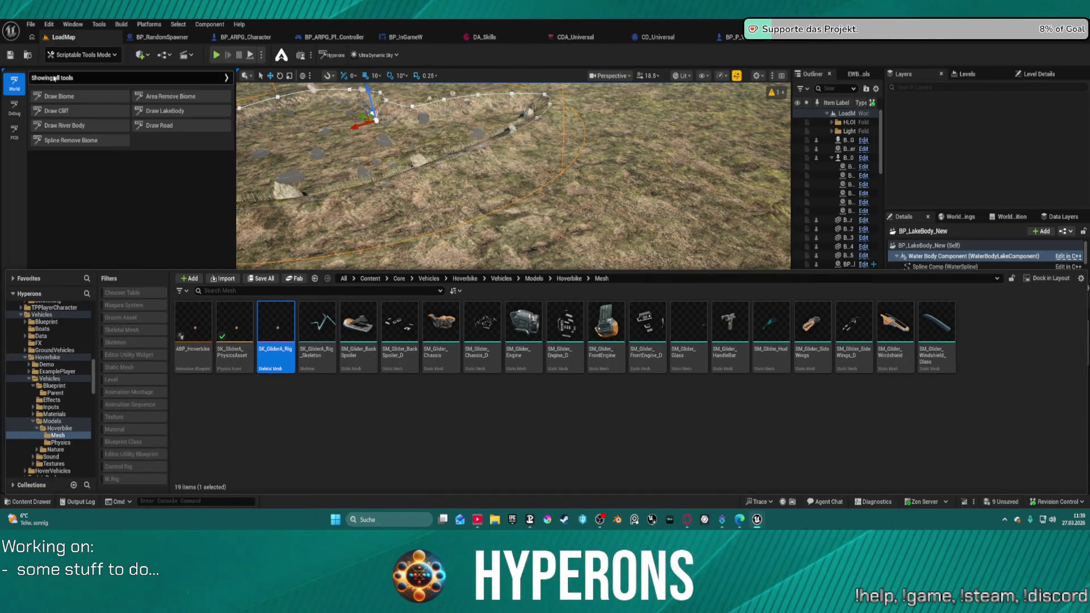
click(82, 55)
click(68, 85)
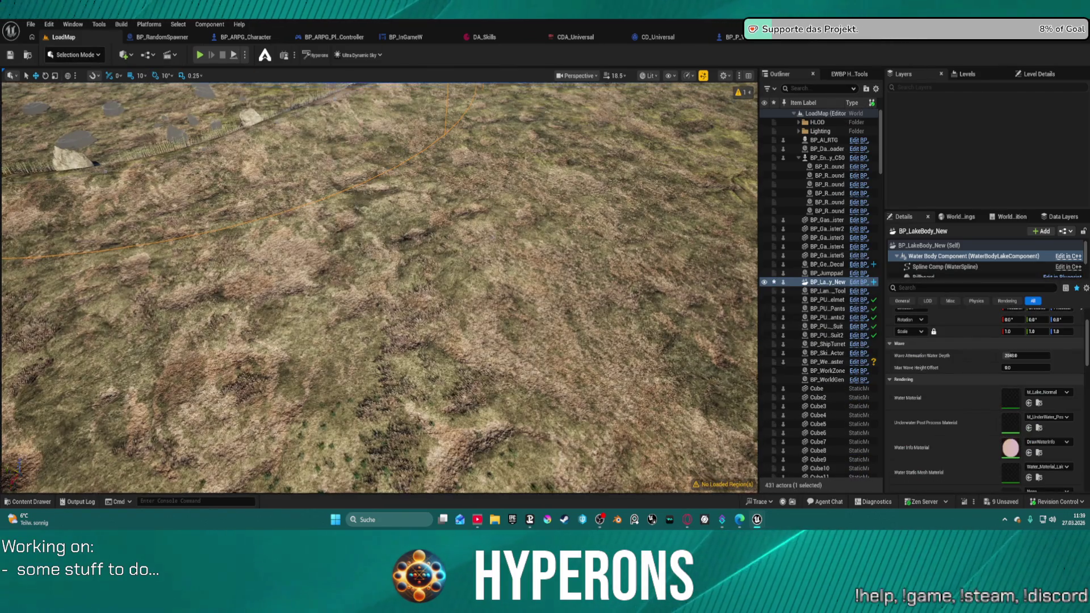
key(f)
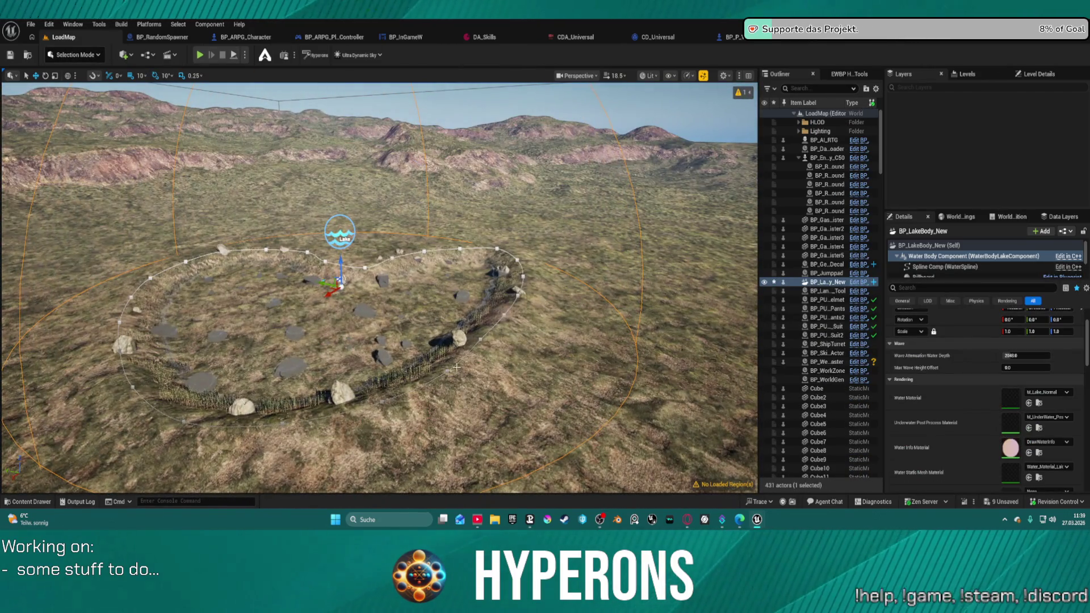
scroll(456, 368, up, 10)
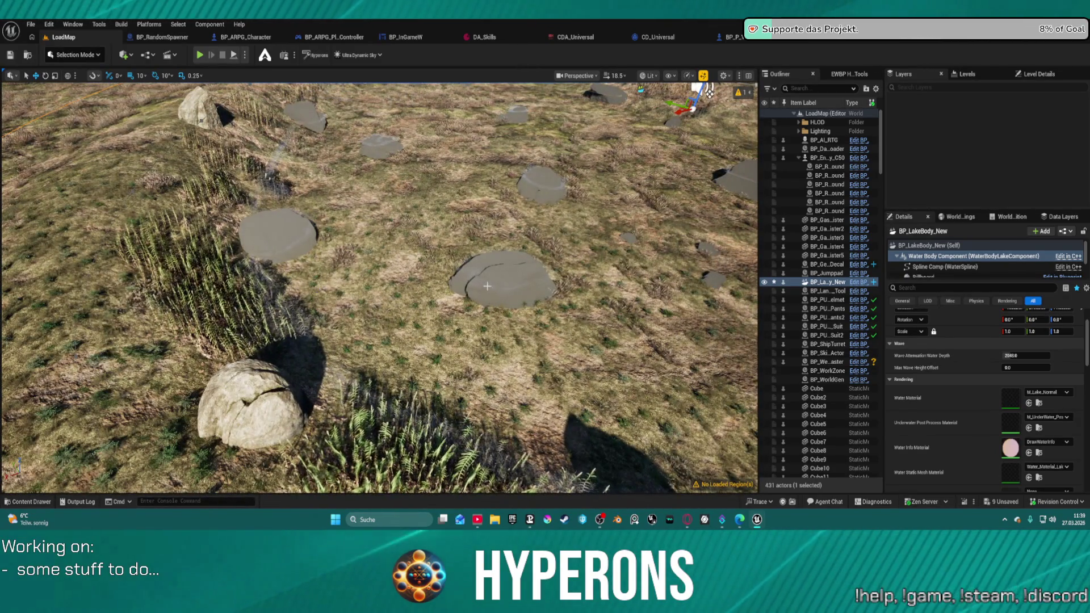
click(530, 322)
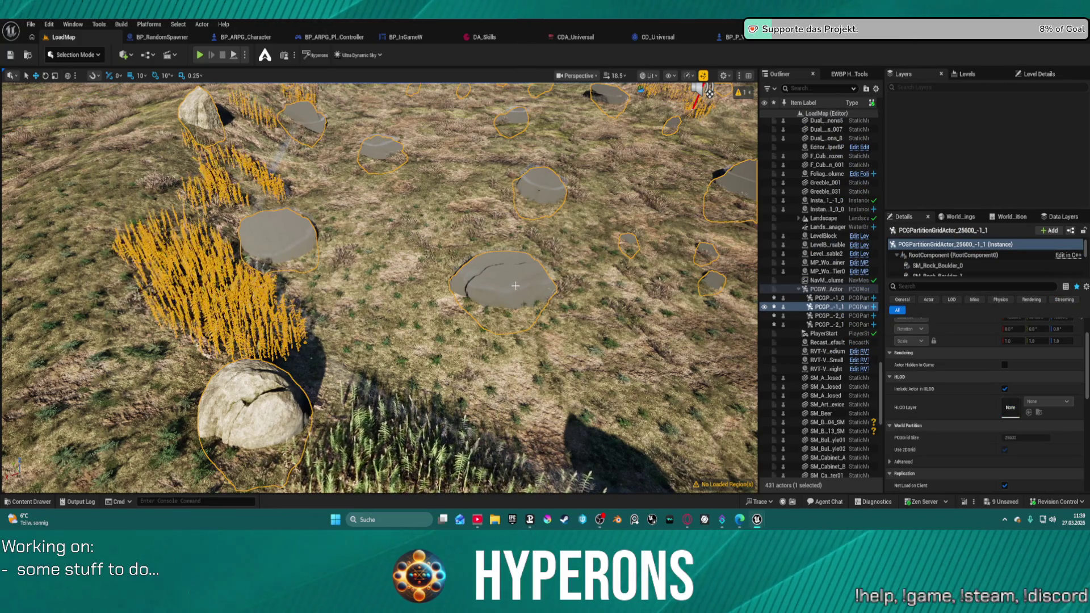
scroll(515, 286, down, 8)
scroll(515, 286, up, 3)
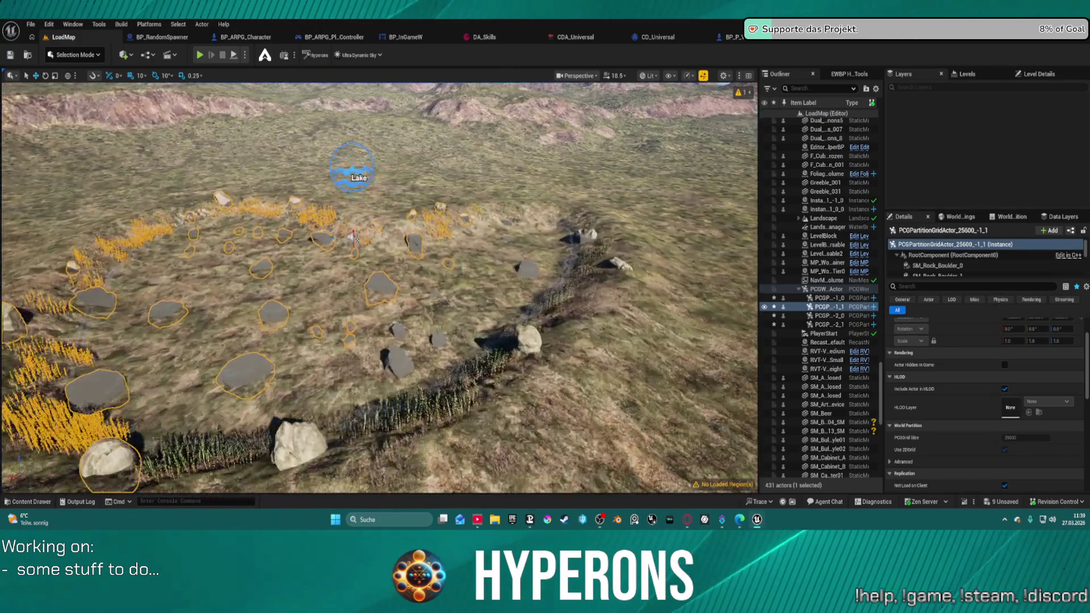
scroll(515, 285, up, 5)
scroll(515, 285, down, 8)
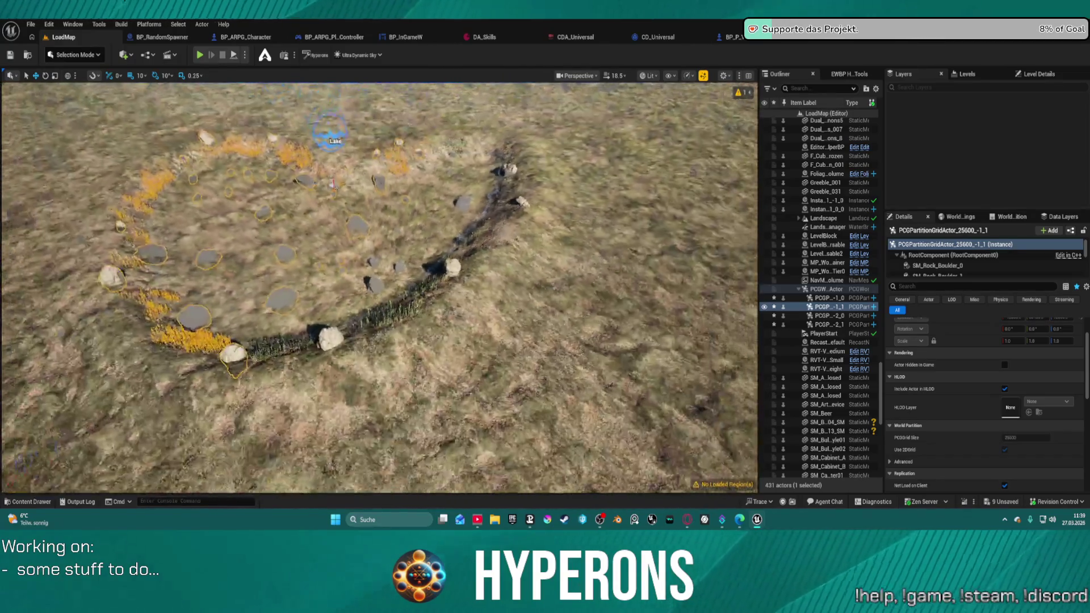
key(1)
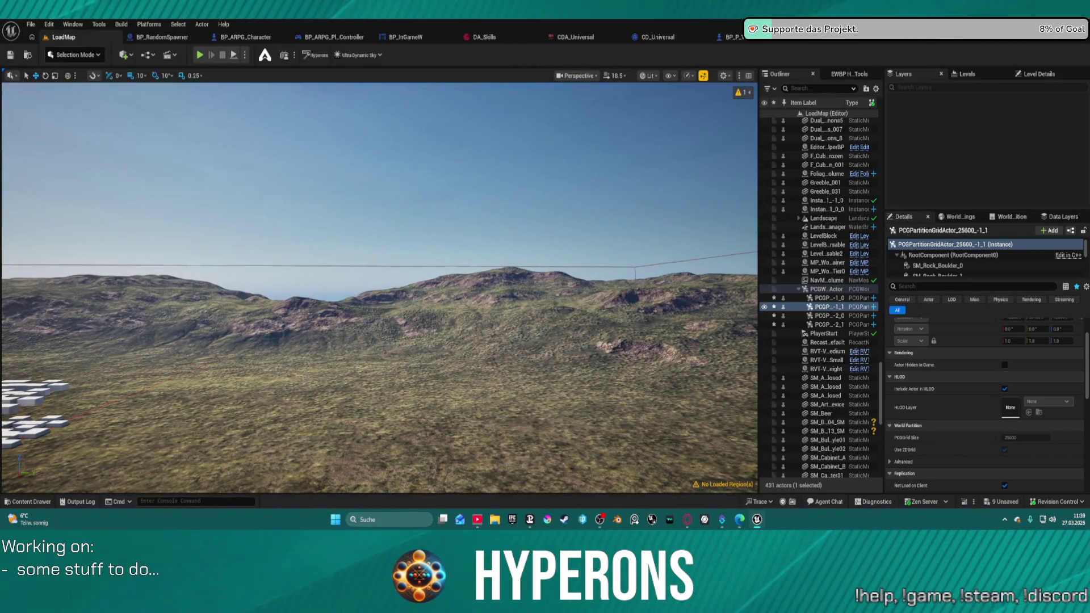
click(824, 456)
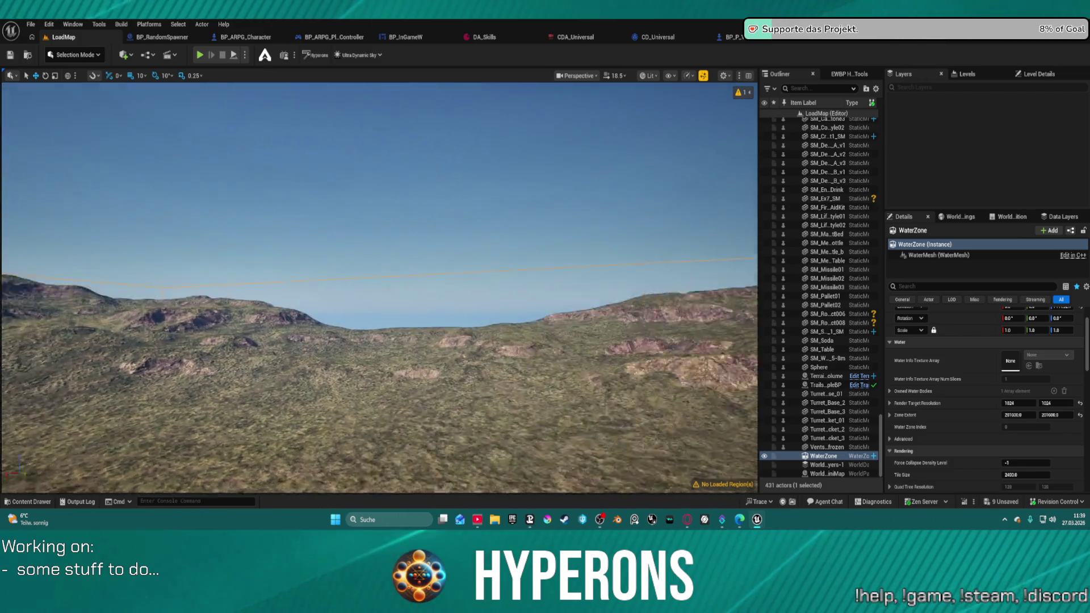
key(f)
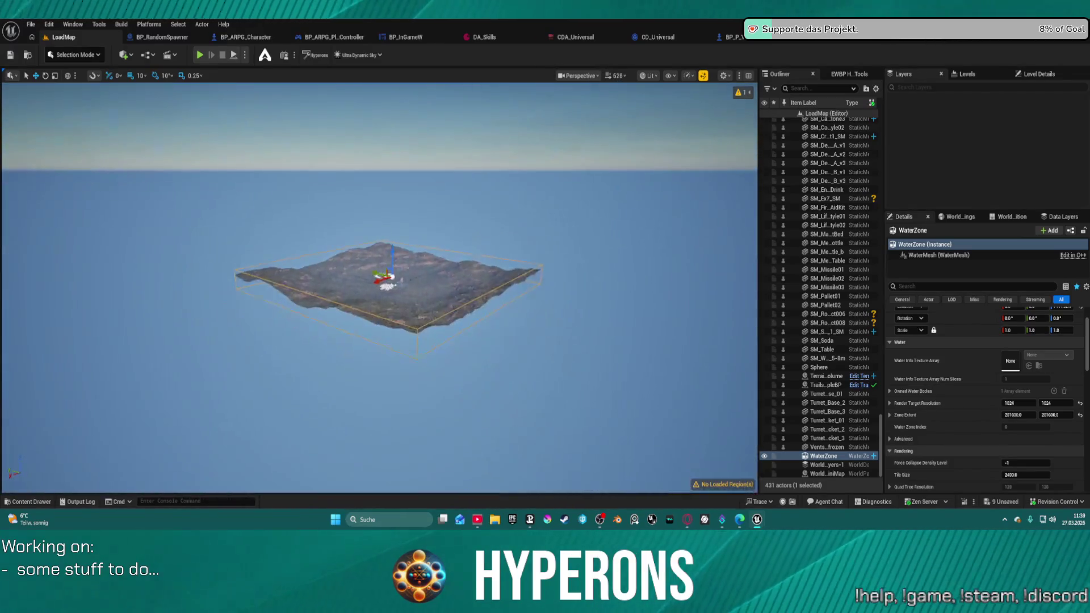
key(1)
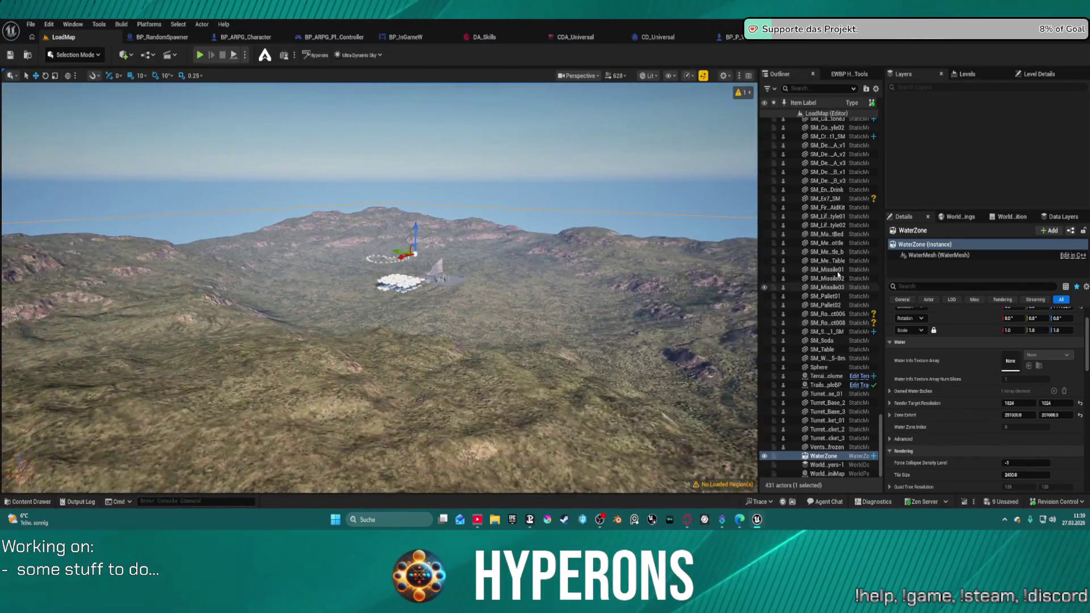
scroll(839, 403, up, 20)
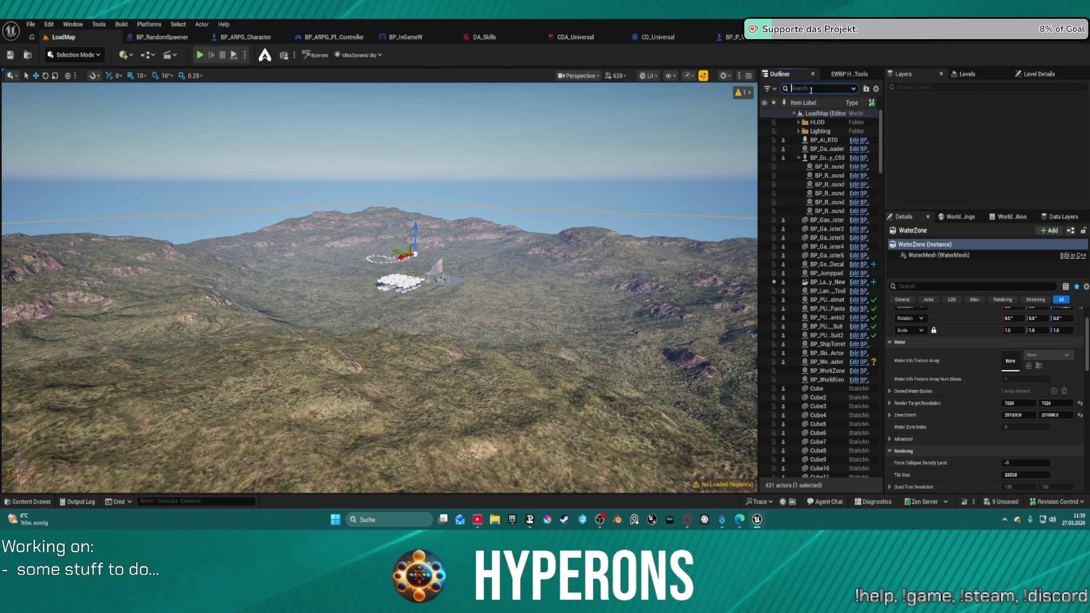
Filter the Outliner by 'vol' and select the RVT volume actors
text(vir)
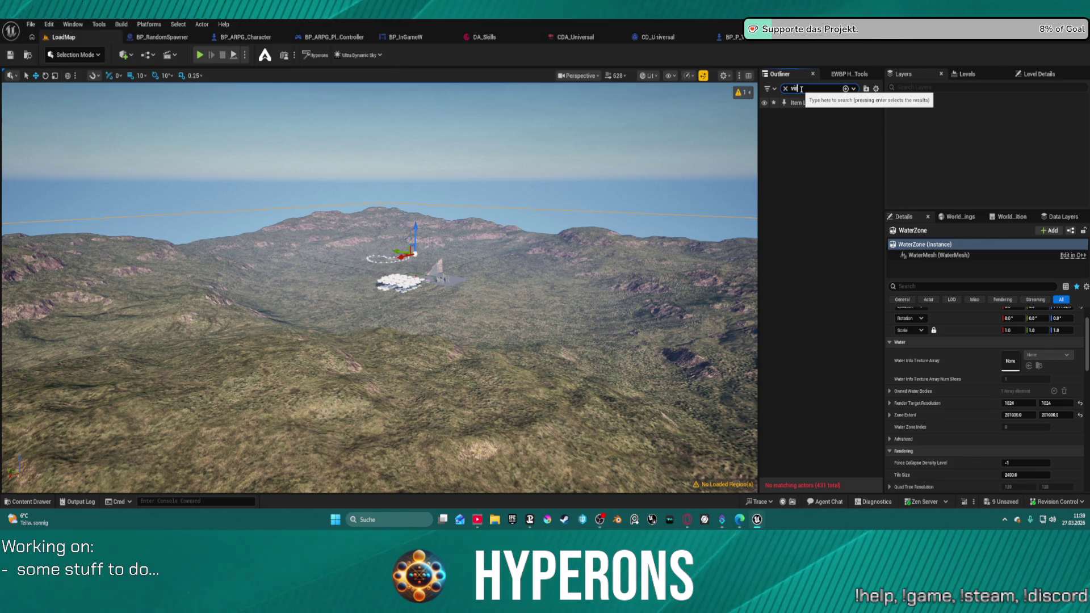
key(BackSpace)
key(BackSpace)
key(BackSpace)
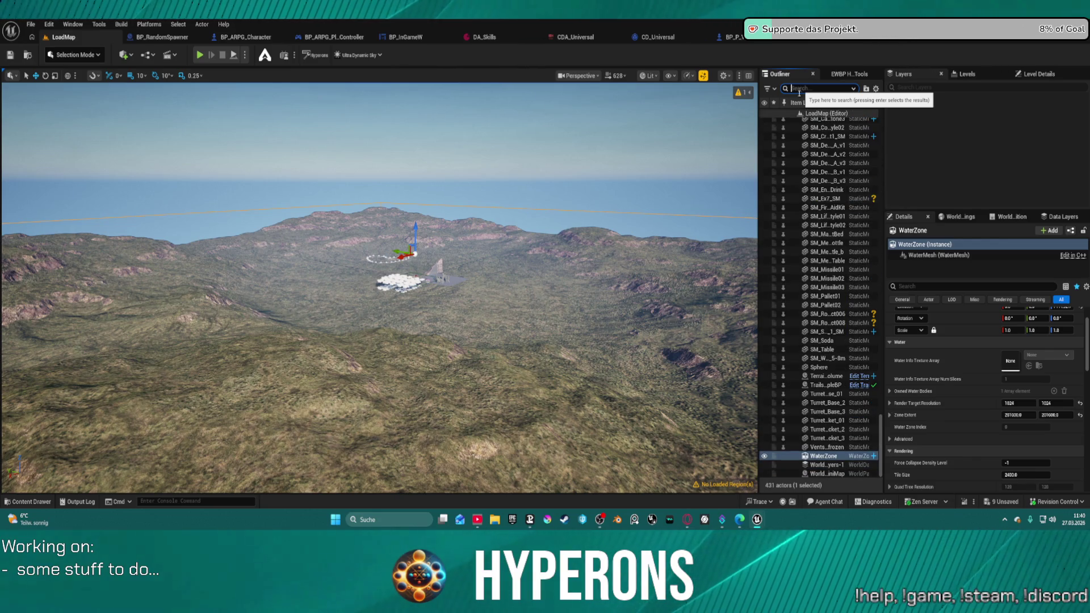
text(vol)
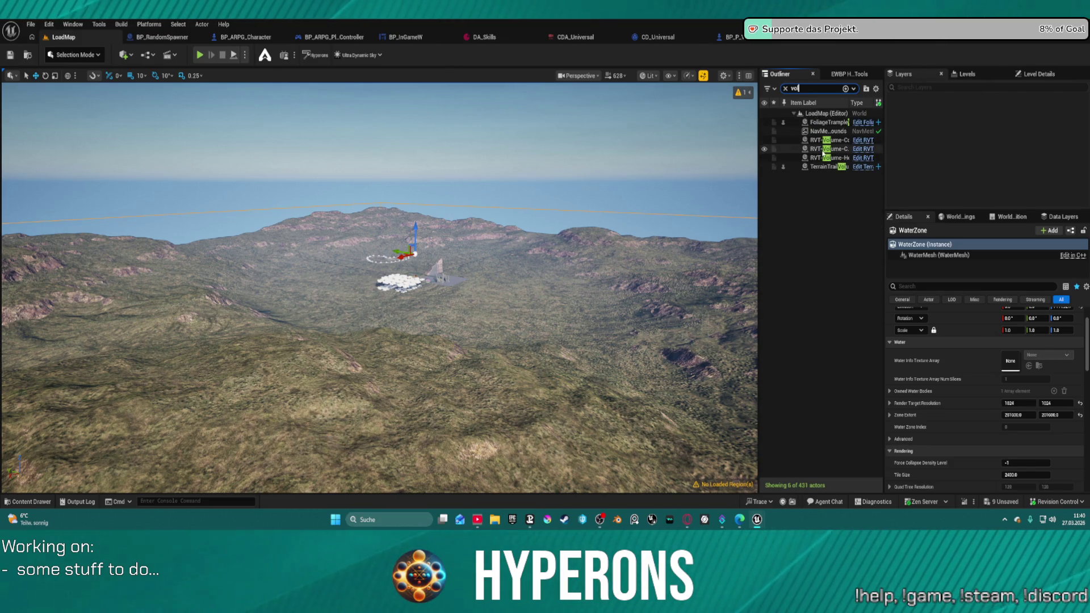
click(826, 140)
shift+click(835, 158)
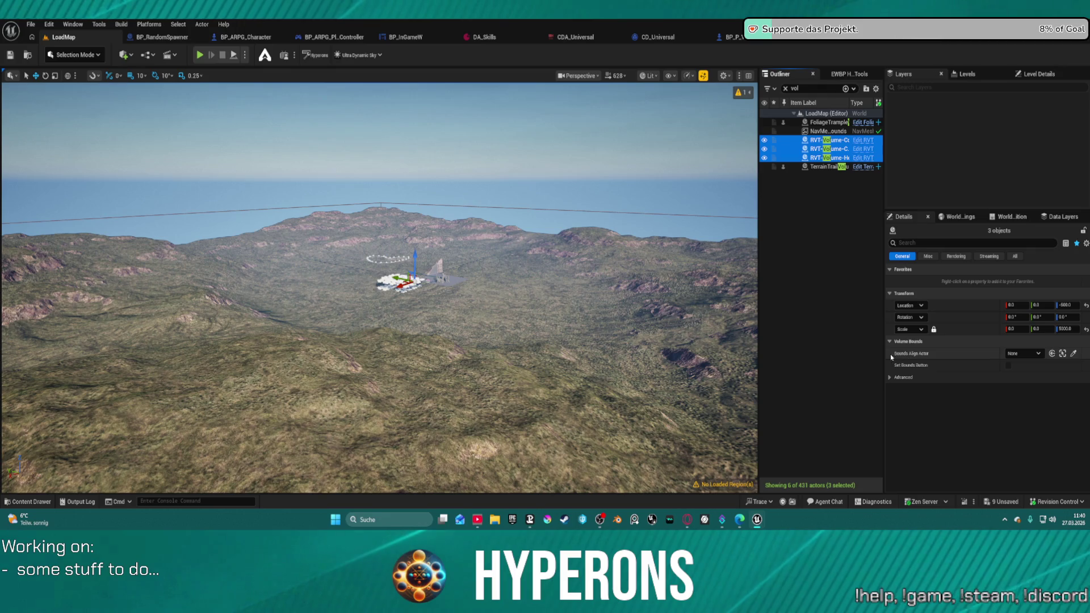
Set Bounds Align Actor to the Landscape and create the virtual texture volumes
click(1038, 353)
text(la)
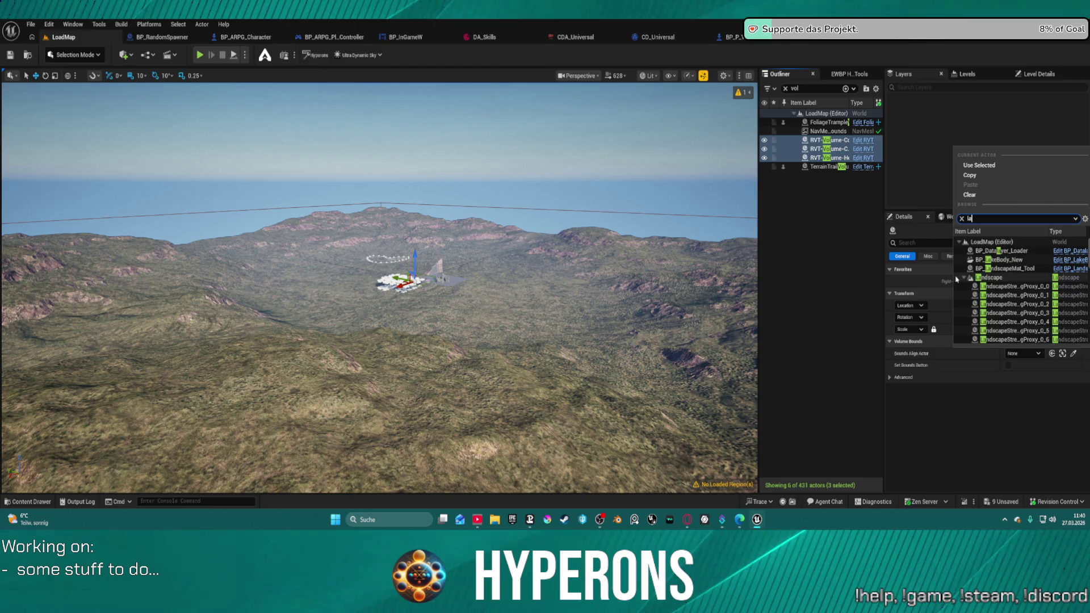
text(nd)
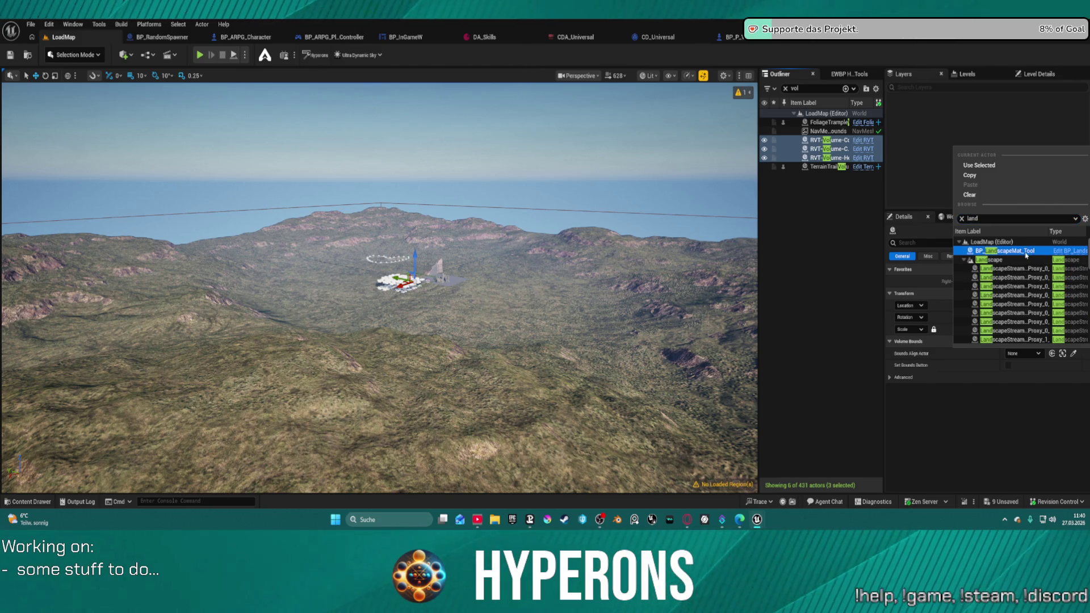
click(1023, 251)
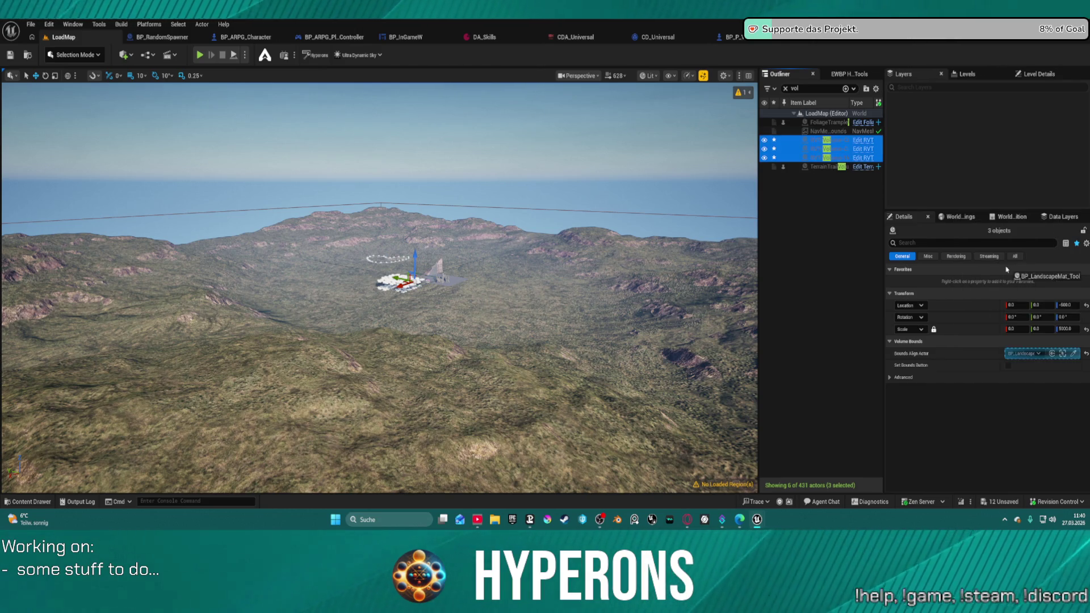
click(1029, 353)
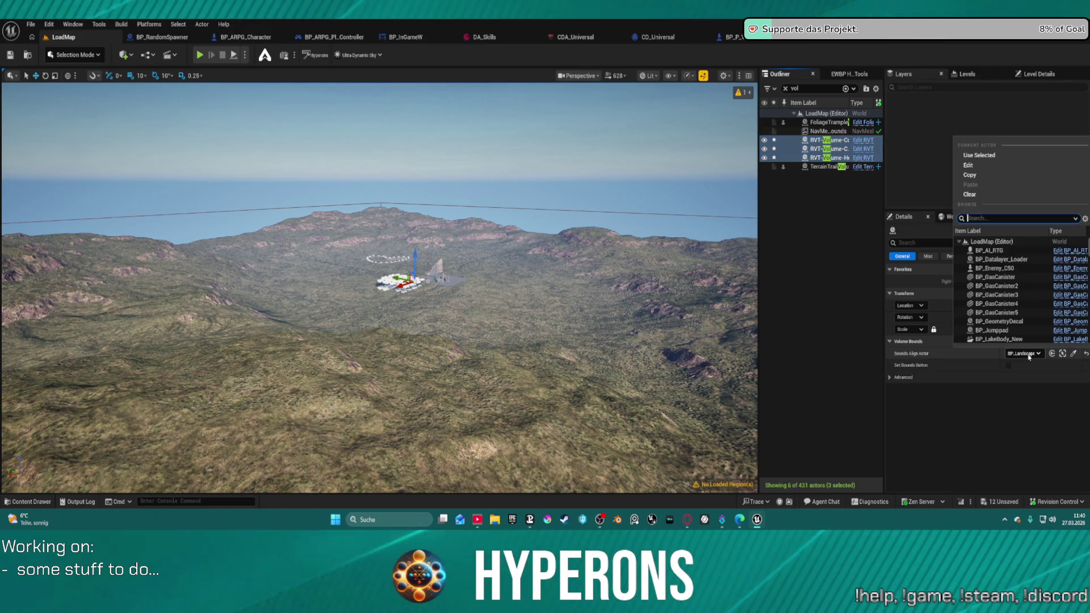
text(land)
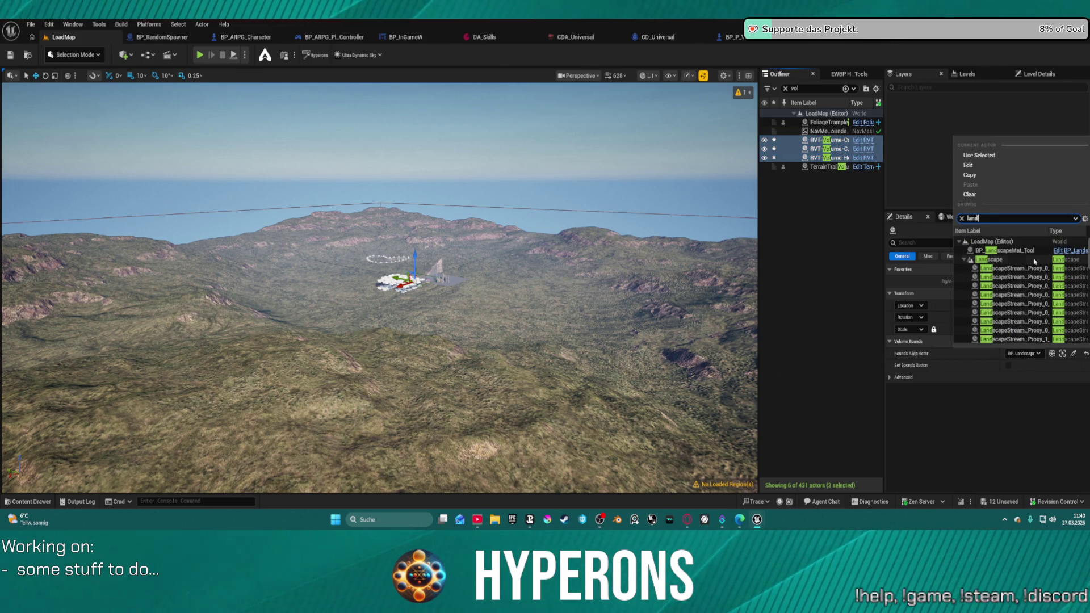
click(1001, 259)
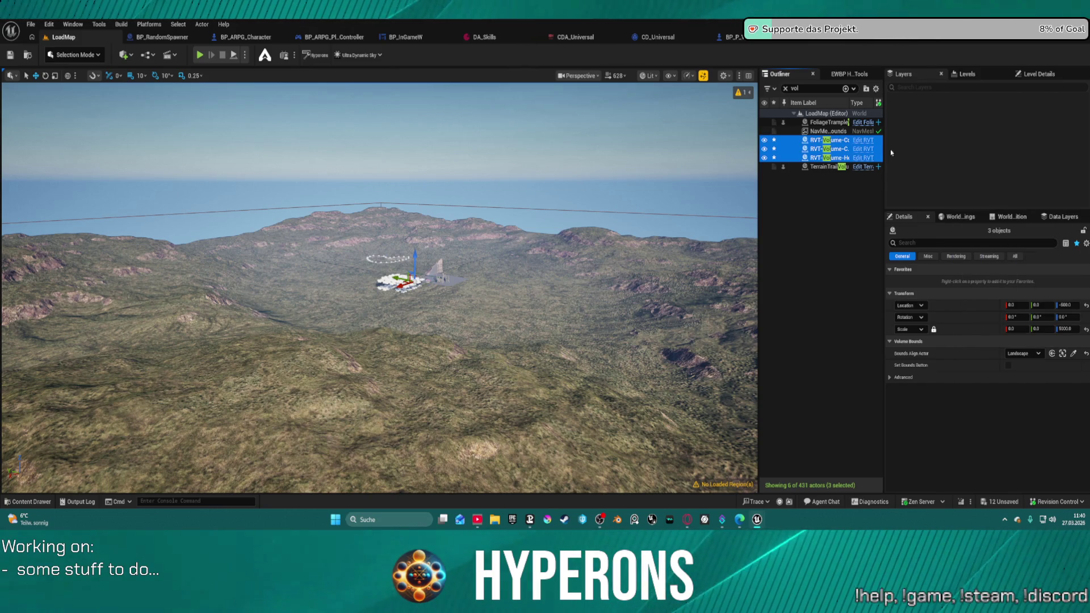
click(523, 273)
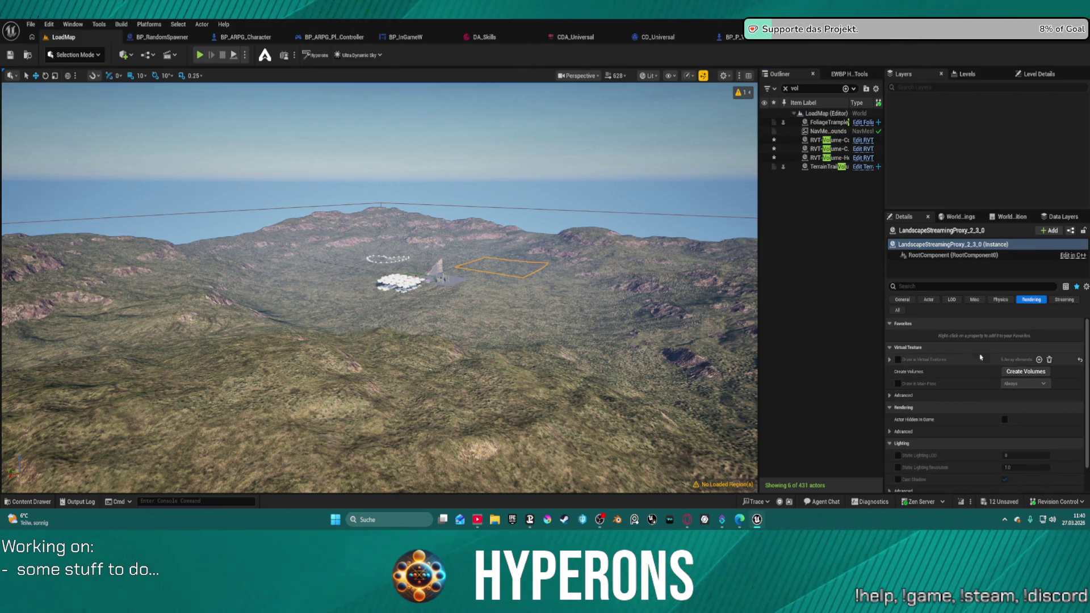
click(1016, 371)
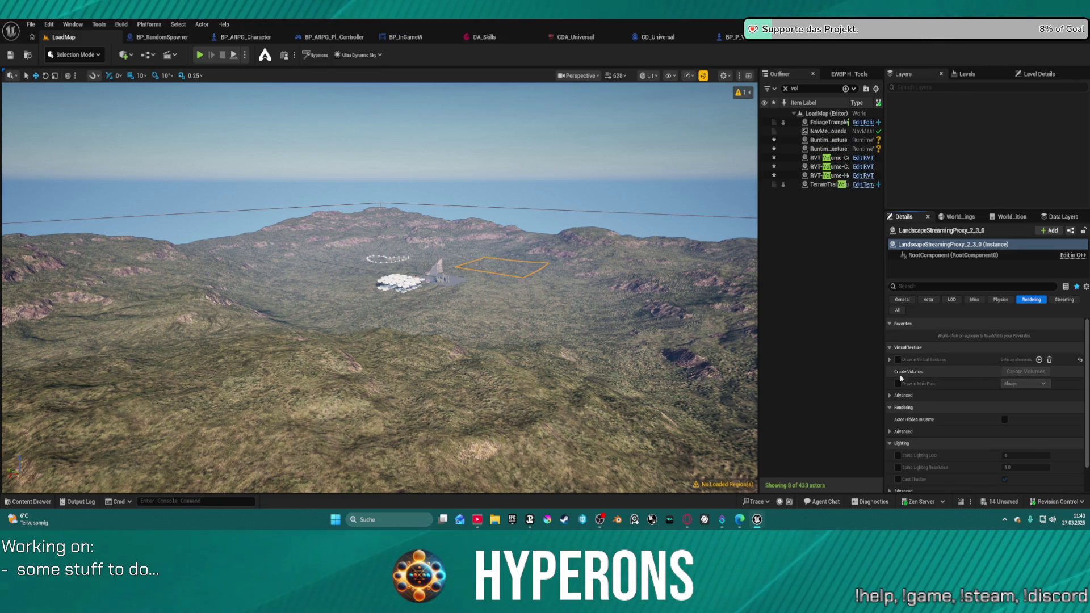
Select all five runtime virtual texture volumes and delete them, leaving 428 actors
click(823, 149)
shift+click(824, 141)
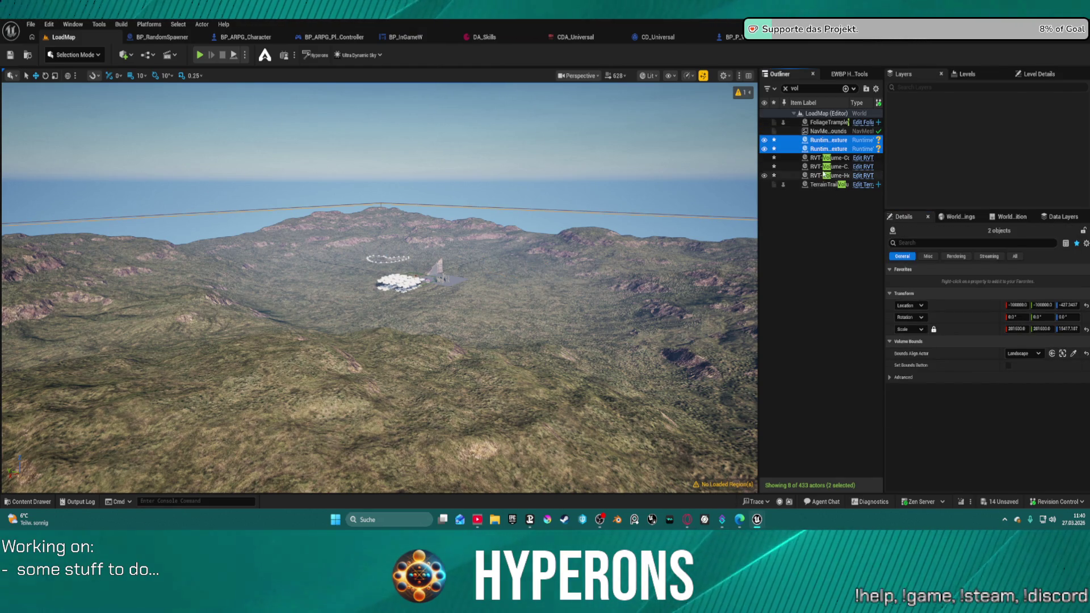
click(824, 167)
click(823, 175)
shift+click(826, 140)
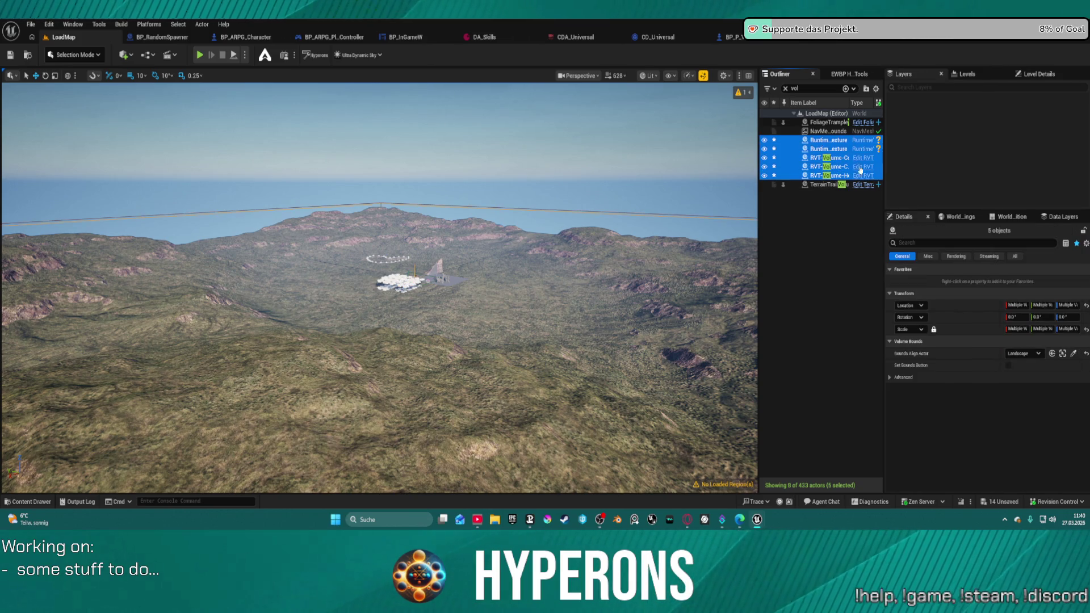
key(Delete)
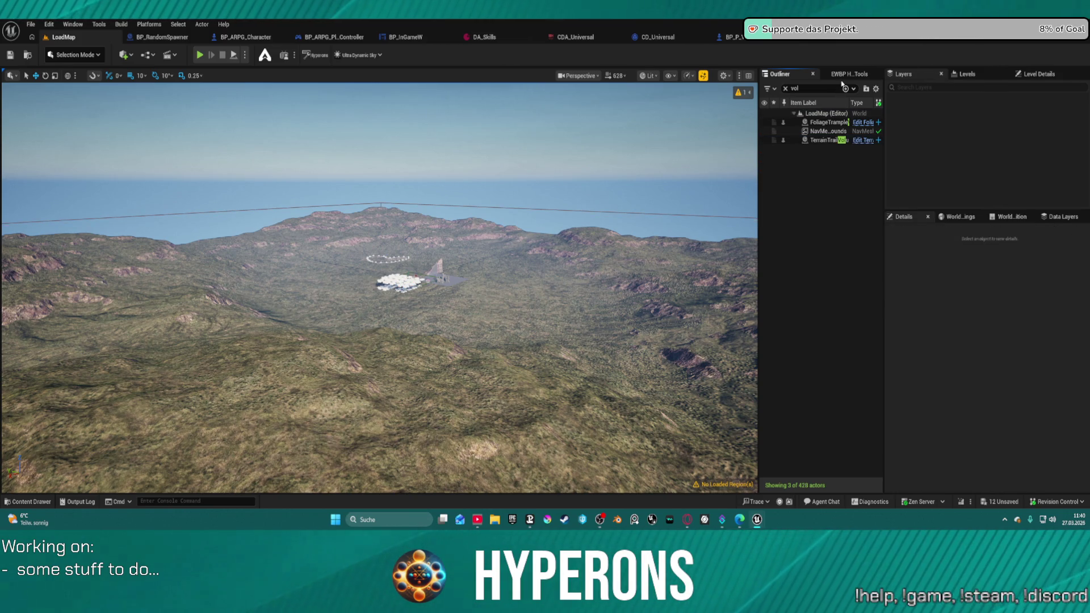
Open the Hyperons Editor Tool panel and its Quick Setup for RVT and VHF
click(840, 75)
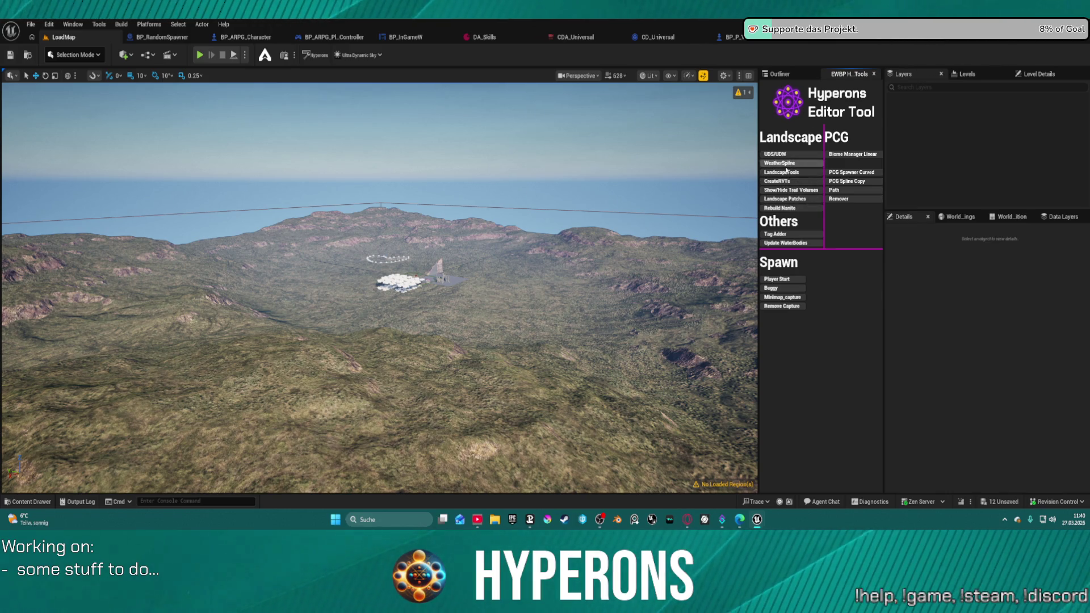
click(779, 181)
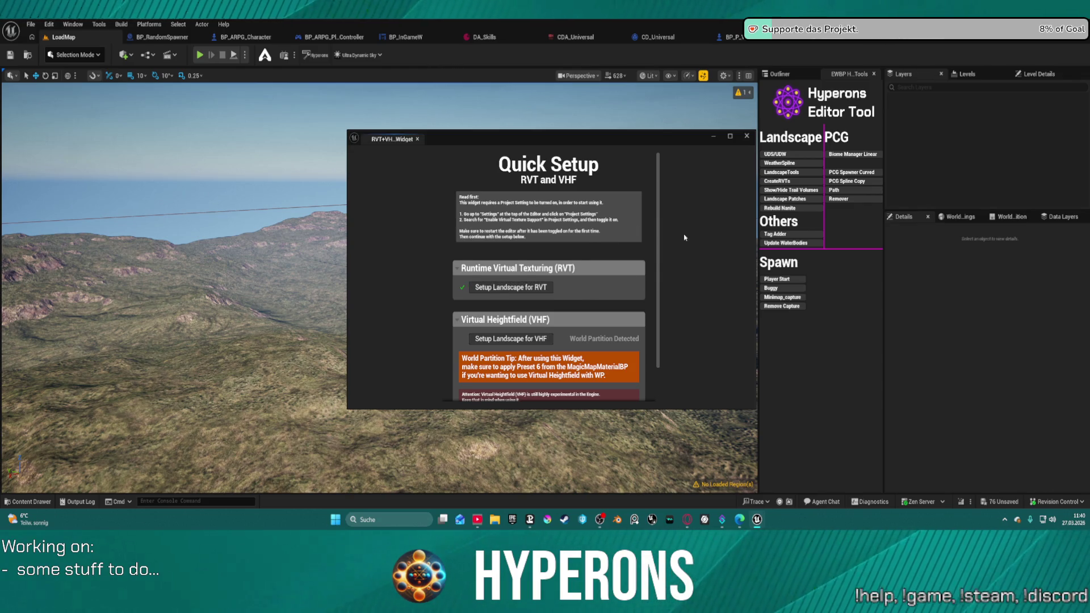
scroll(644, 311, down, 2)
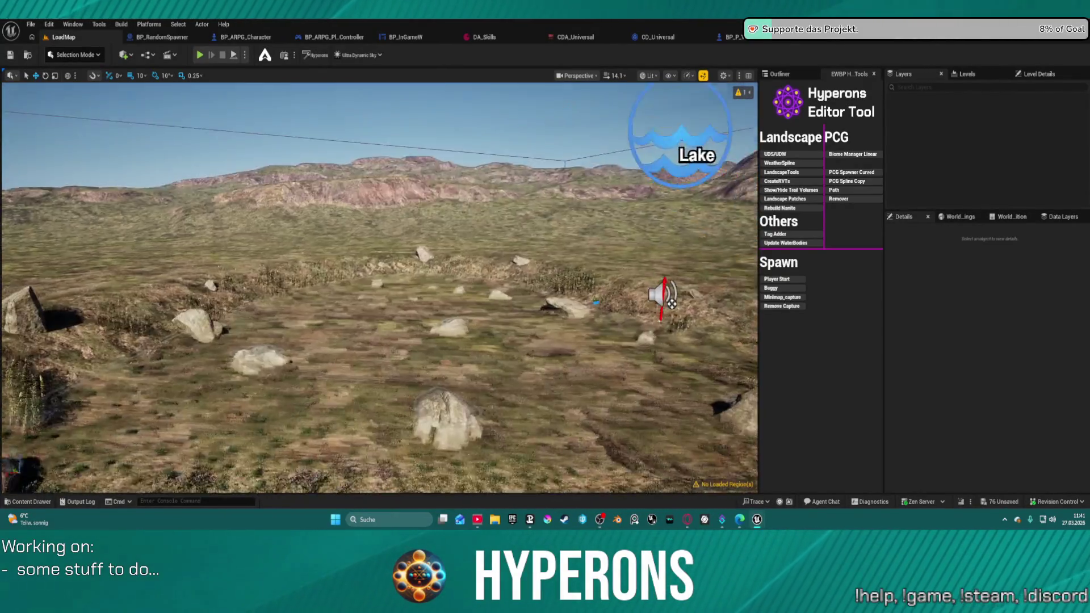
Select the BP_LakeBody_New lake and review its Water Body Component settings
drag(379, 284, 380, 409)
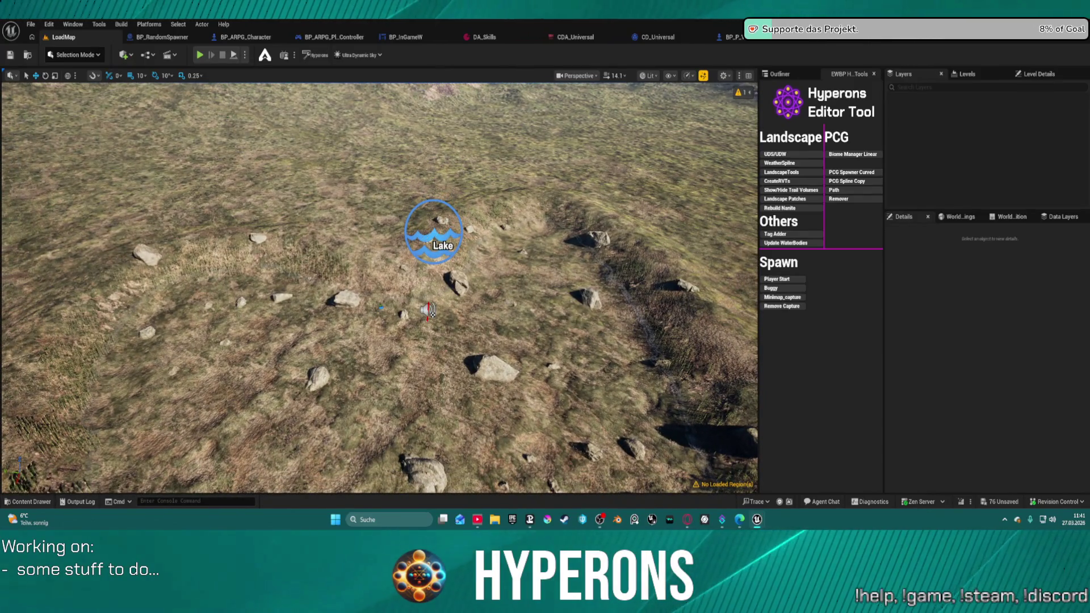
click(431, 311)
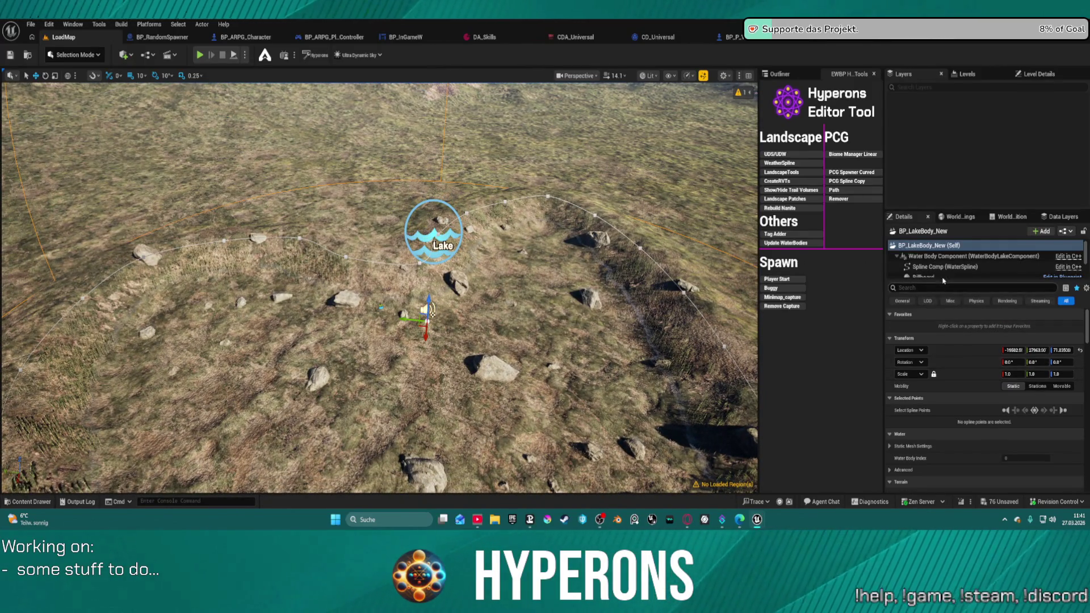
click(964, 258)
scroll(1002, 380, down, 3)
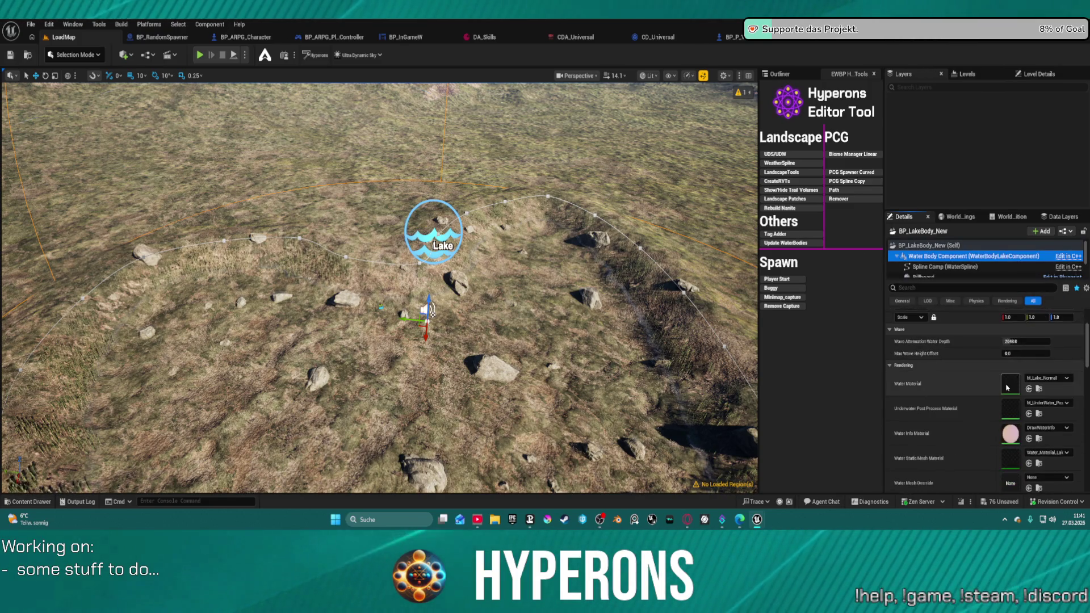
scroll(991, 378, down, 3)
scroll(991, 378, down, 1)
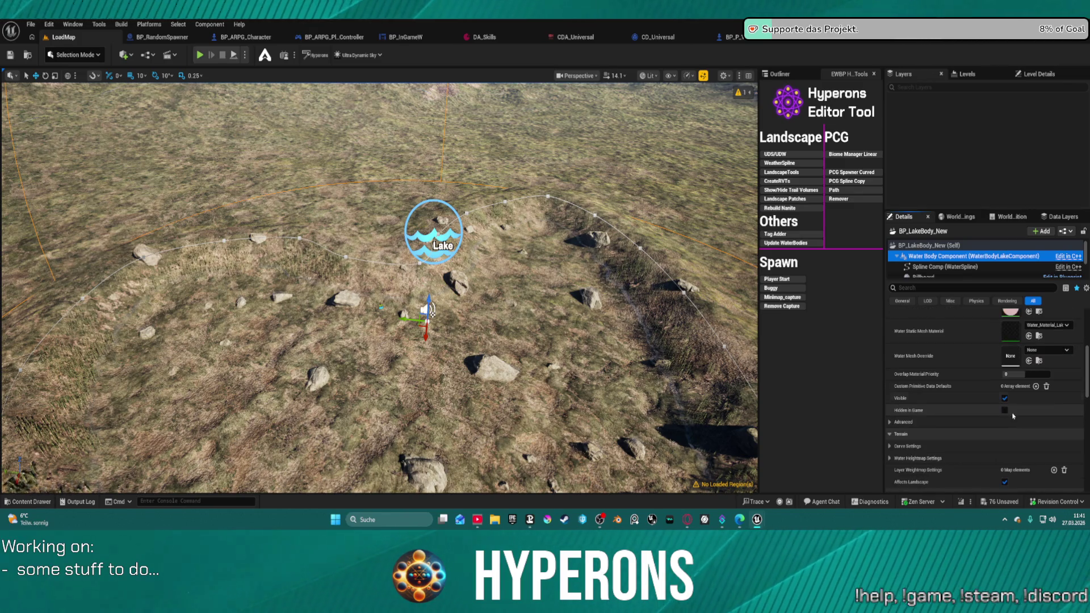
Run Update WaterBodies from the Hyperons tool and rotate the lake about -10 degrees
click(1006, 398)
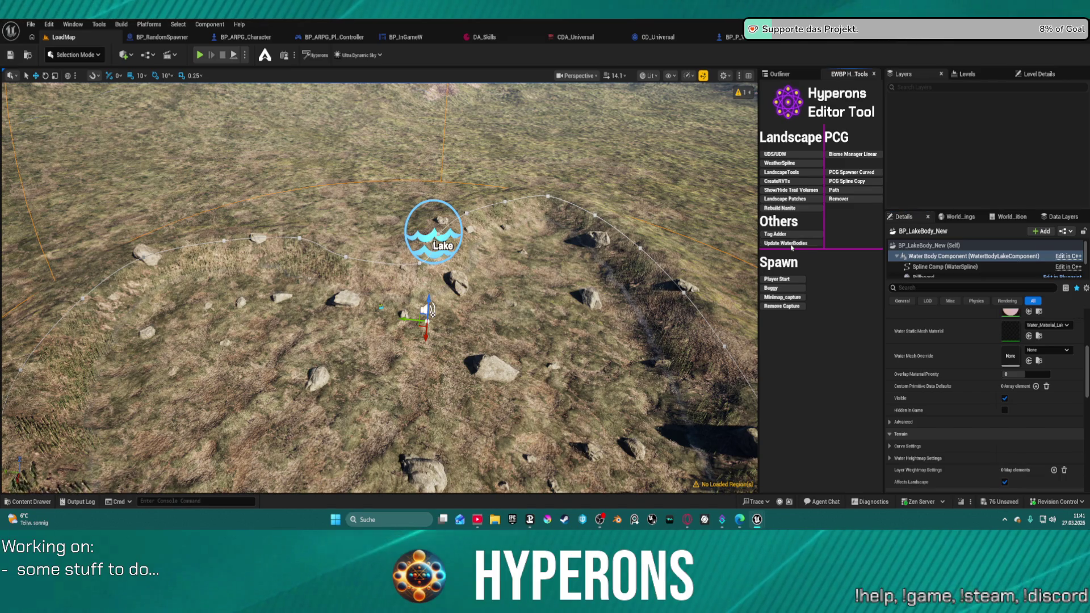
click(792, 244)
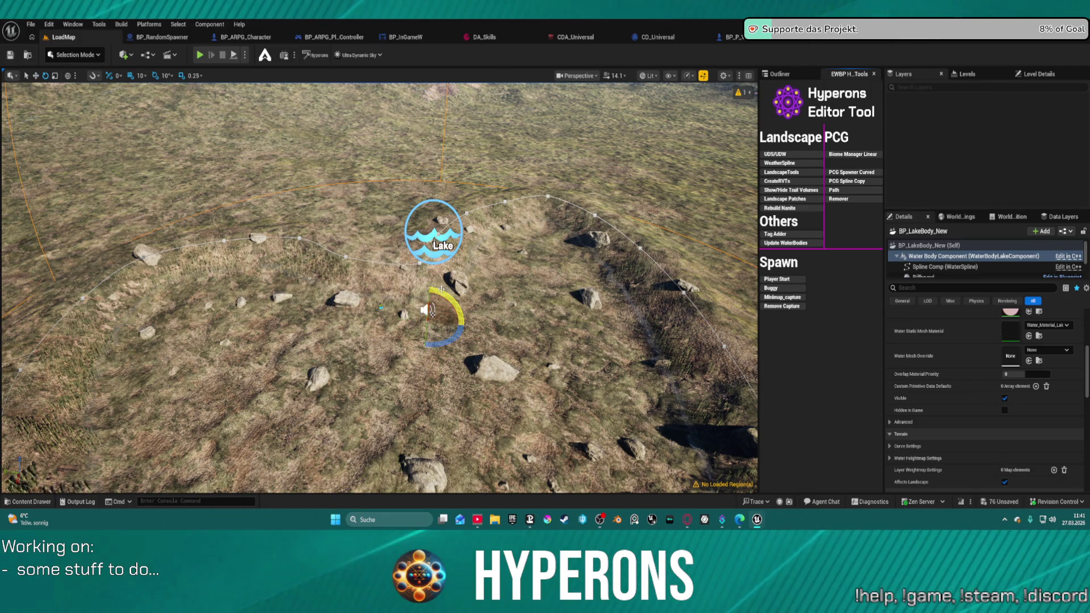
drag(441, 289, 434, 289)
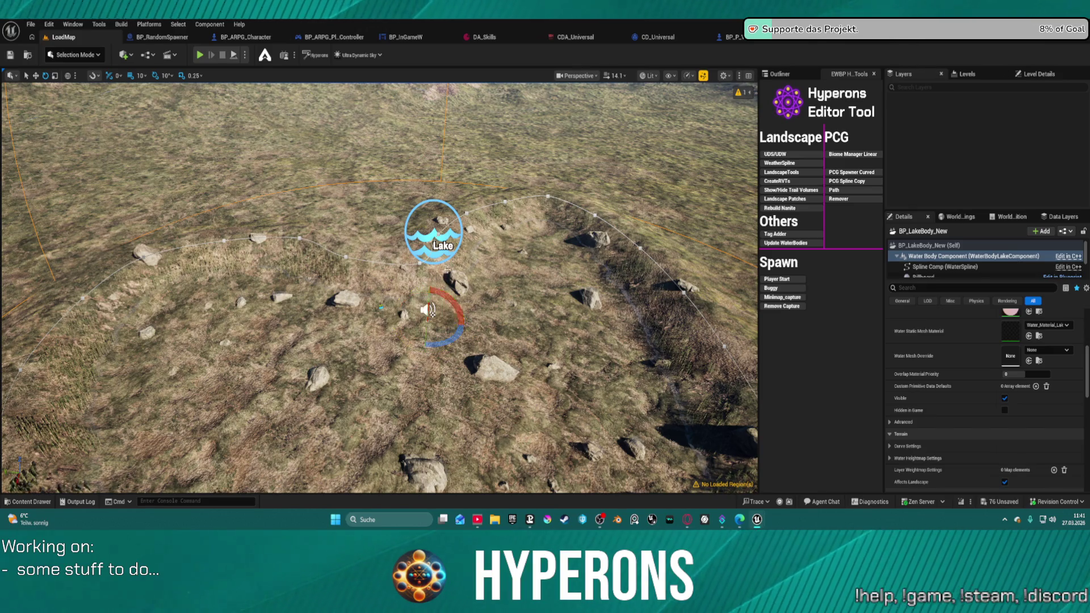
Select the lake's Spline Comp and rotate it to a 10-degree heading
click(400, 264)
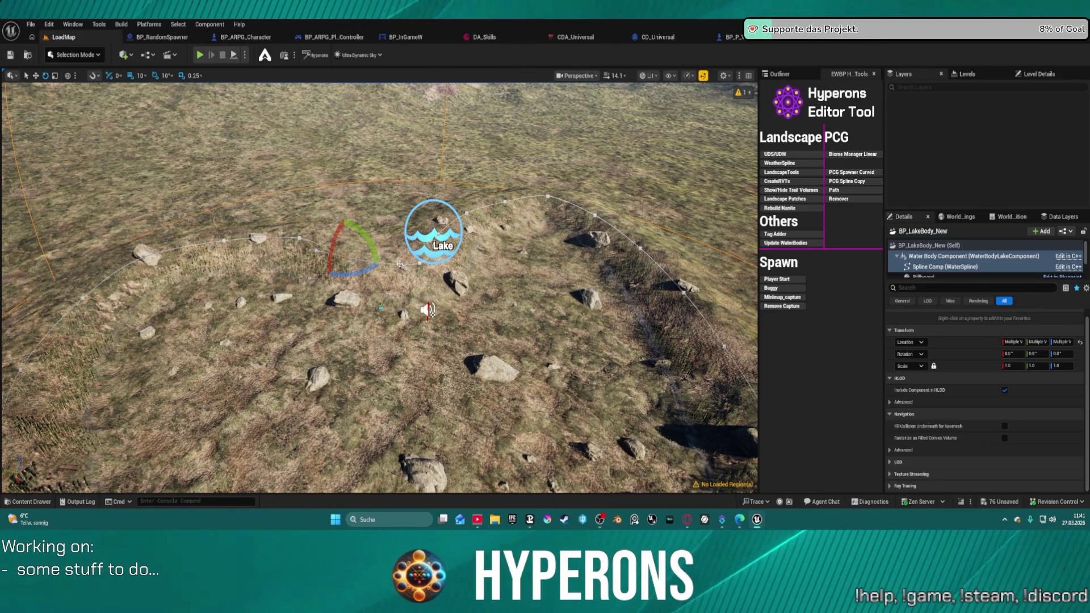
click(949, 268)
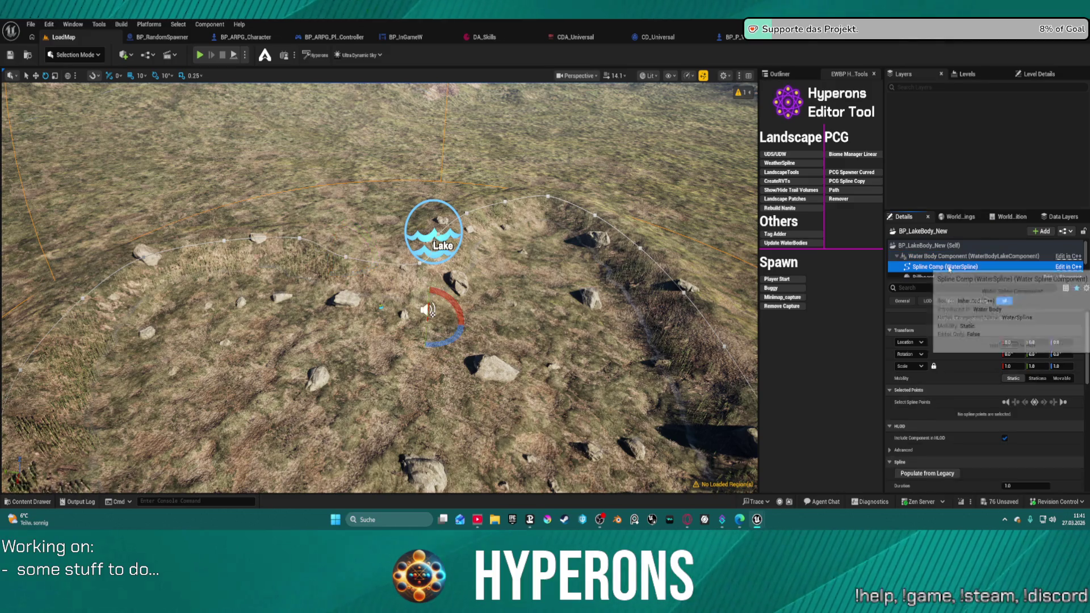
drag(444, 302, 430, 286)
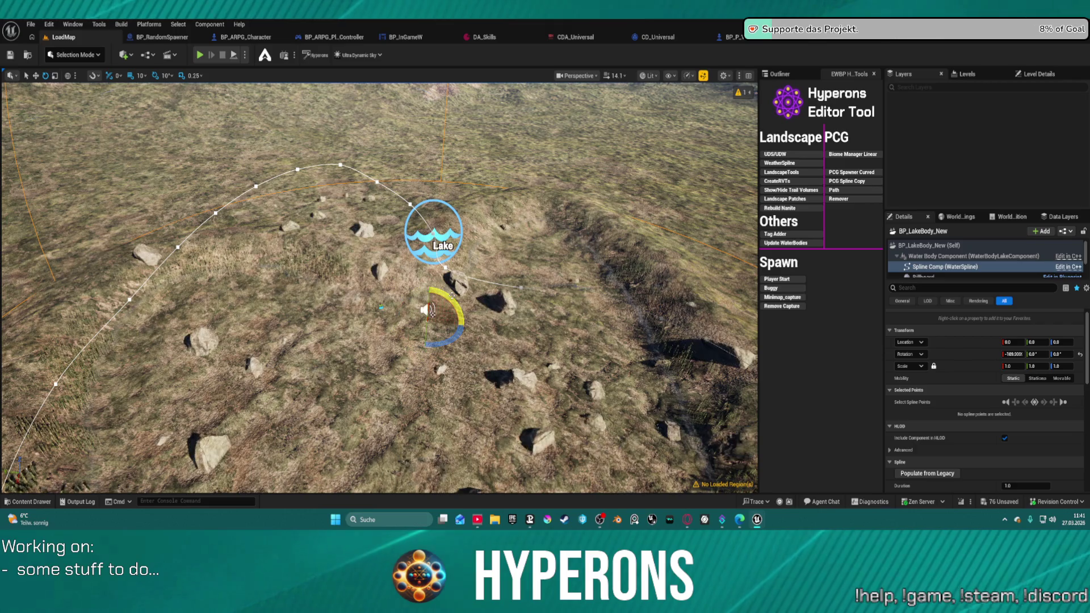
mouse_move(454, 301)
mouse_down()
mouse_move(459, 338)
mouse_move(440, 369)
mouse_move(448, 362)
mouse_up()
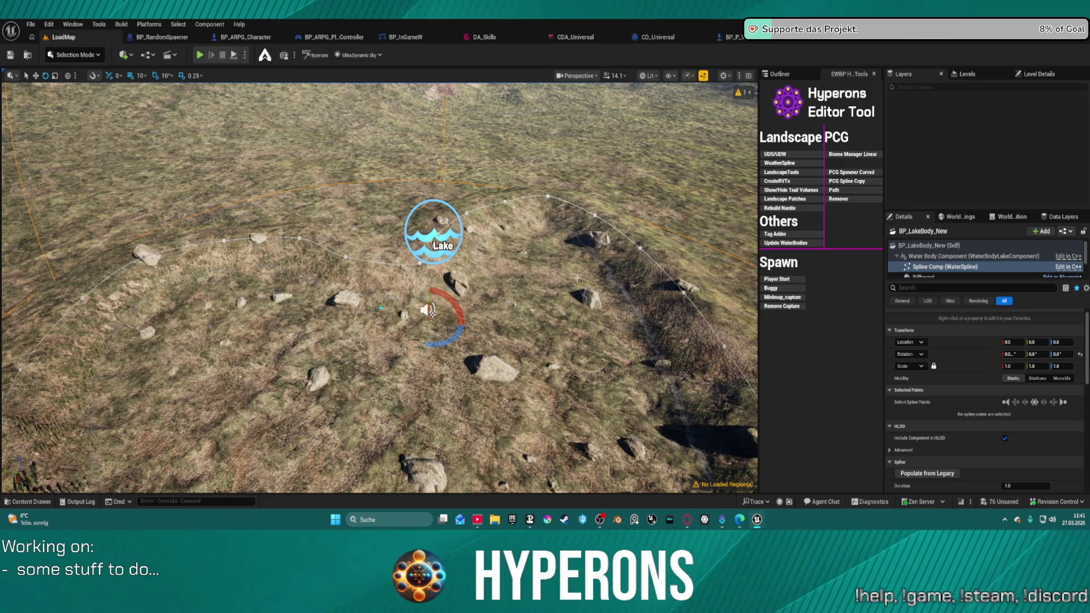
Select the Water Body Component and open its water material instance M_Lake_Normal
scroll(430, 309, up, 10)
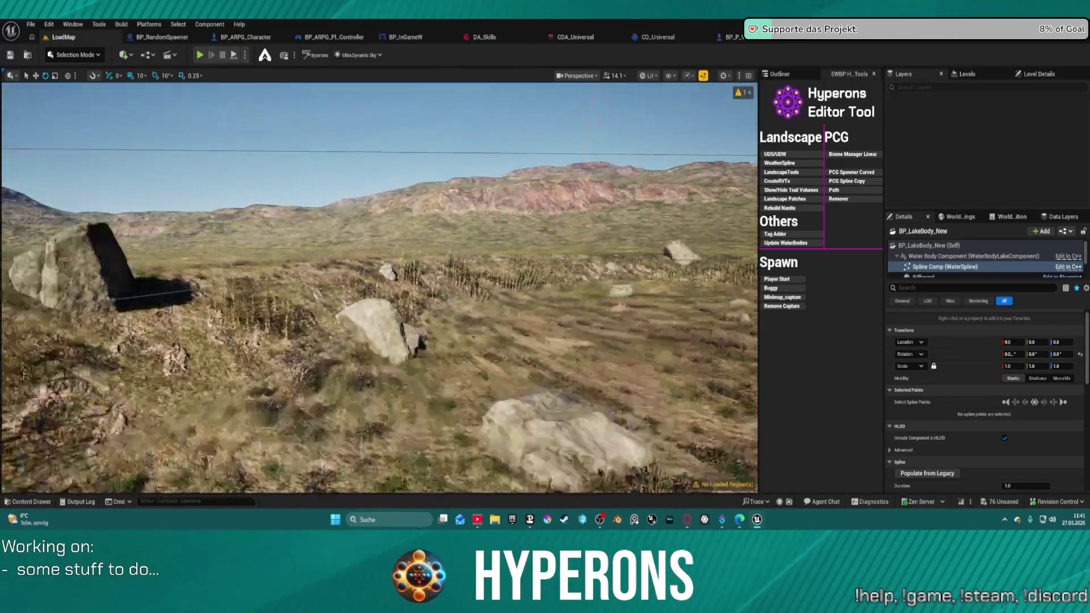
scroll(380, 289, down, 5)
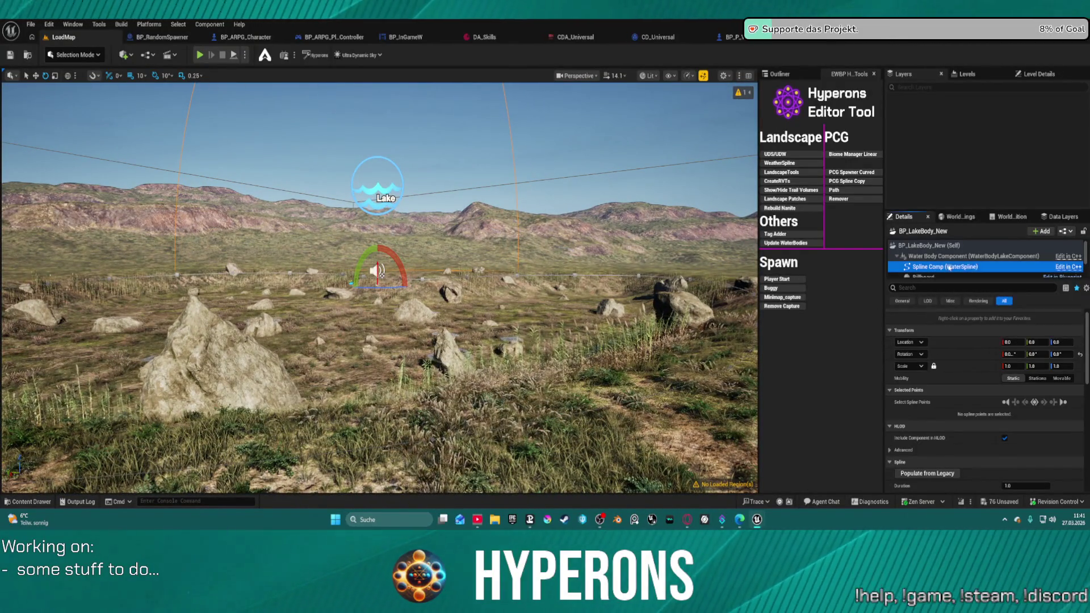
scroll(954, 266, down, 3)
scroll(986, 318, down, 1)
scroll(986, 318, down, 3)
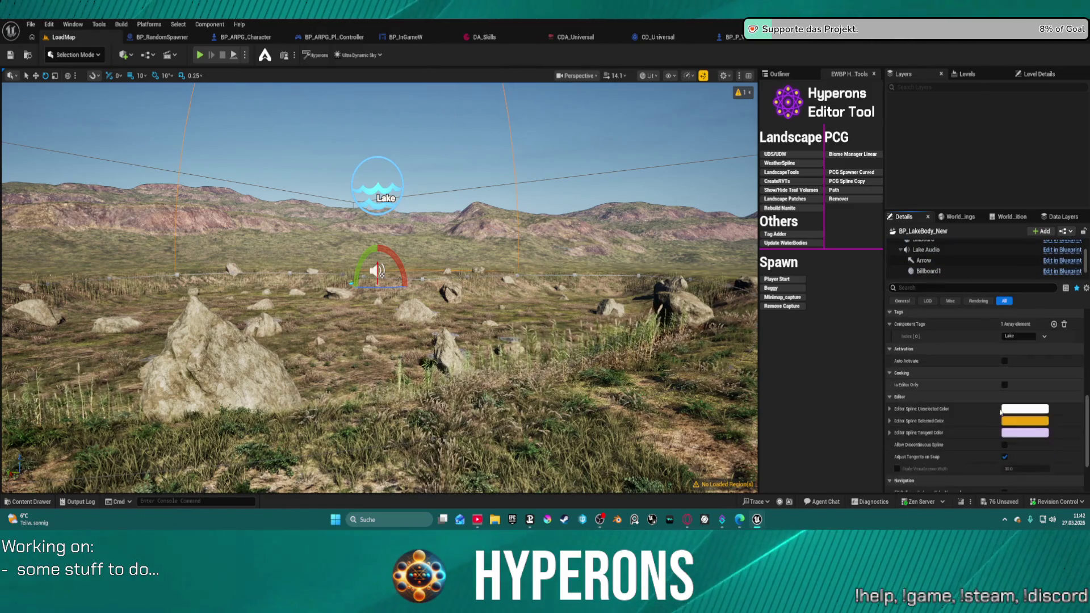
scroll(982, 371, up, 5)
scroll(954, 266, up, 3)
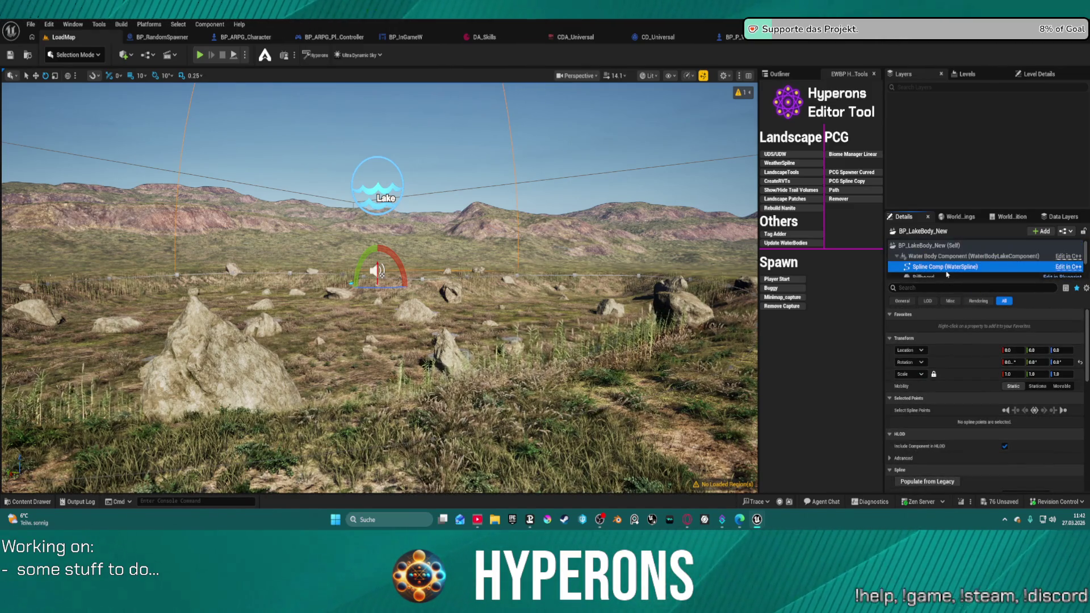
click(959, 256)
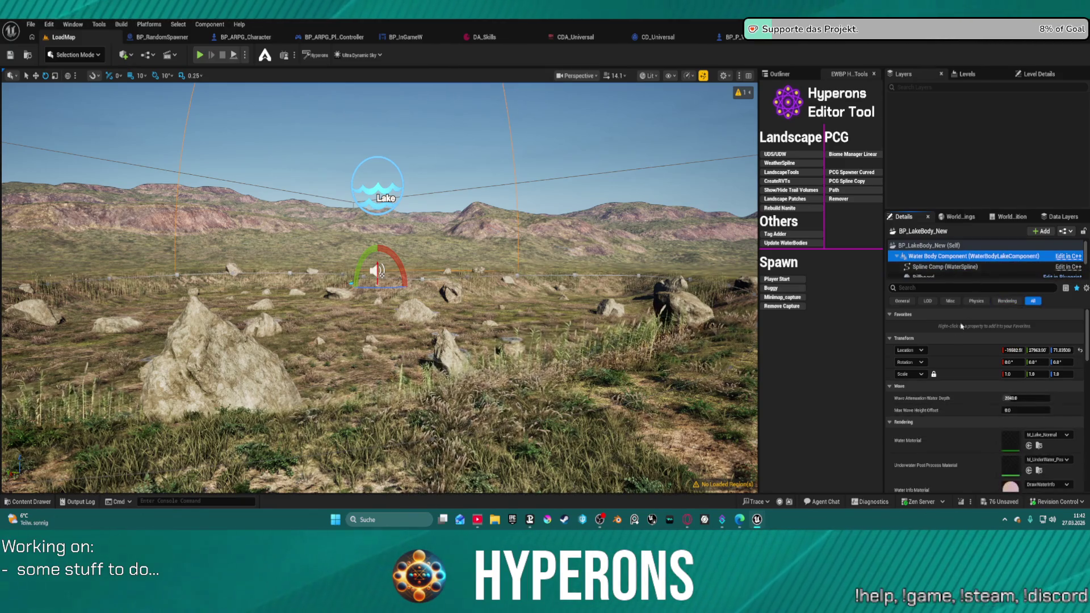
scroll(972, 403, down, 2)
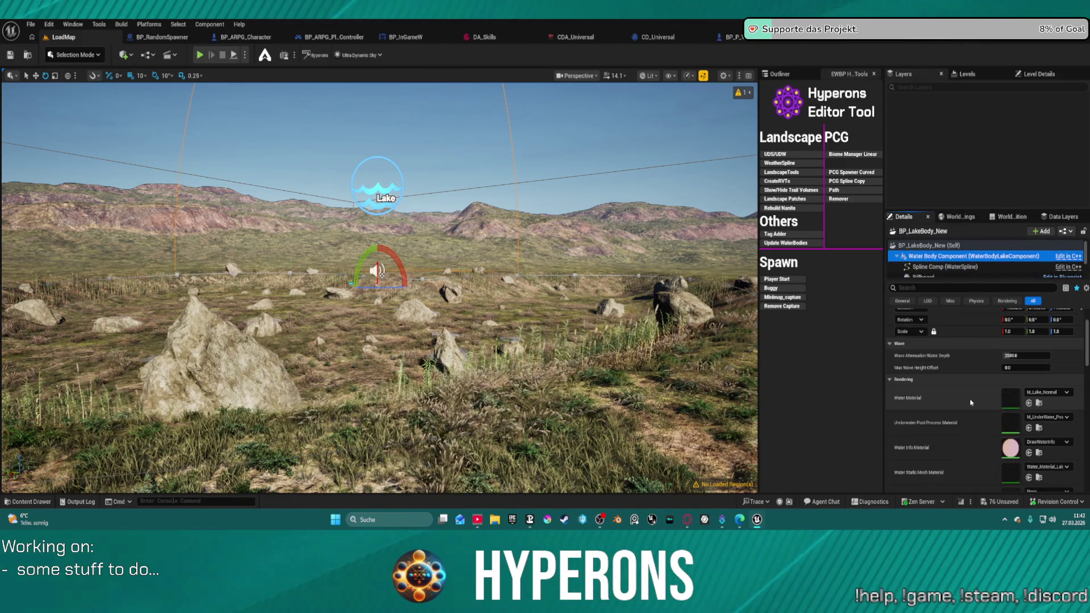
click(1012, 400)
double_click(1015, 401)
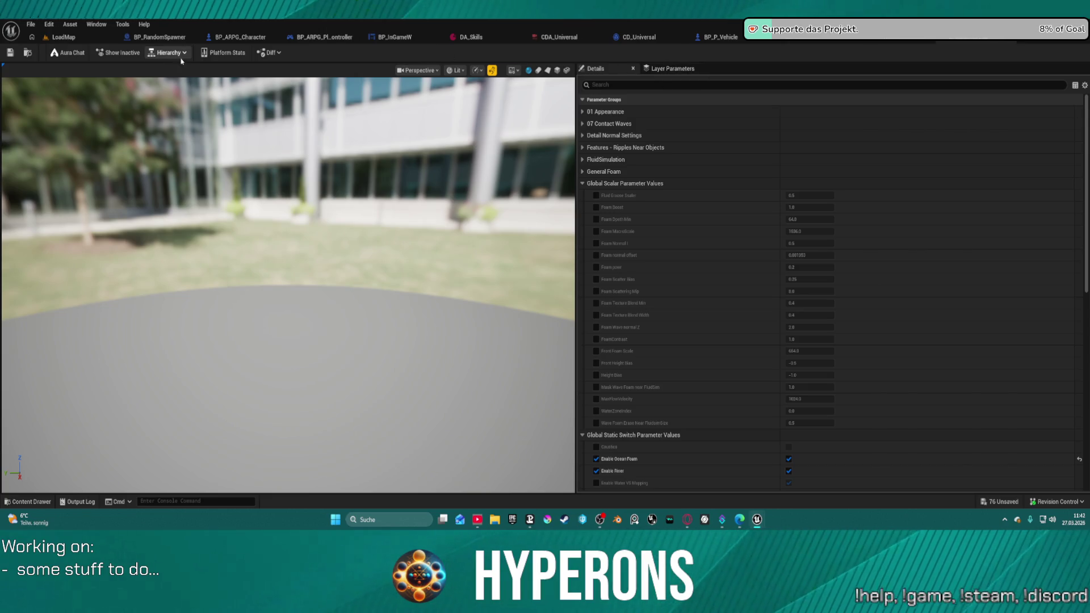
Open the parent material M_Water_Material_V2 from the Hierarchy and orbit its preview
click(164, 56)
click(174, 81)
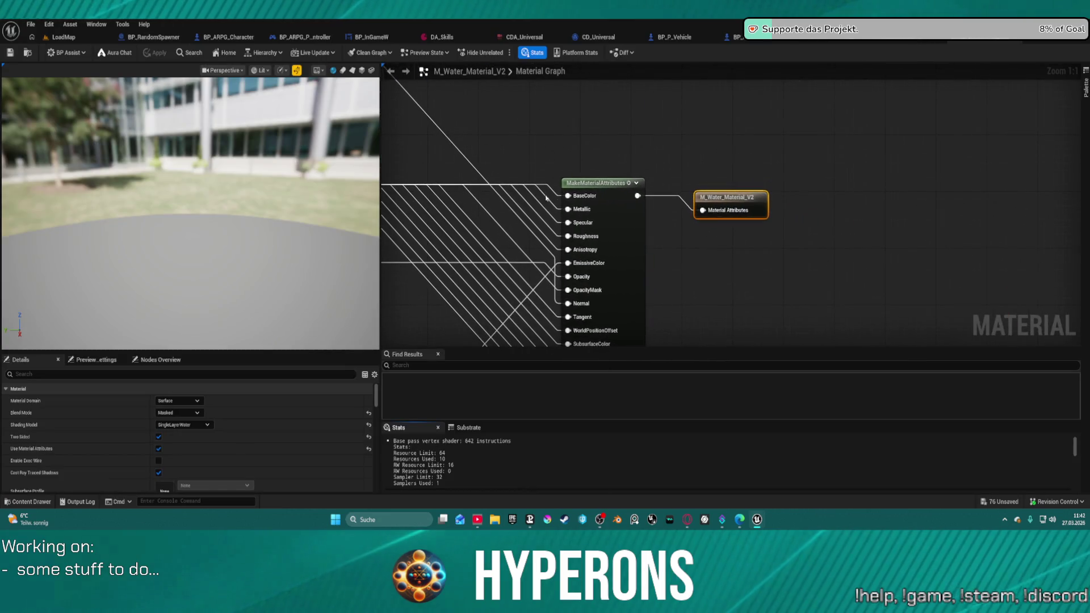
scroll(474, 457, down, 5)
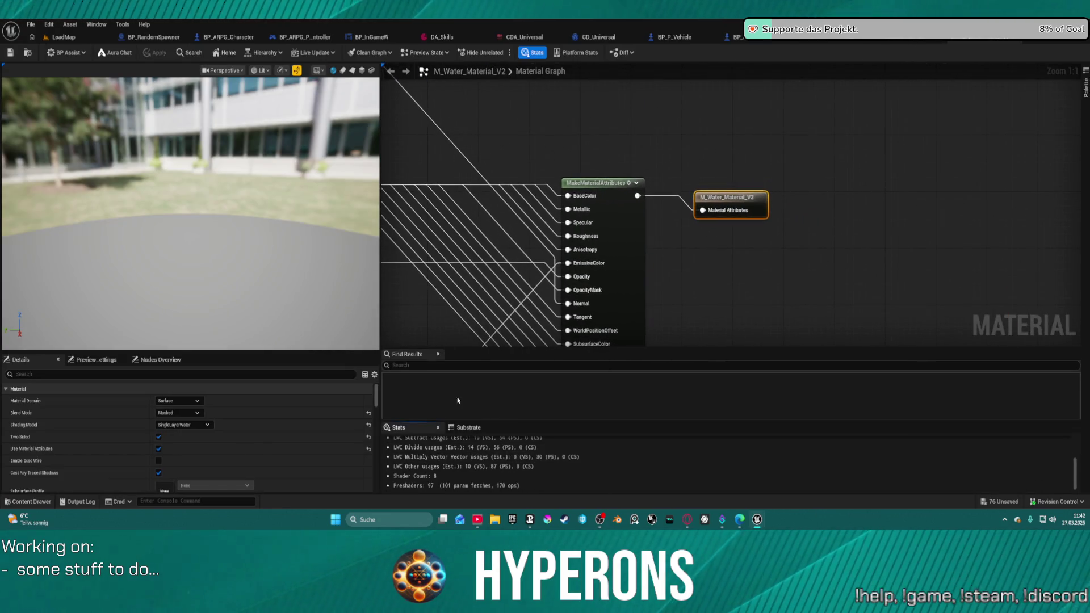
mouse_move(227, 220)
mouse_down()
mouse_move(193, 221)
mouse_move(205, 198)
mouse_move(205, 239)
mouse_move(223, 196)
mouse_up()
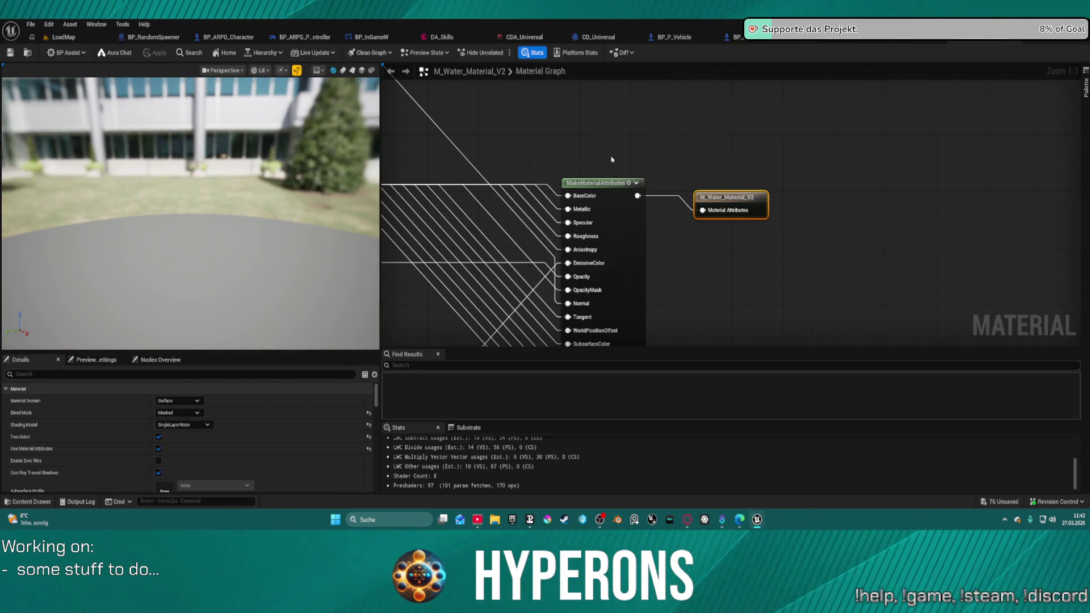
scroll(635, 210, down, 12)
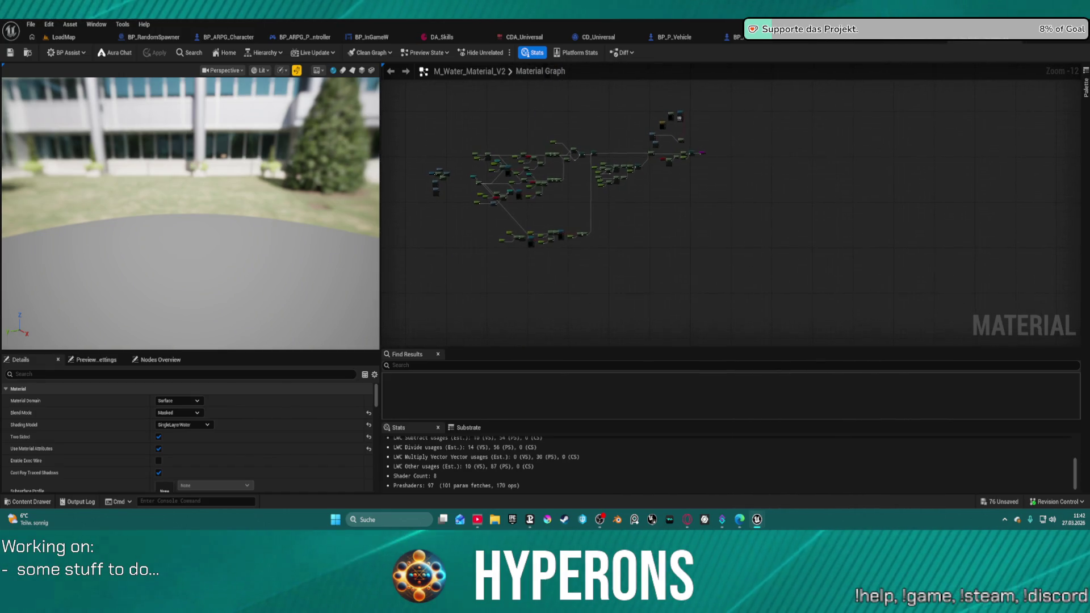
scroll(725, 212, up, 11)
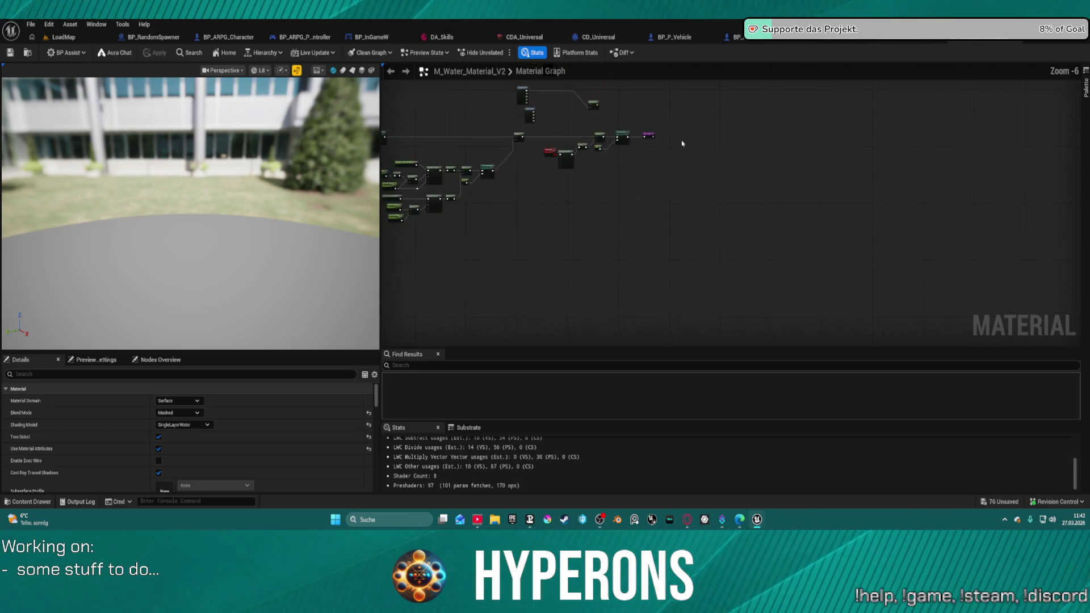
scroll(822, 195, down, 4)
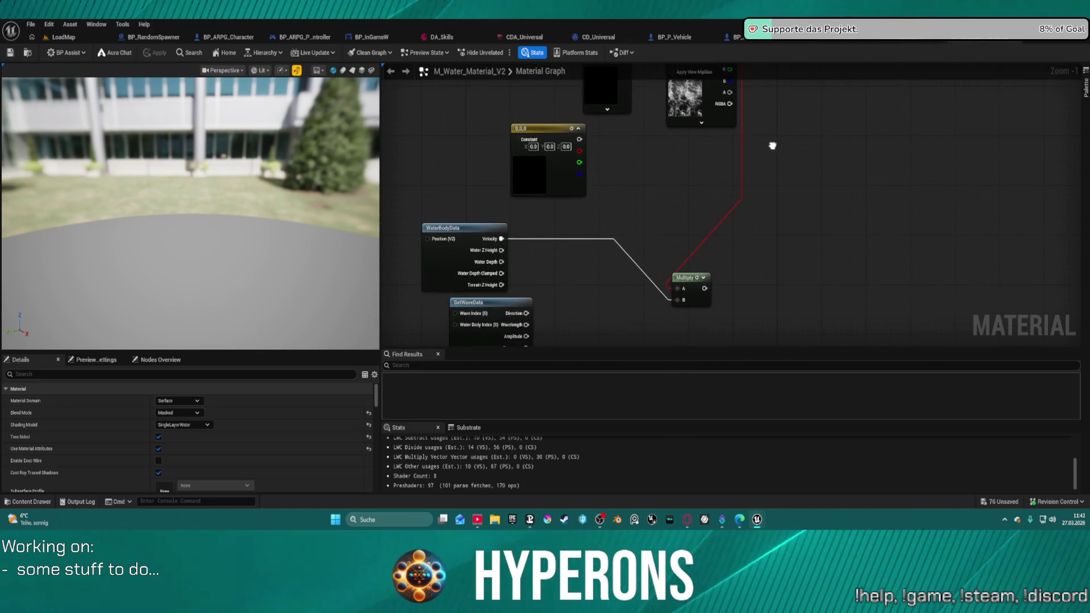
Pan and zoom the M_Water_Material_V2 graph across its node groups and material attribute nodes
mouse_move(766, 126)
mouse_down()
mouse_move(774, 103)
mouse_move(798, 122)
mouse_move(613, 180)
mouse_move(835, 161)
mouse_move(1071, 301)
mouse_up()
scroll(731, 326, down, 7)
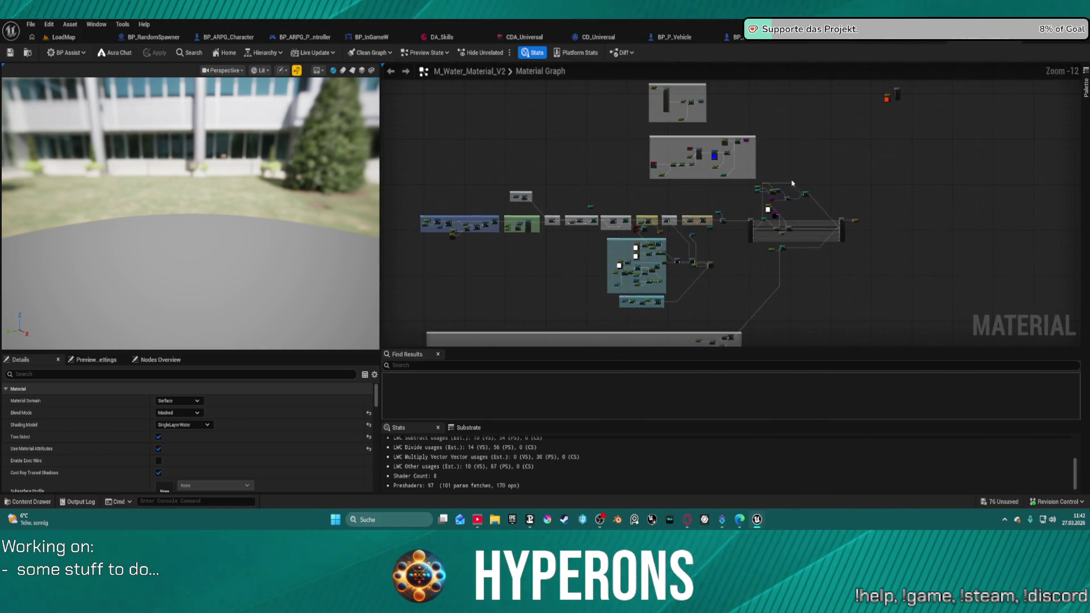
scroll(766, 216, up, 7)
scroll(643, 158, up, 5)
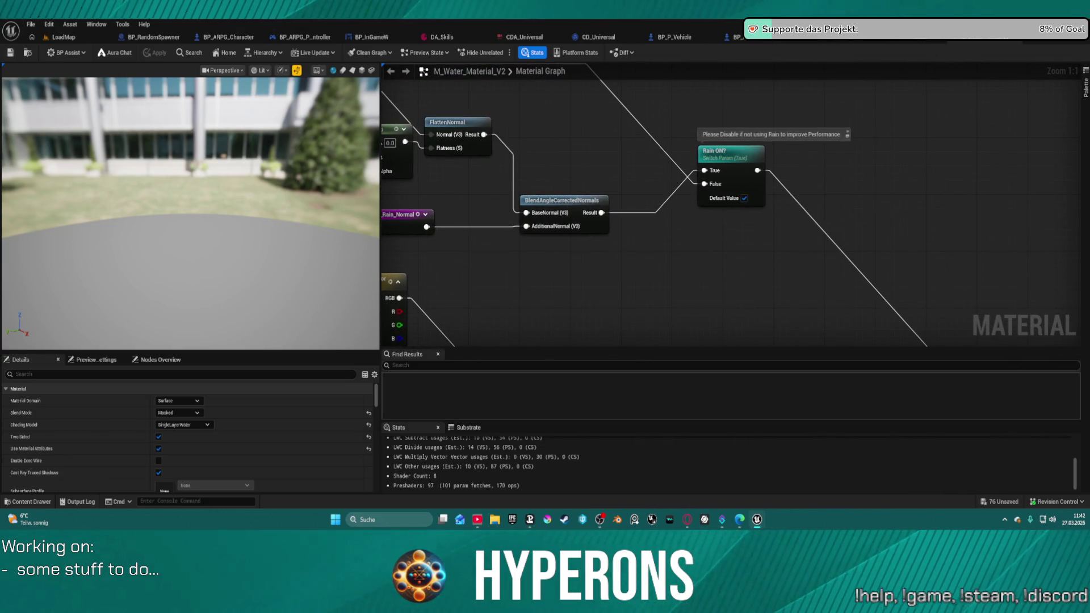
scroll(437, 105, down, 4)
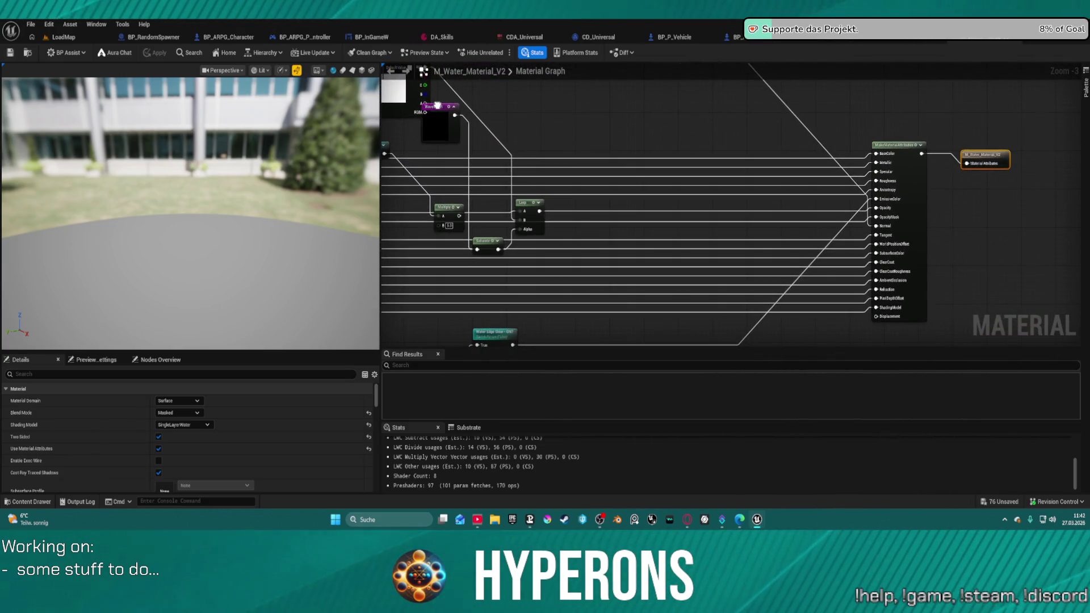
mouse_move(438, 105)
mouse_down()
mouse_move(631, 97)
mouse_move(618, 116)
mouse_up()
Browse to M_Lake_Normal and copy it into the Swamp folder as M_Lake_Normal1
click(900, 42)
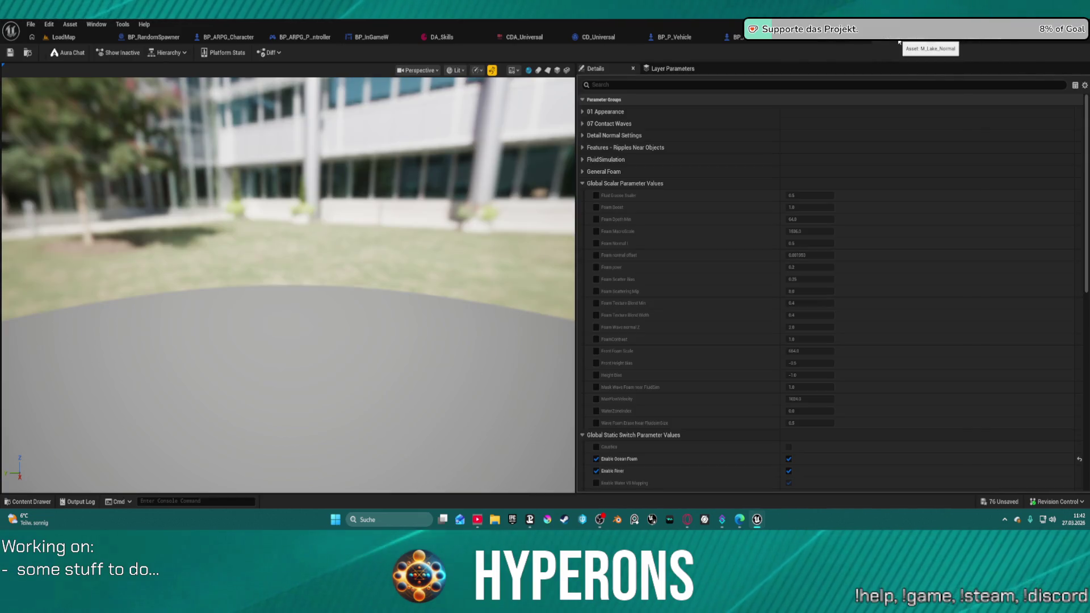
click(27, 52)
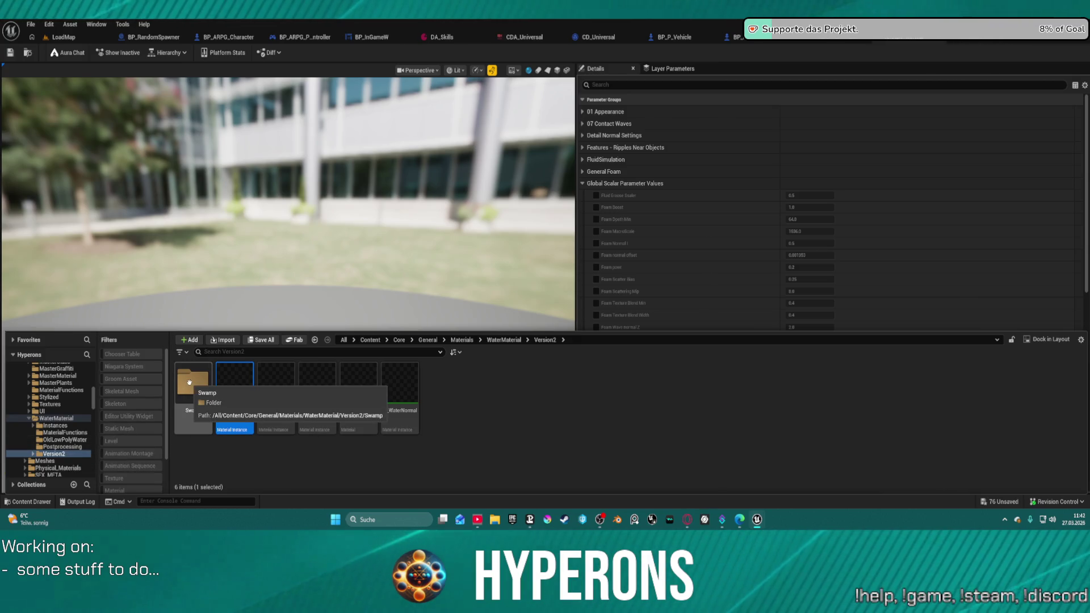
drag(229, 386, 193, 386)
click(216, 397)
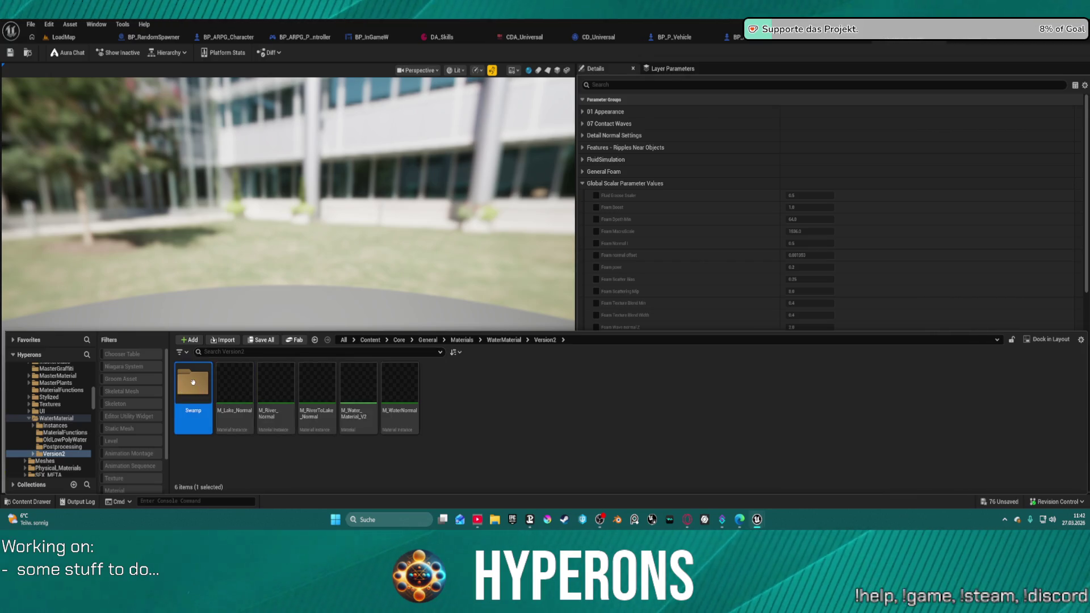
double_click(193, 391)
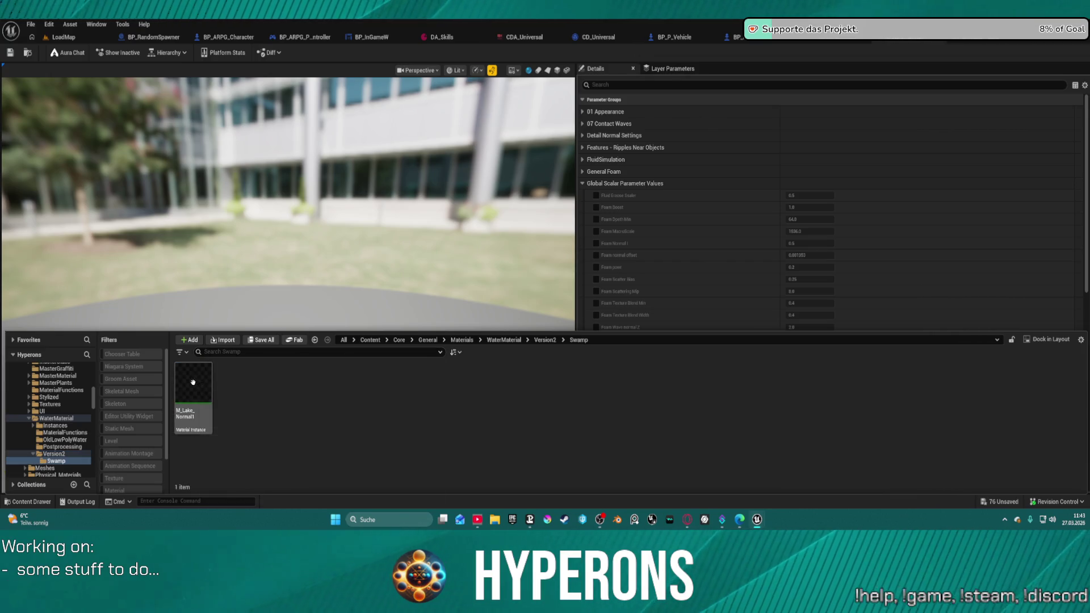
double_click(57, 419)
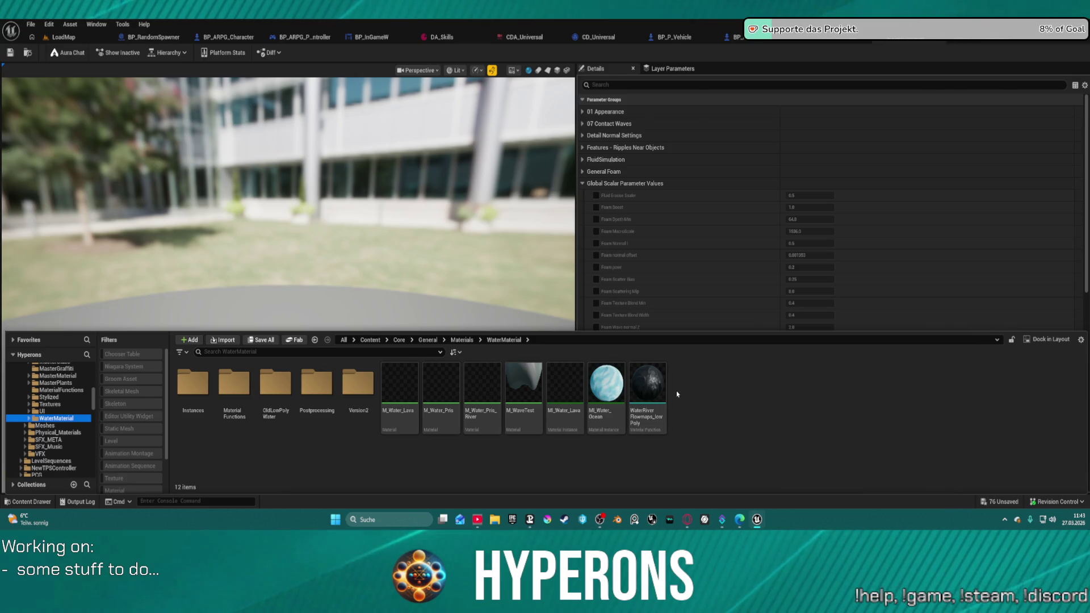
click(704, 219)
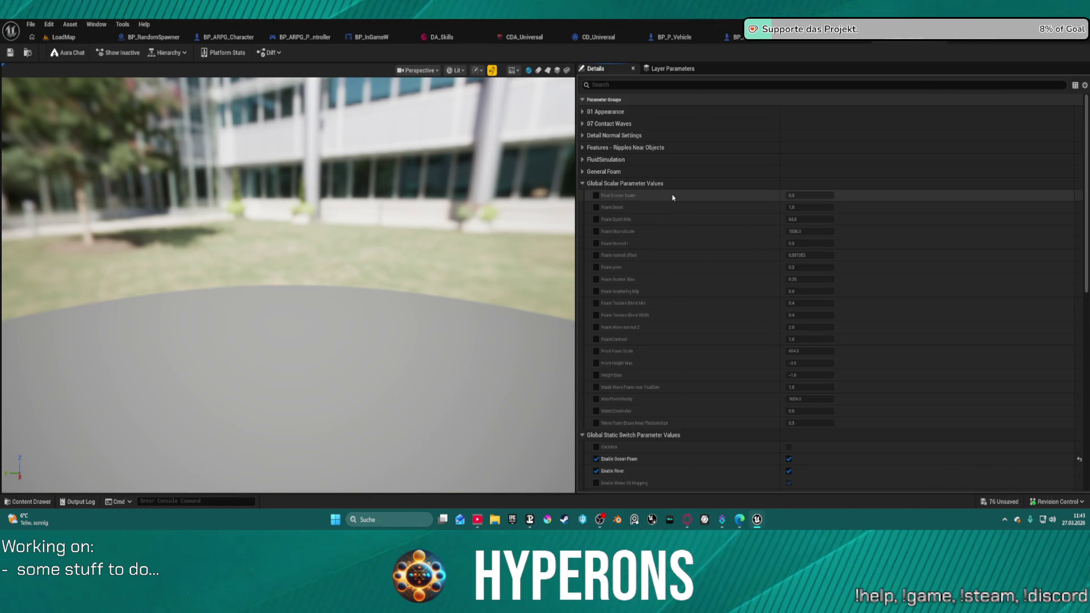
Expand the FluidSimulation and 01 Appearance parameter groups, then return to the LoadMap level
click(583, 160)
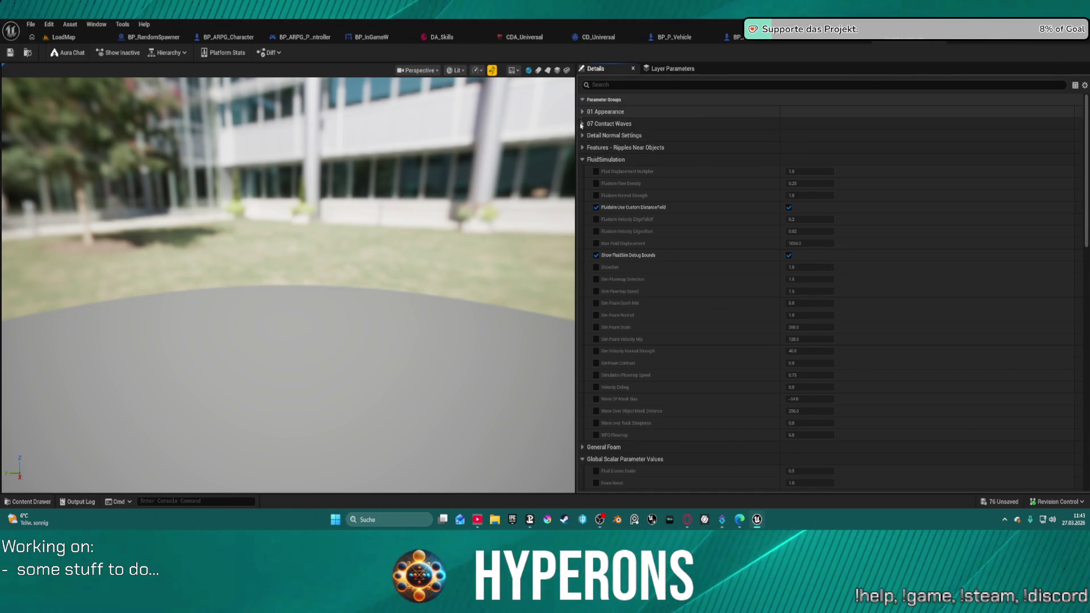
click(582, 112)
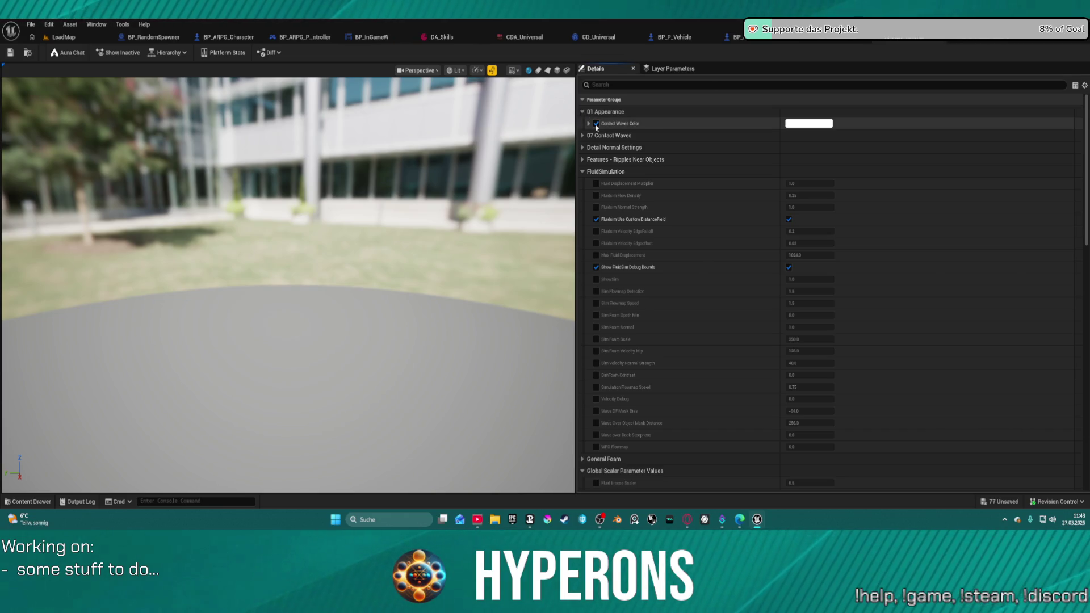
scroll(648, 236, down, 10)
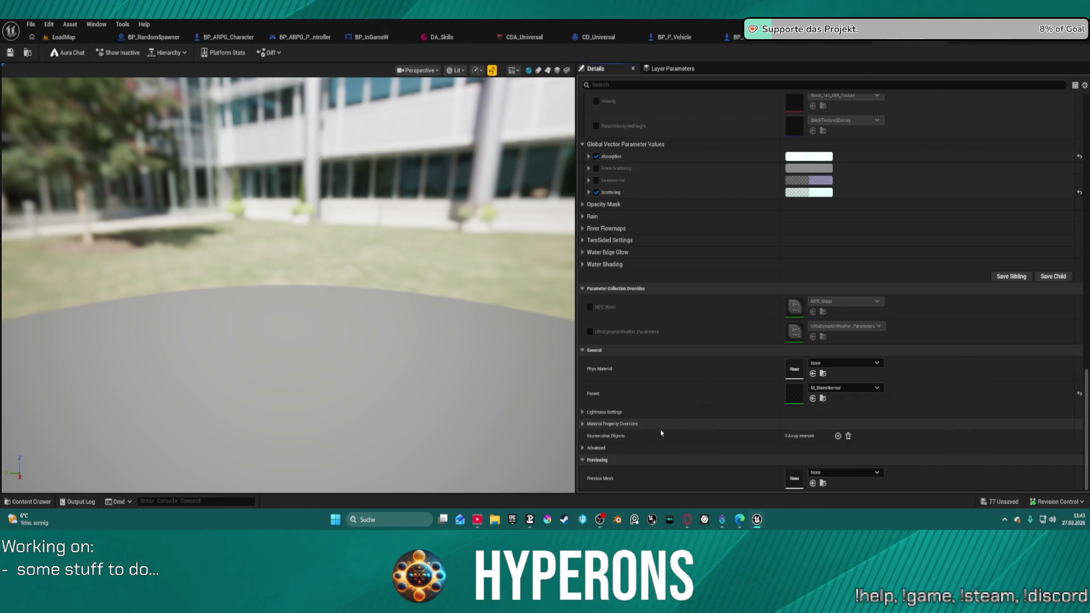
click(63, 38)
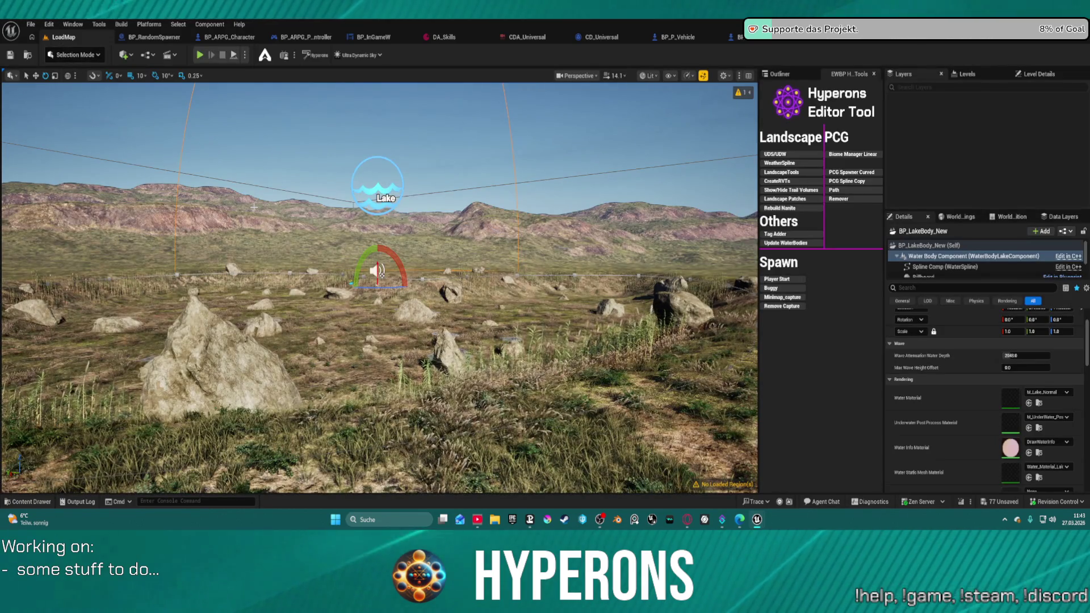
Frame the lake and enter Landscape mode, checking the Manage and Sculpt tools
key(f)
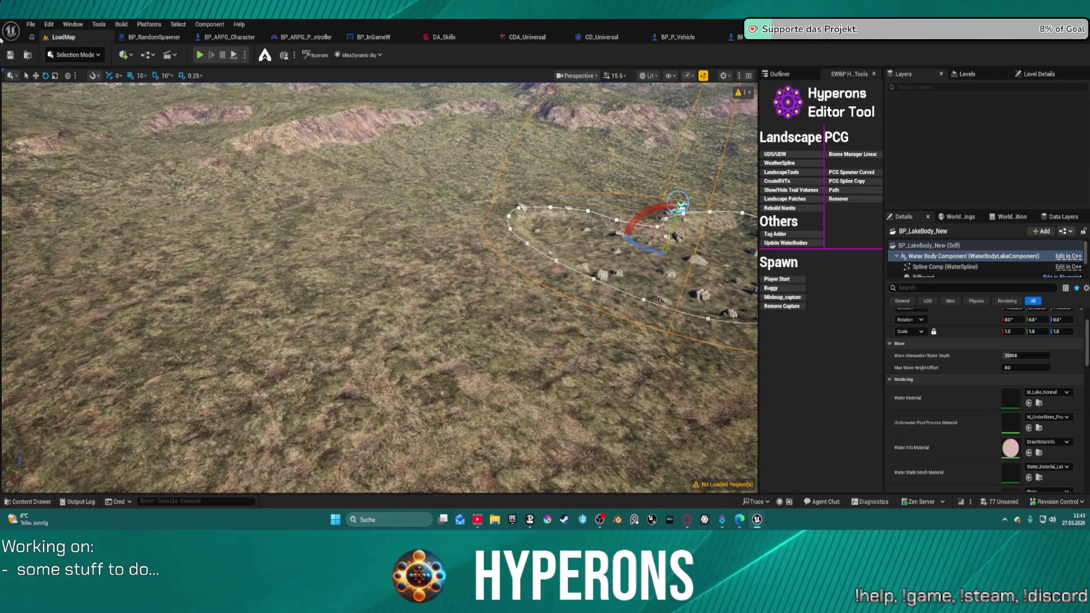
click(78, 55)
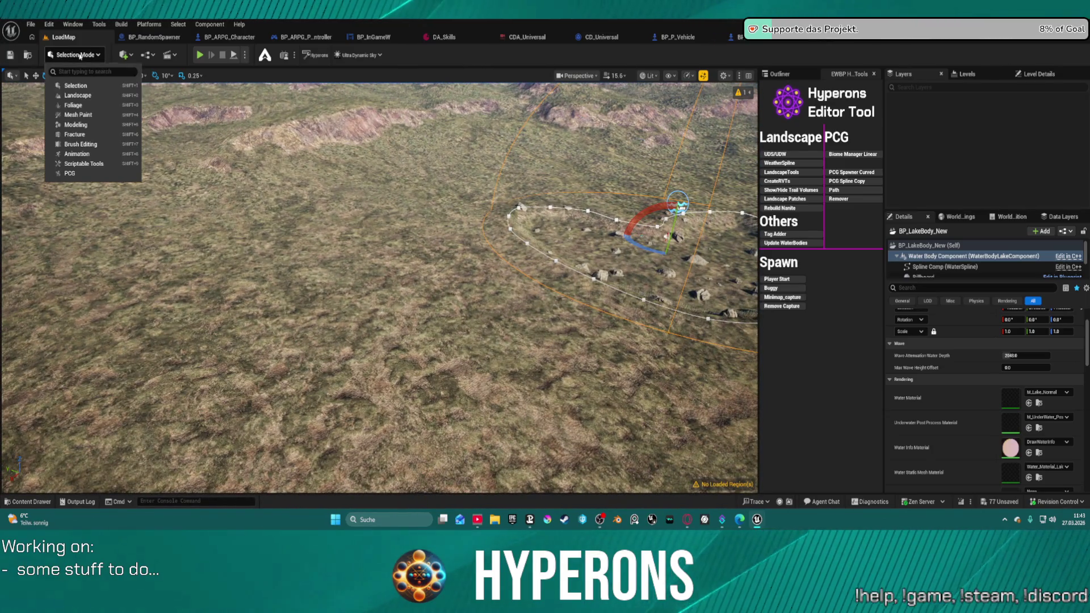
click(112, 100)
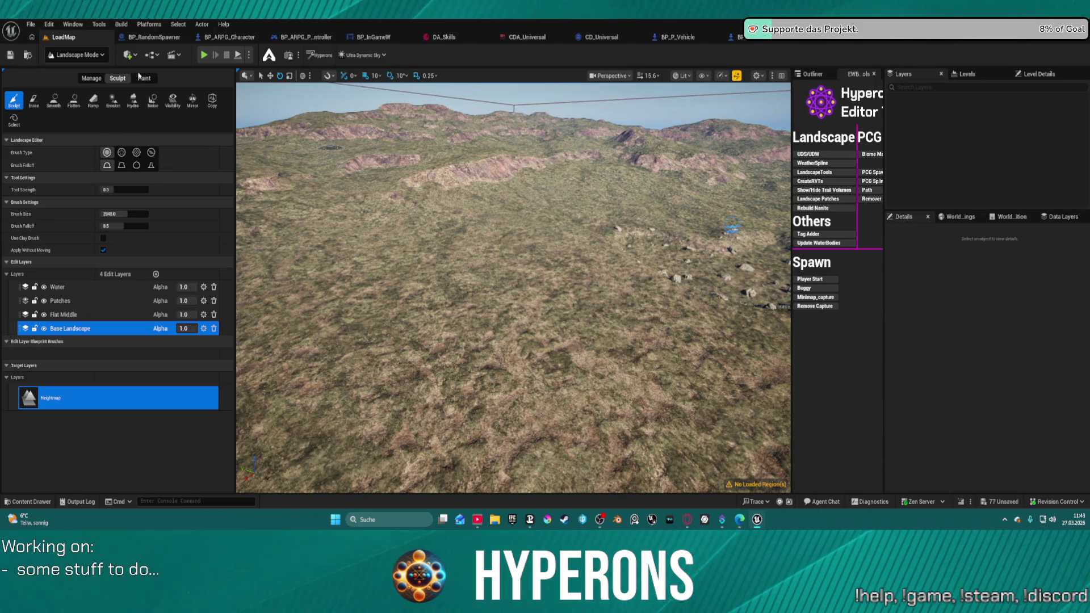
click(98, 78)
click(117, 78)
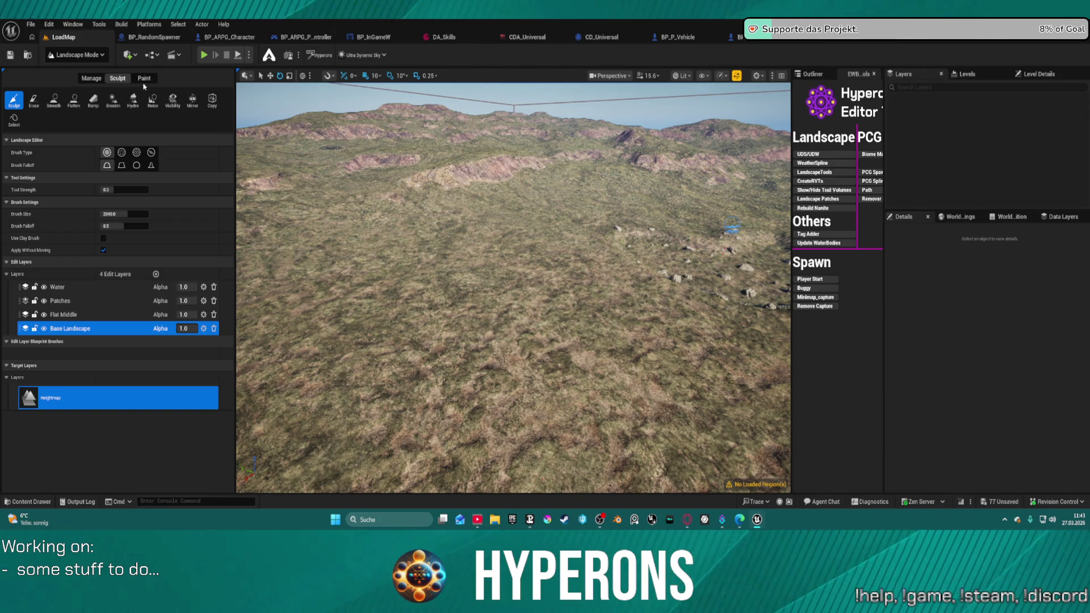
Open the Quick Add list, then return the editor to Selection Mode
click(131, 55)
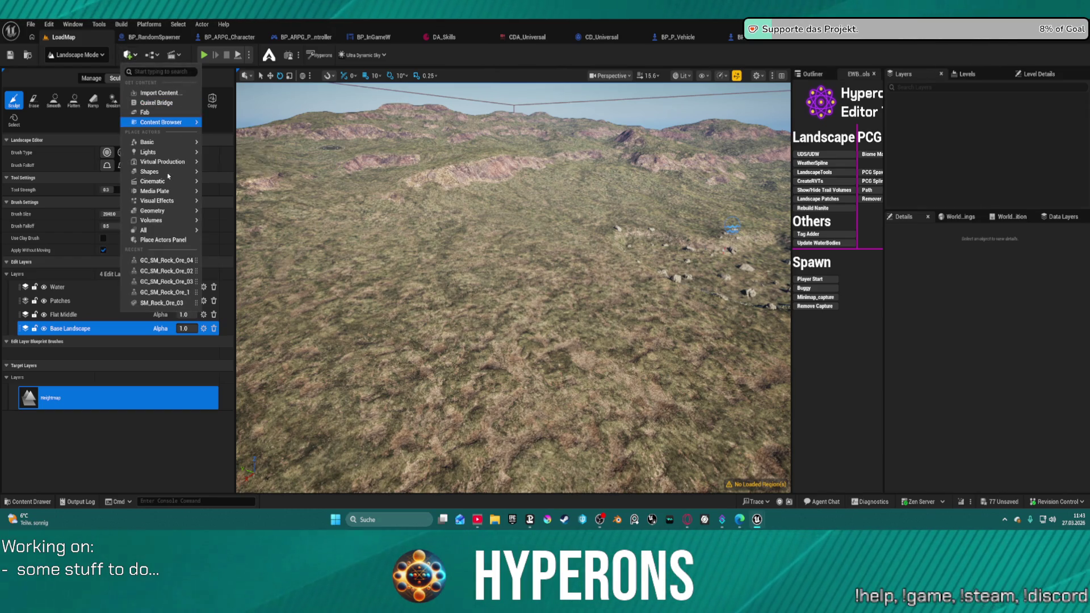
click(88, 55)
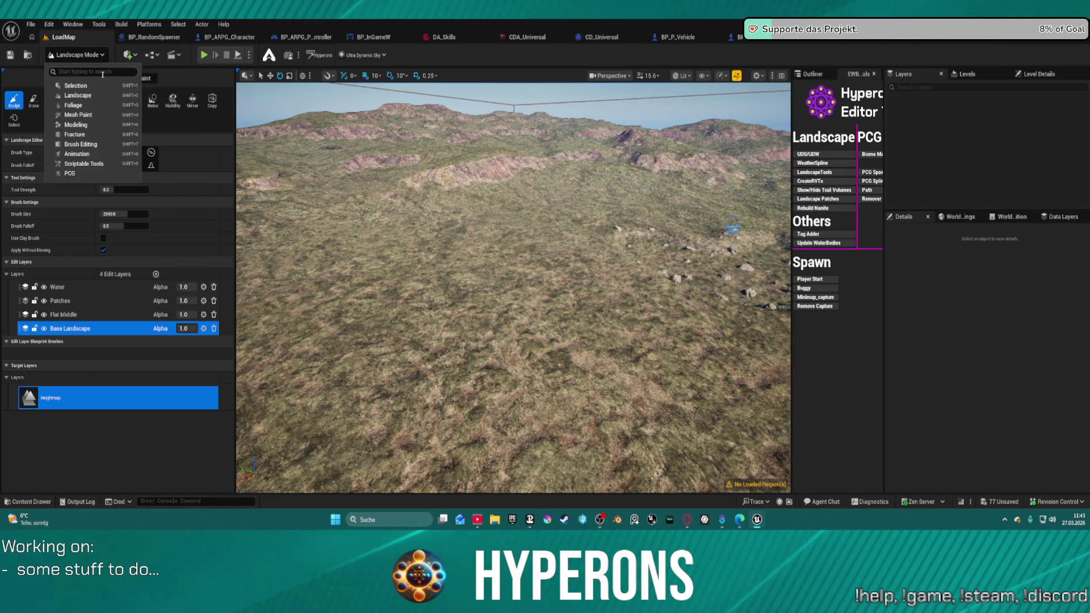
click(79, 85)
Search Quick Add for 'body' and drag a Water Body Lake onto the terrain
click(123, 55)
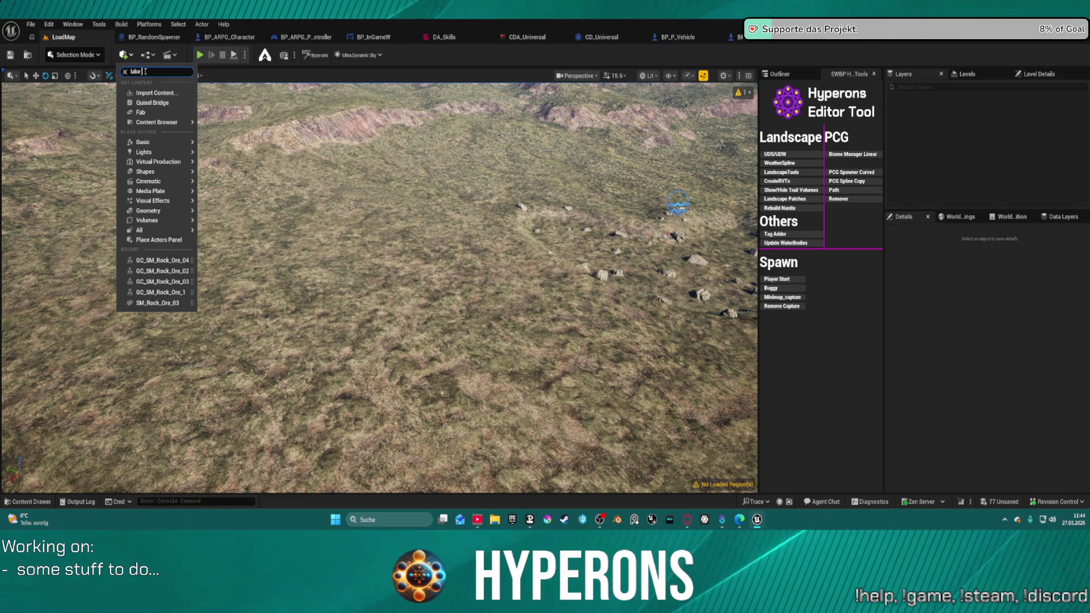
text(body)
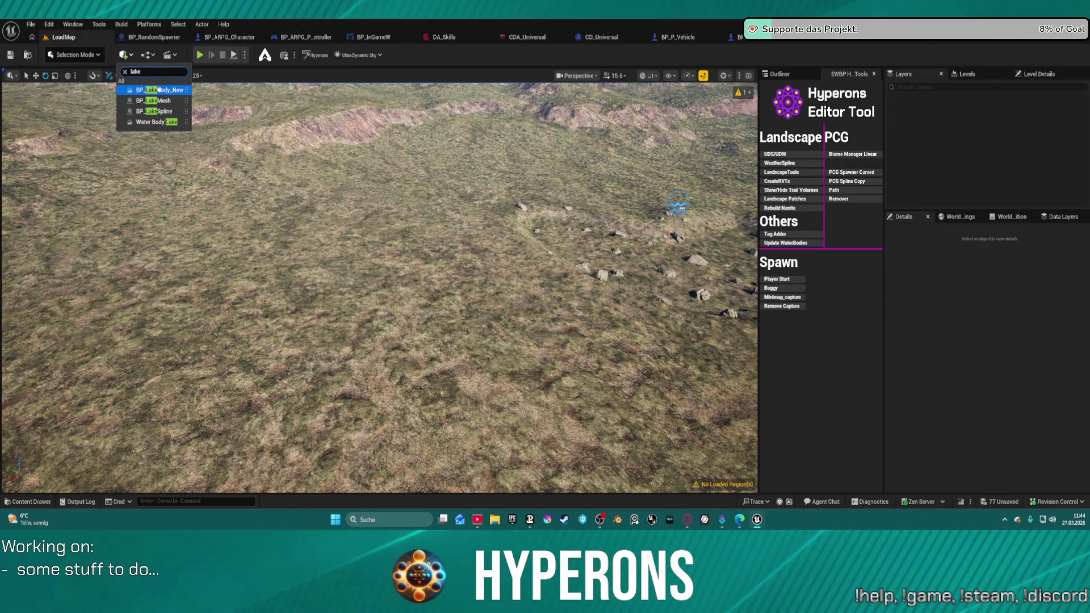
mouse_move(174, 96)
mouse_down()
mouse_move(174, 116)
mouse_move(196, 143)
mouse_move(294, 228)
mouse_up()
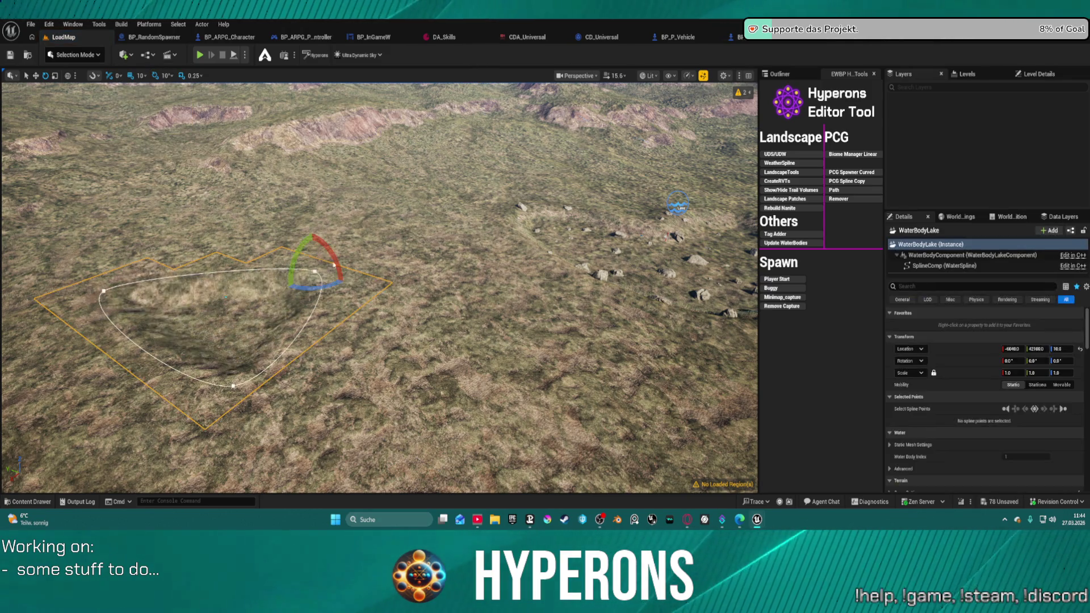
scroll(300, 290, up, 5)
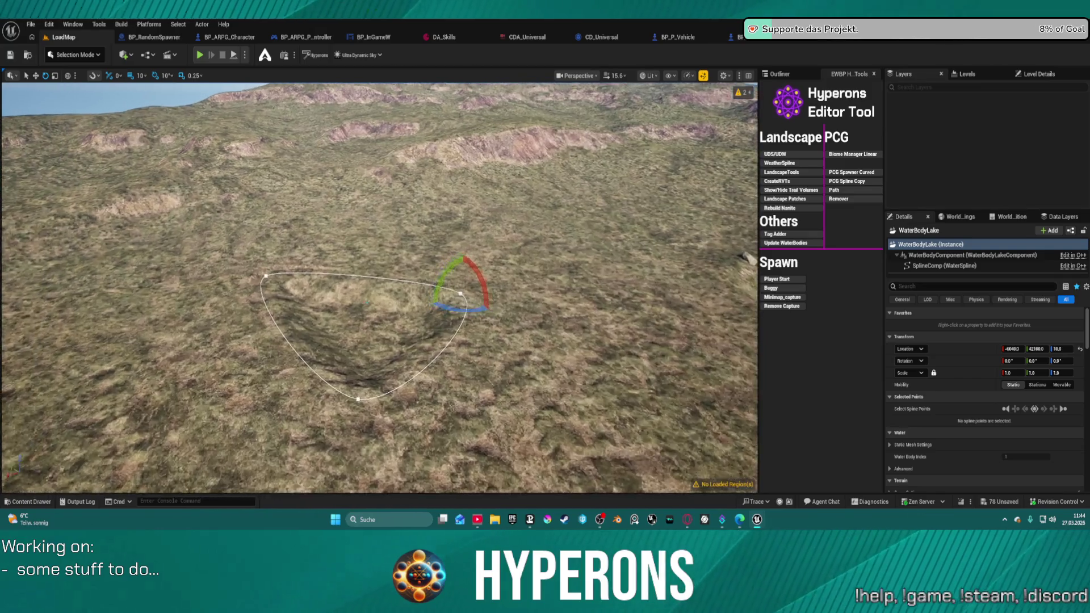
scroll(379, 288, up, 3)
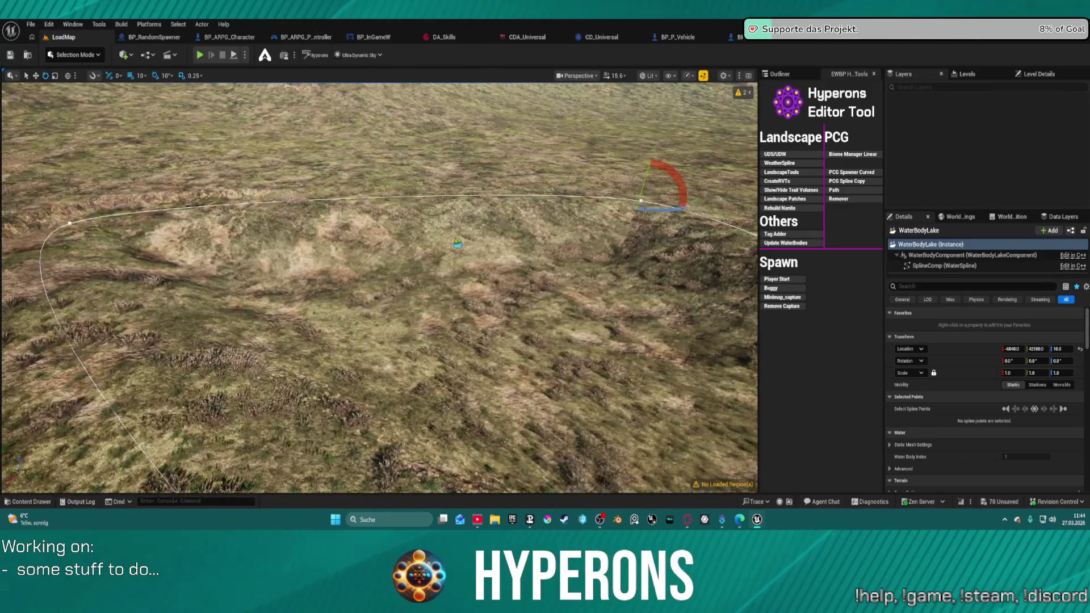
scroll(399, 277, down, 3)
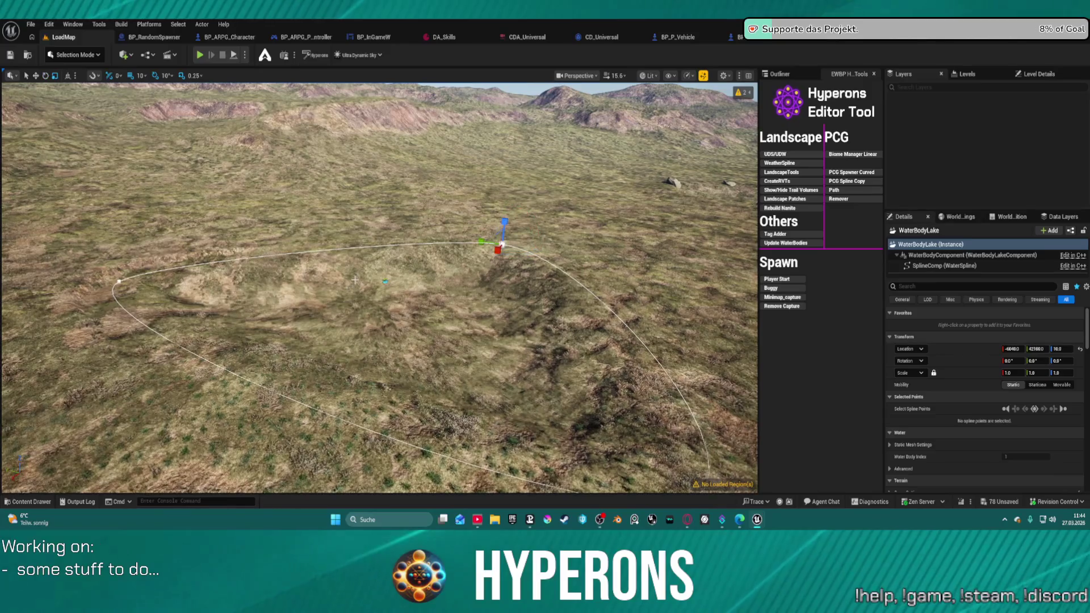
Rotate the lake -30 degrees and show its WaterBodyComponent settings
mouse_move(526, 218)
mouse_down()
mouse_move(516, 207)
mouse_move(479, 246)
mouse_up()
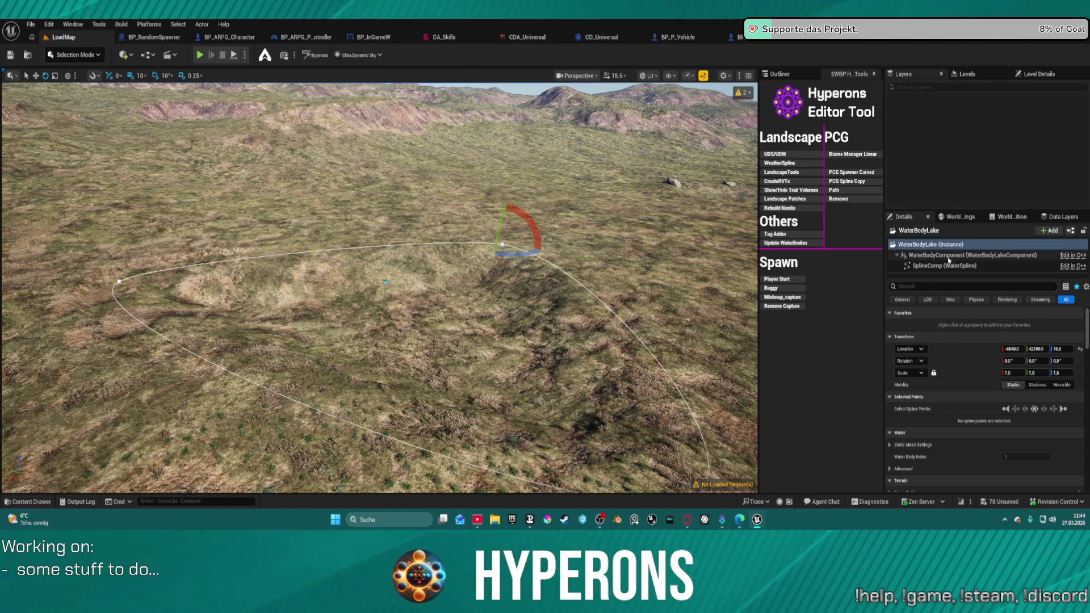
click(965, 255)
scroll(974, 423, down, 2)
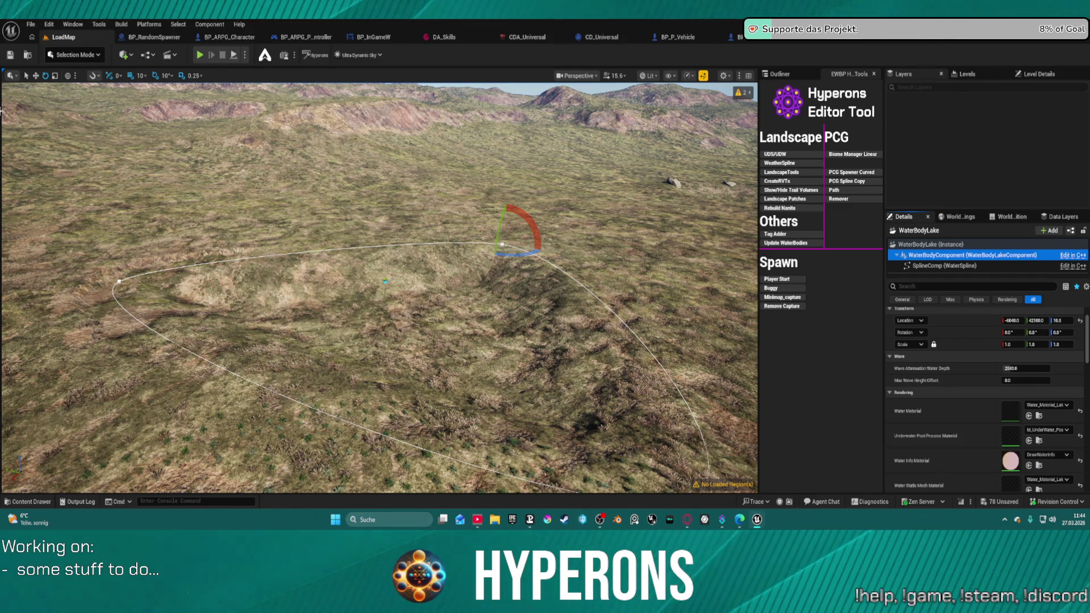
Try Water_Material_River_LOD as the lake's water material and bring up the level actor list
click(1053, 405)
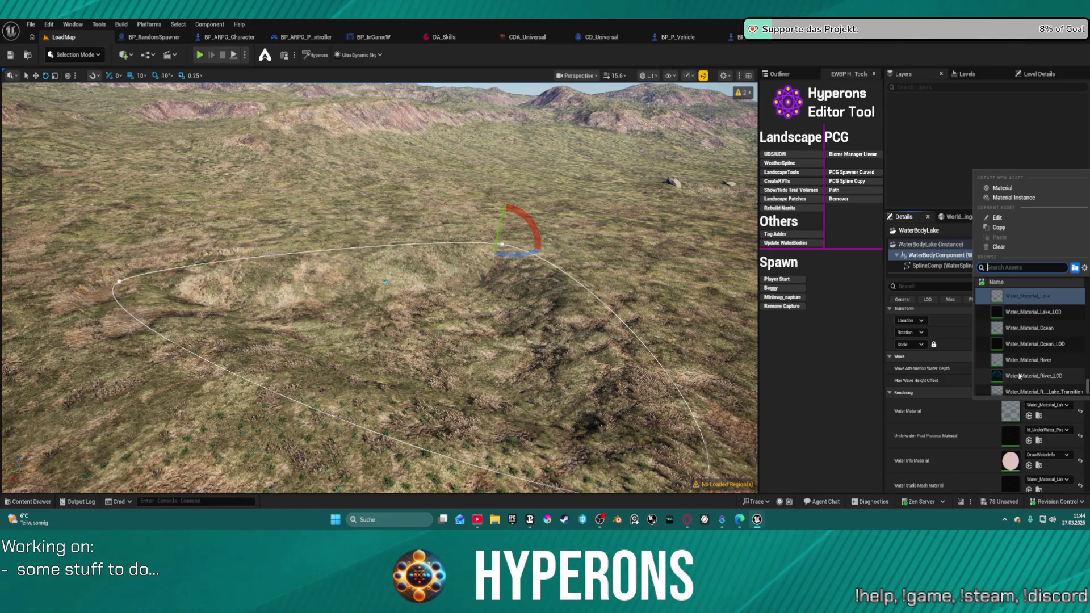
click(1020, 376)
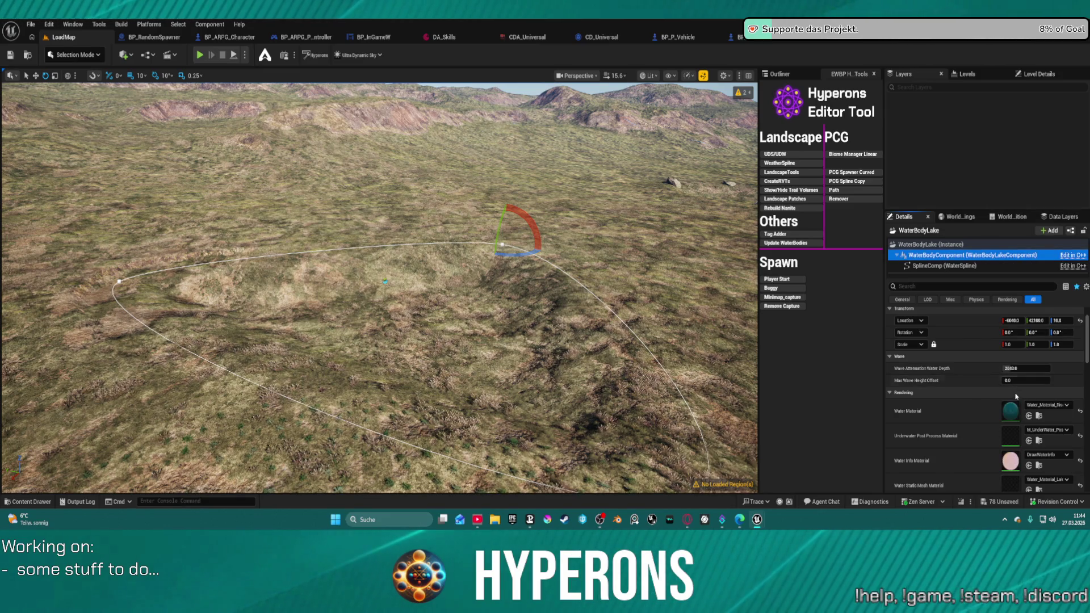
scroll(462, 345, up, 10)
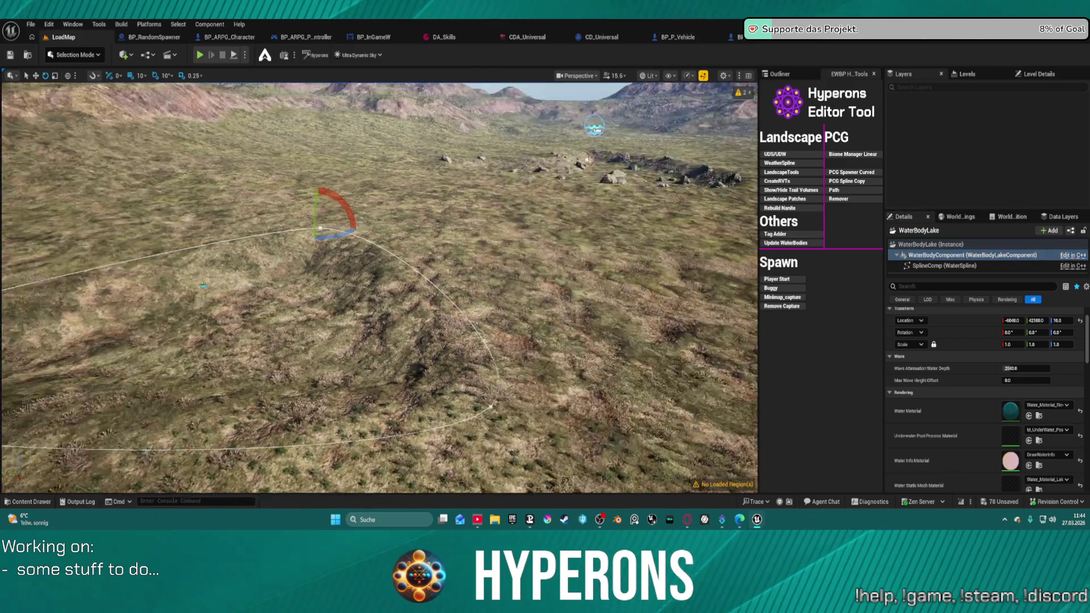
scroll(379, 288, up, 5)
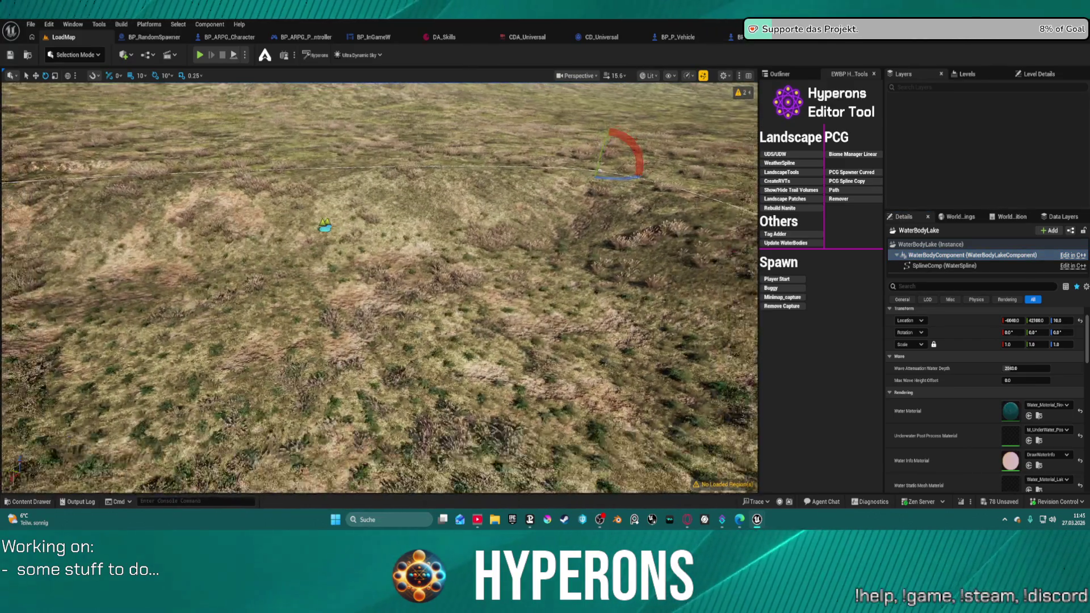
click(784, 74)
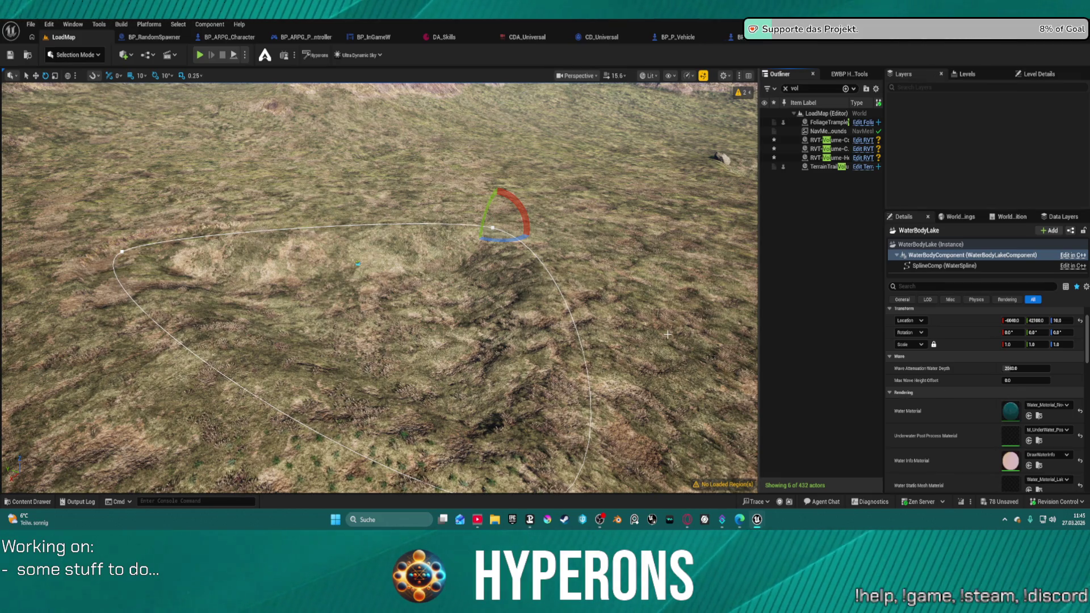
Undo the river material, test M_BaseColor_Pink on the lake, then undo that too
key(ctrl+z)
click(1045, 405)
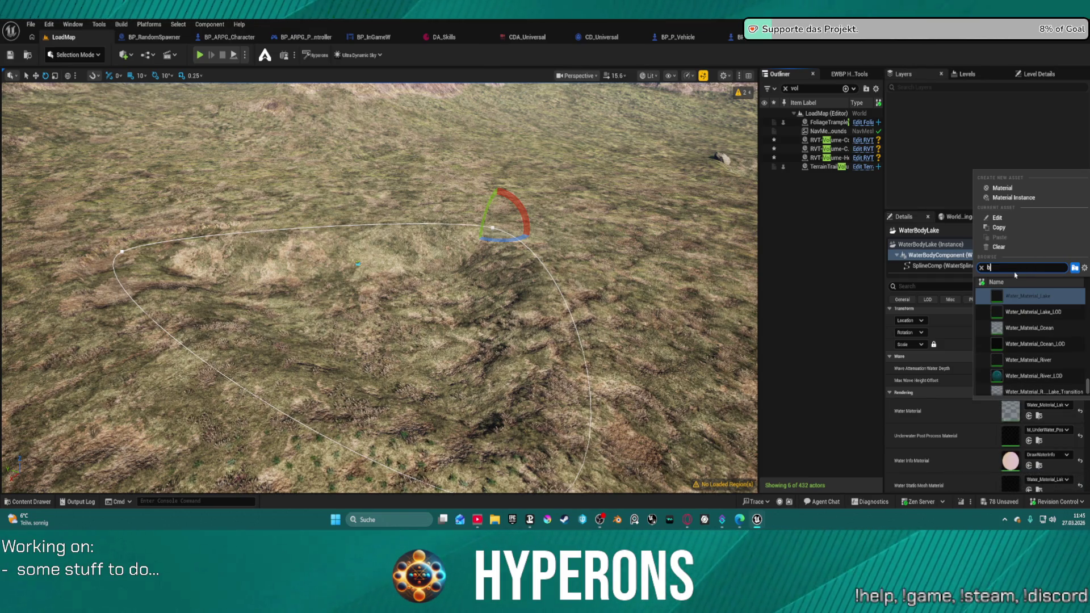
text(asc)
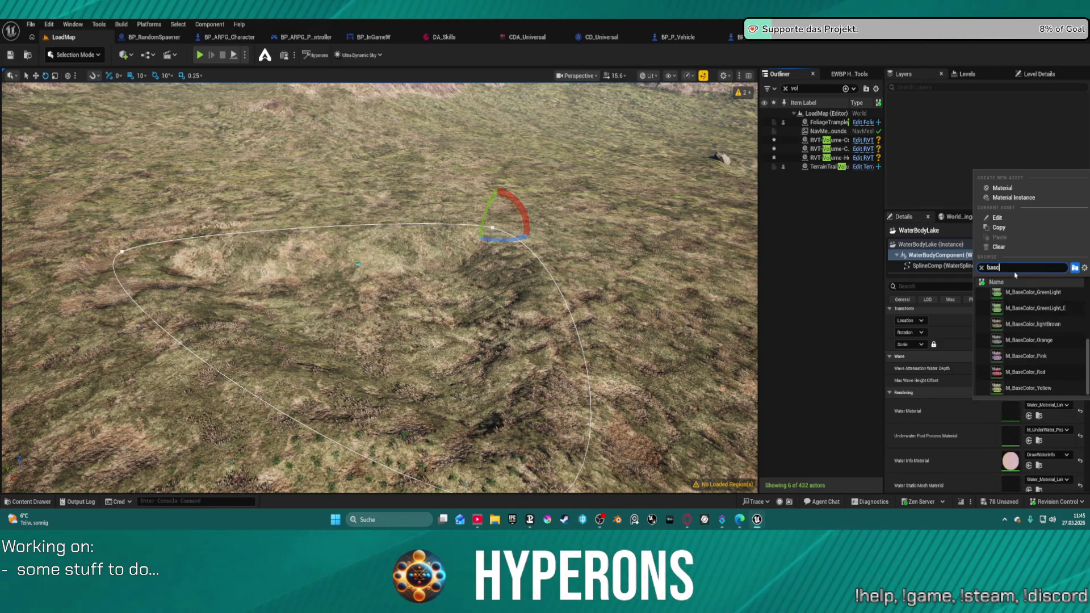
click(1037, 360)
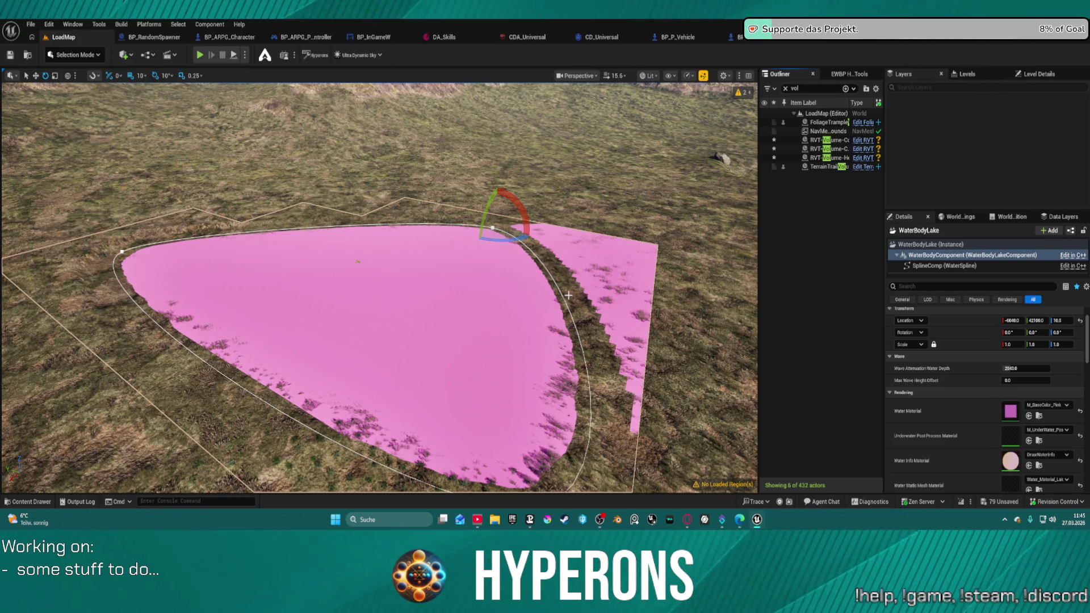
key(ctrl+z)
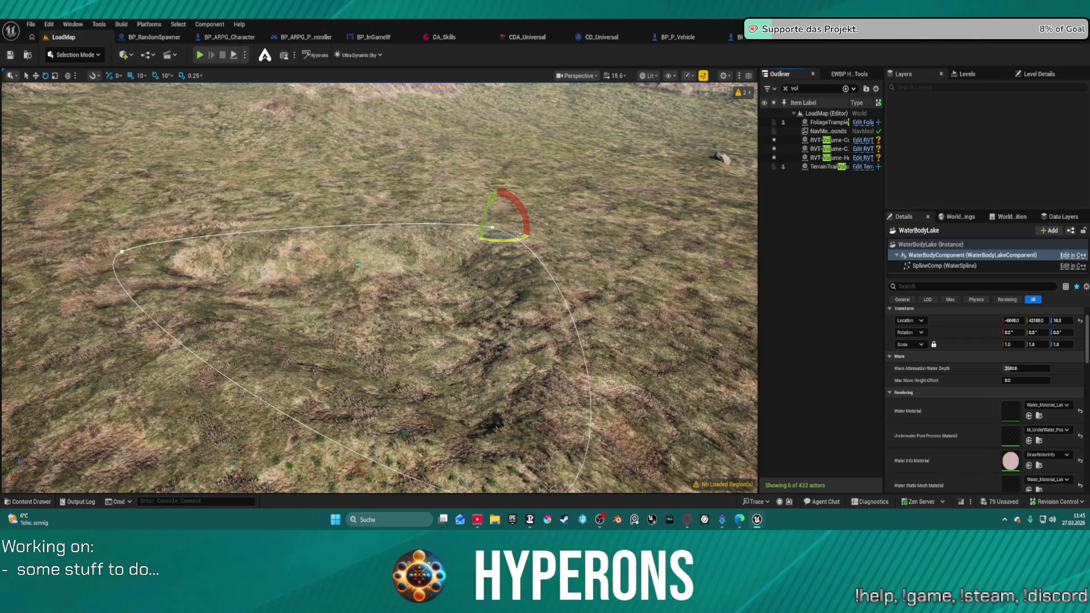
Fly the viewport low over the terrain toward the rocks, then frame the selected lake
mouse_move(502, 239)
mouse_down()
mouse_move(496, 142)
mouse_move(493, 216)
mouse_up()
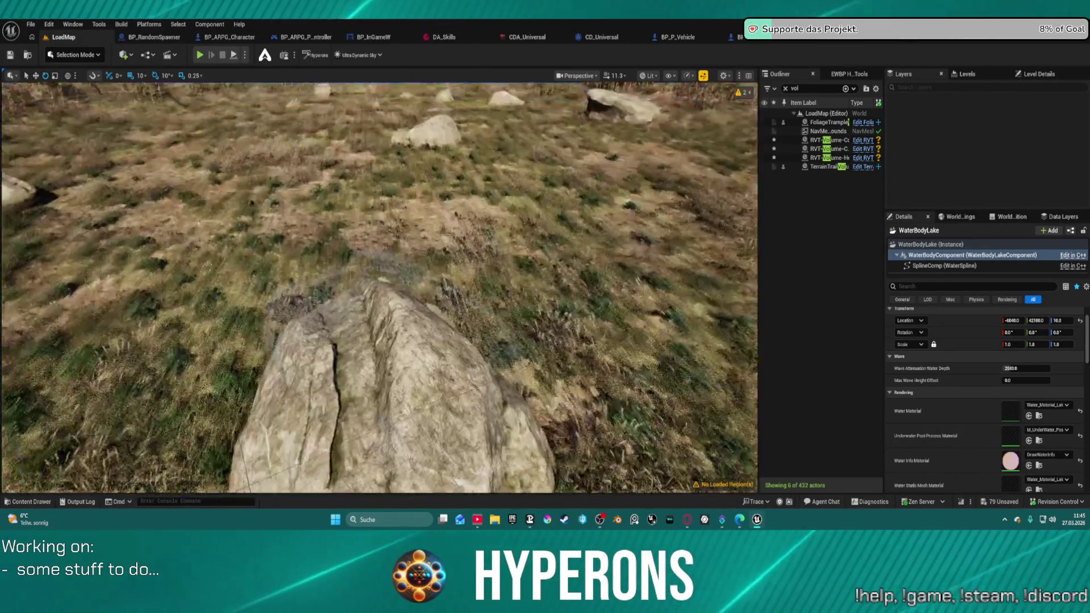
drag(493, 216, 492, 239)
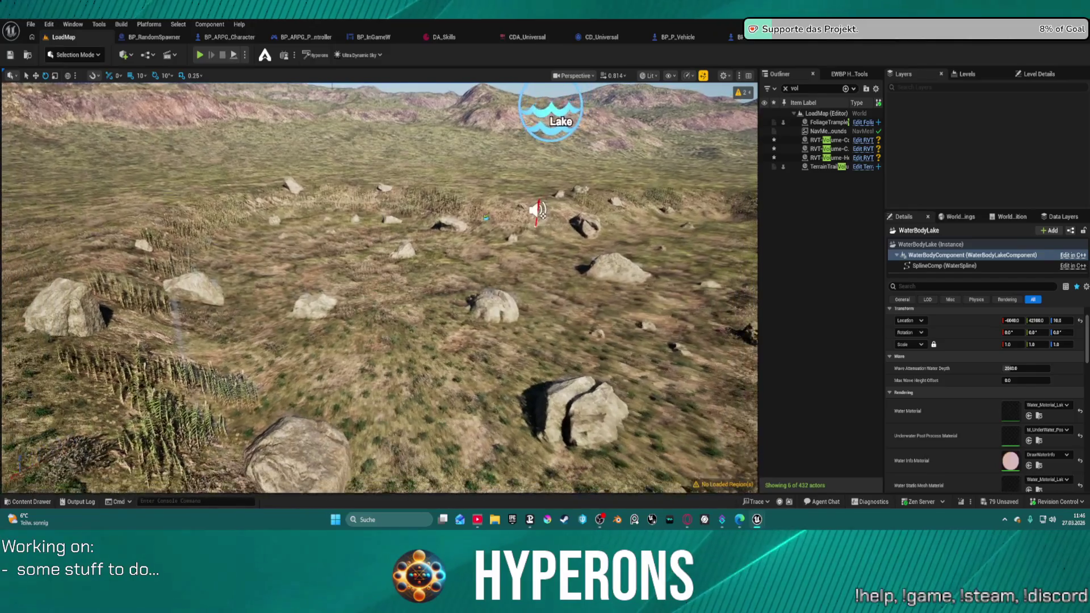
scroll(379, 288, down, 5)
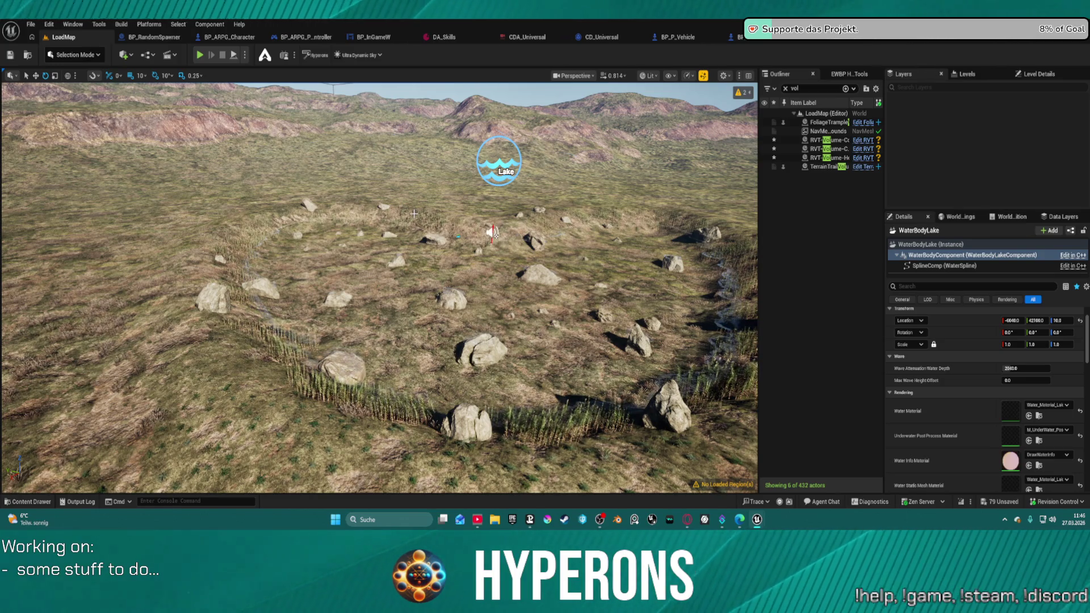
key(f)
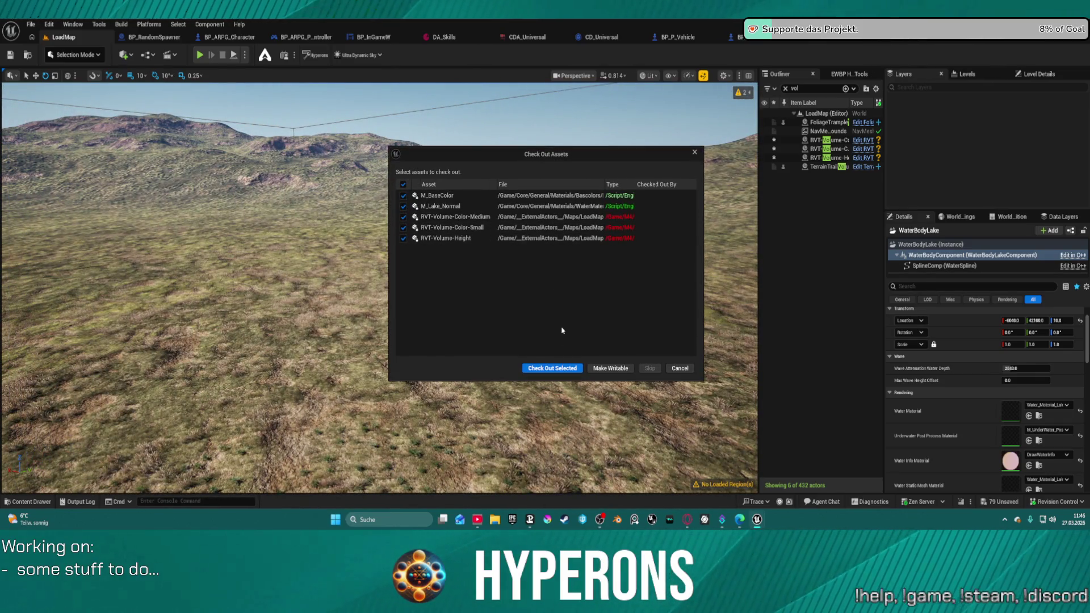
Confirm checking out the listed assets, then start a Play in Editor session with Alt+P
click(562, 368)
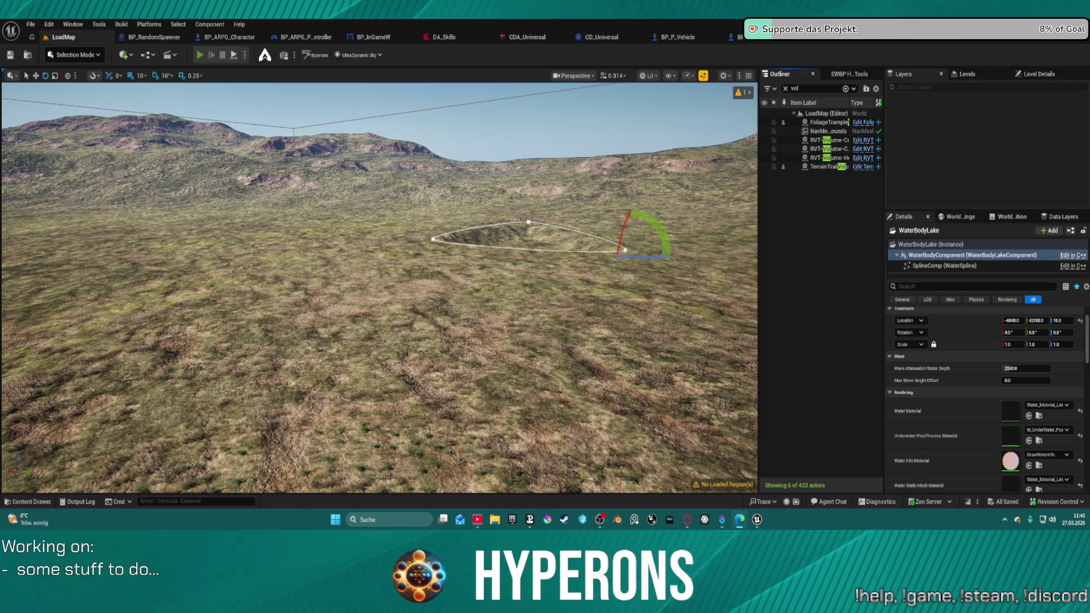
key(alt+p)
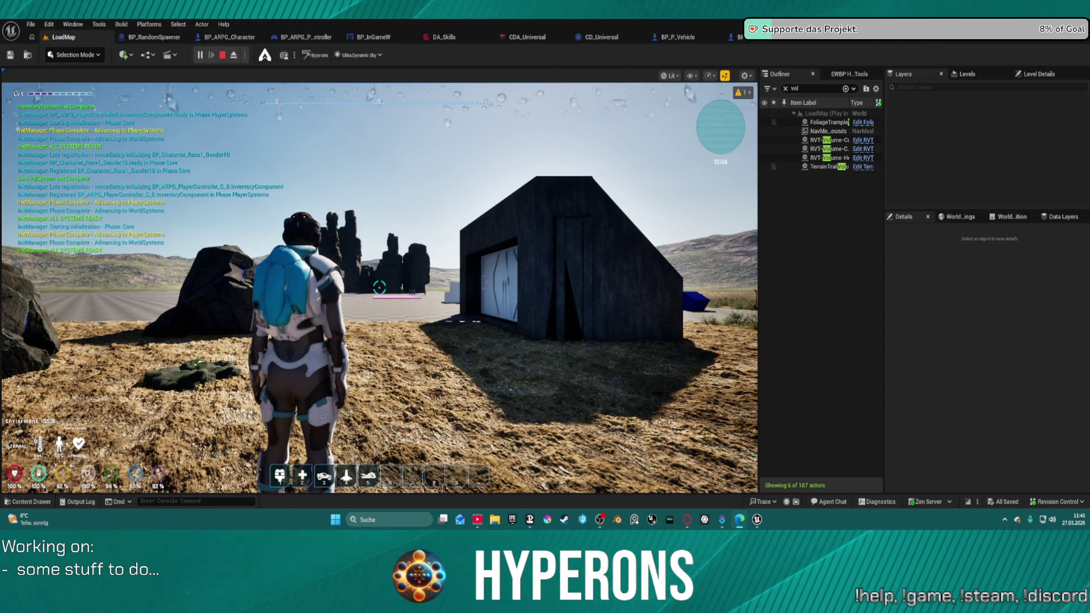
Walk forward, summon the orange hoverbike from slot 5, try entering it with F, then stop with Esc
click(404, 165)
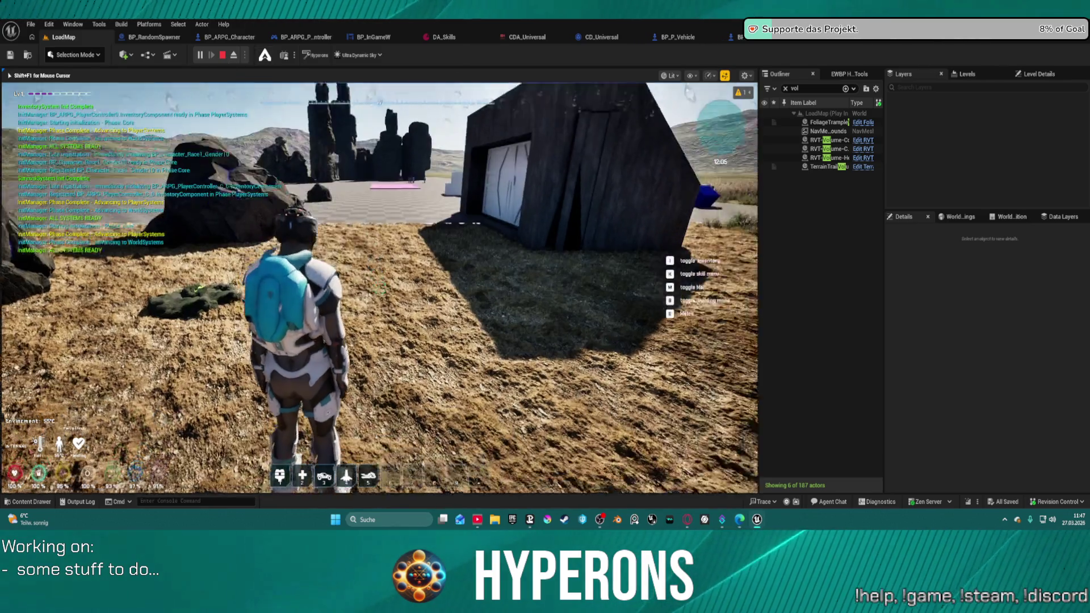
key(w)
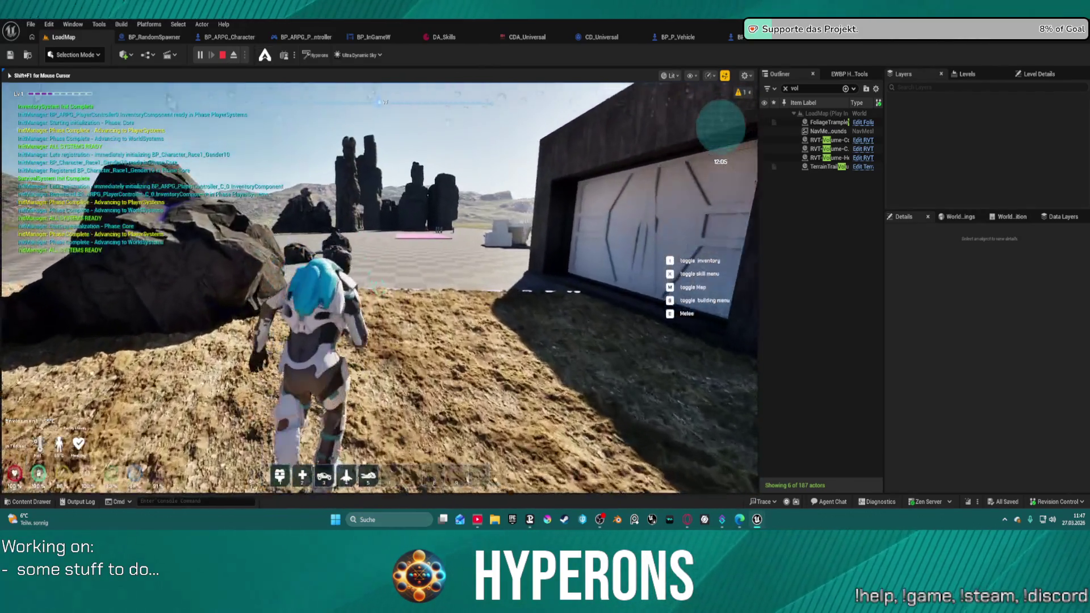
key(w)
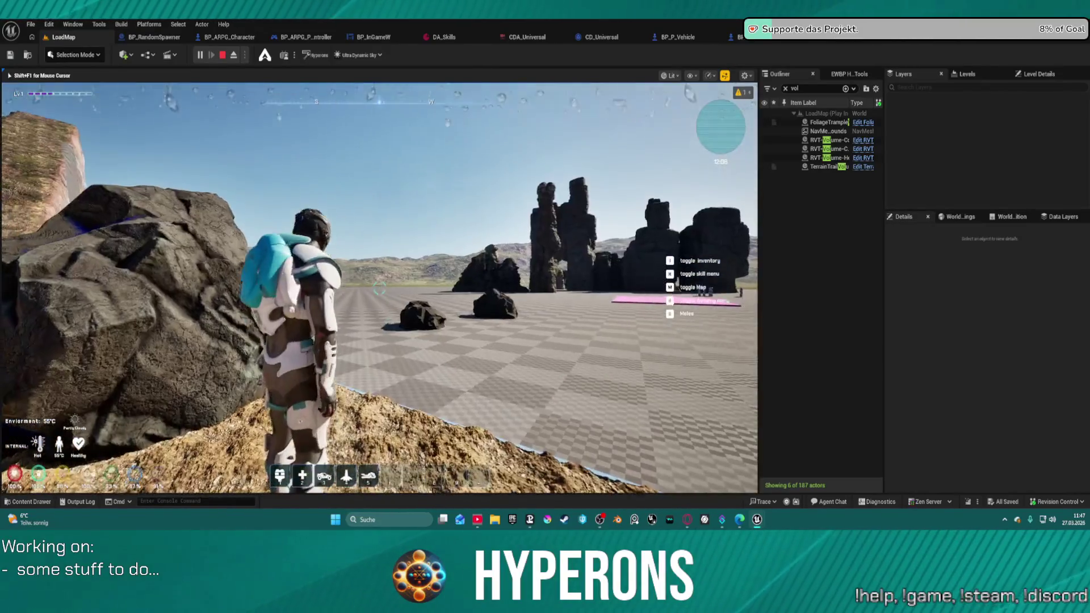
key(5)
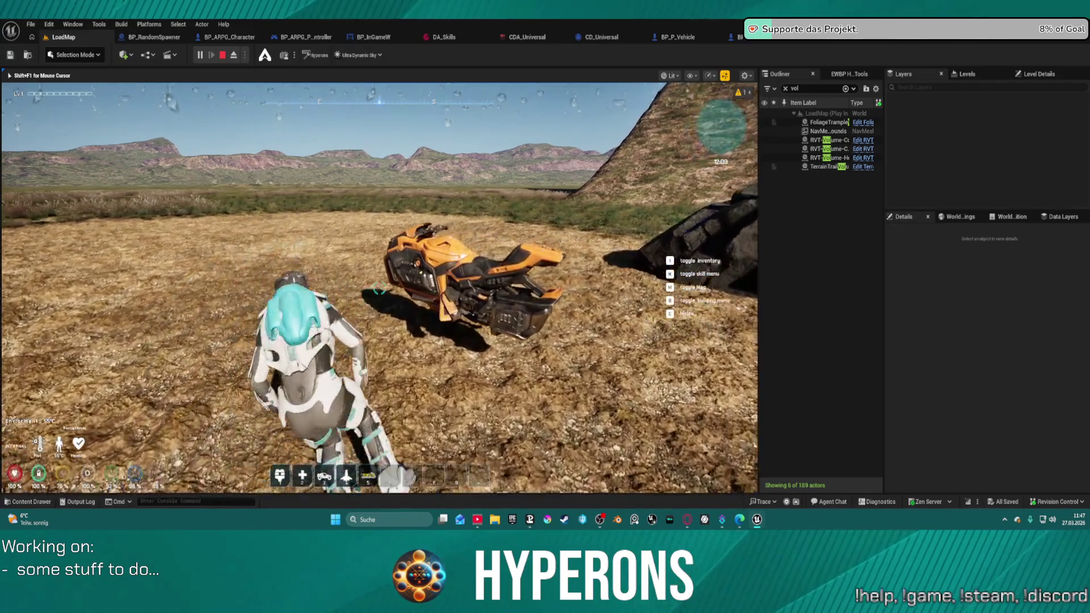
key(s)
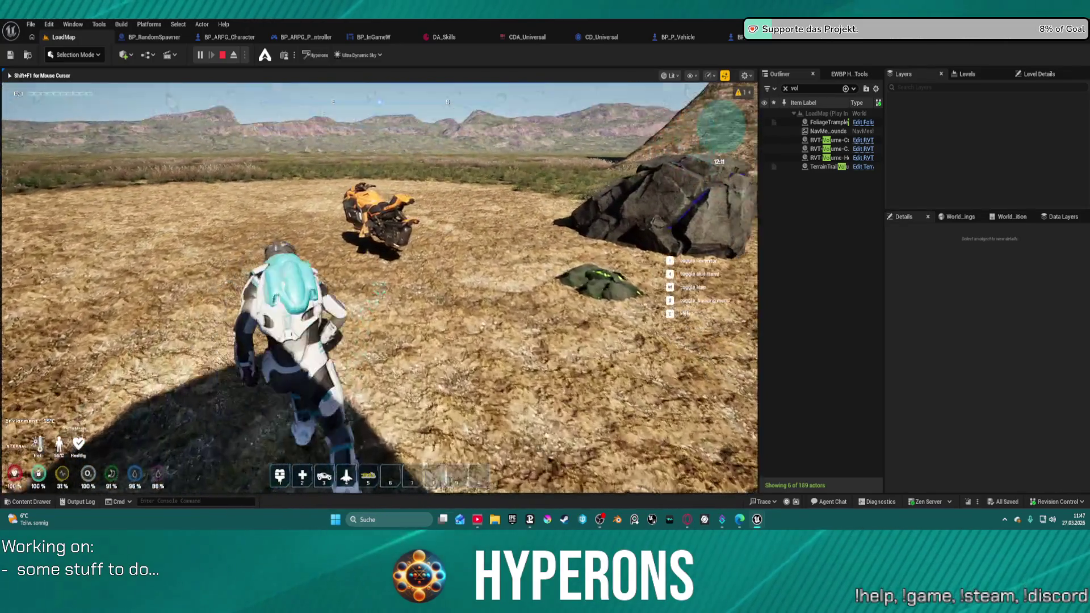
key(f)
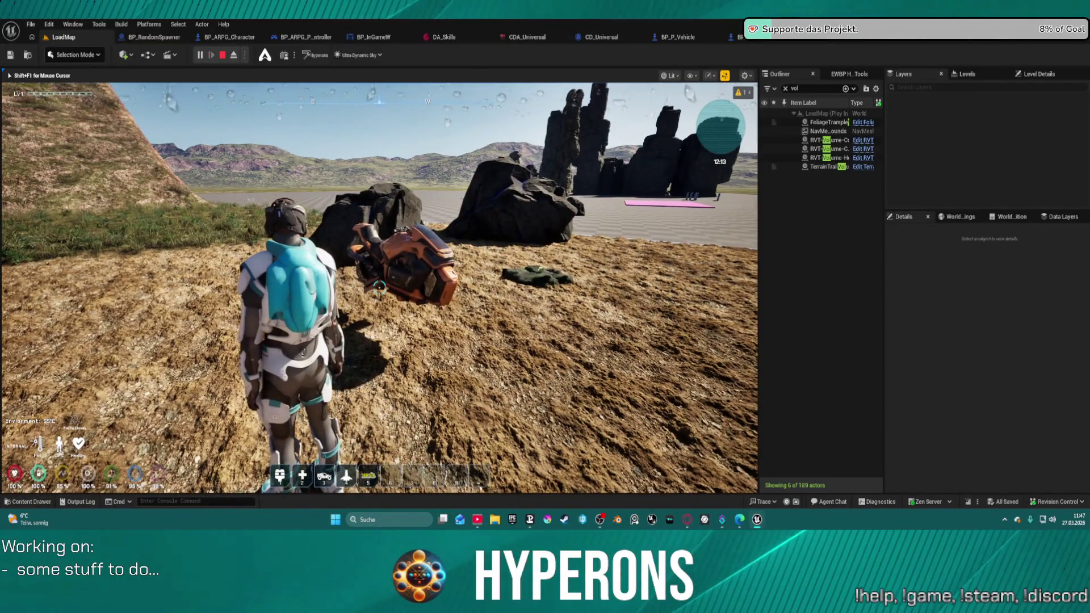
key(f)
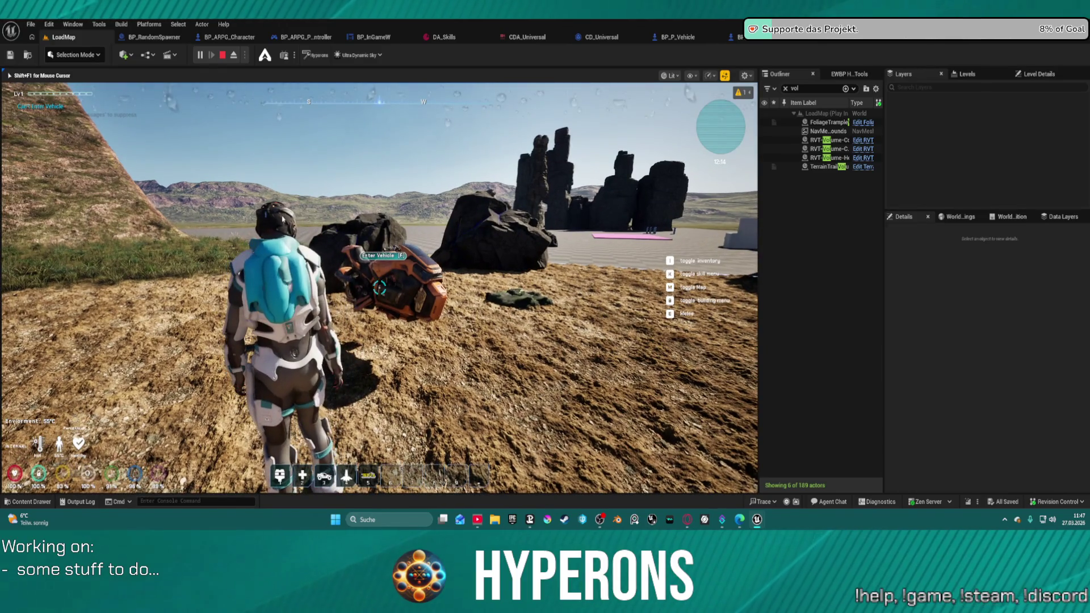
key(Escape)
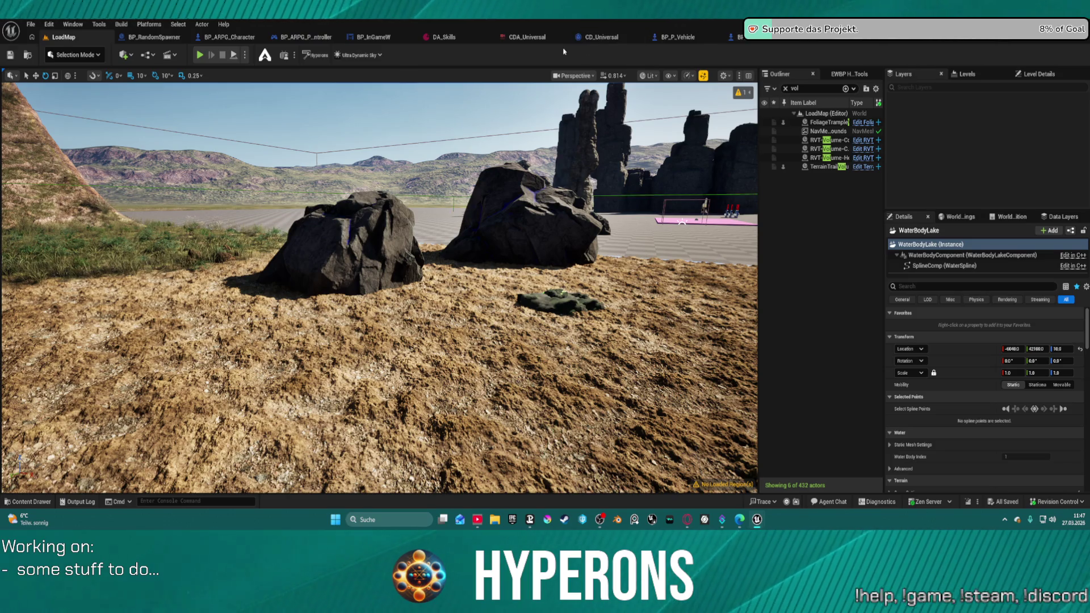
Open BP_Hoverbike, then BP_P_Vehicle's EventGraph, panning to the Enter Vehicle and Move To nodes
click(738, 37)
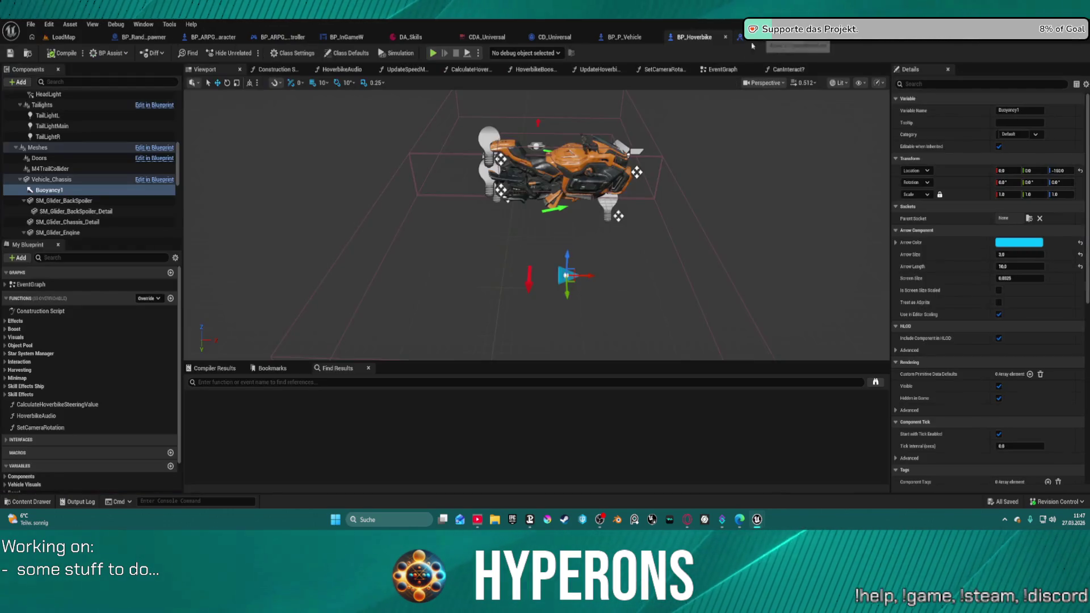
click(720, 69)
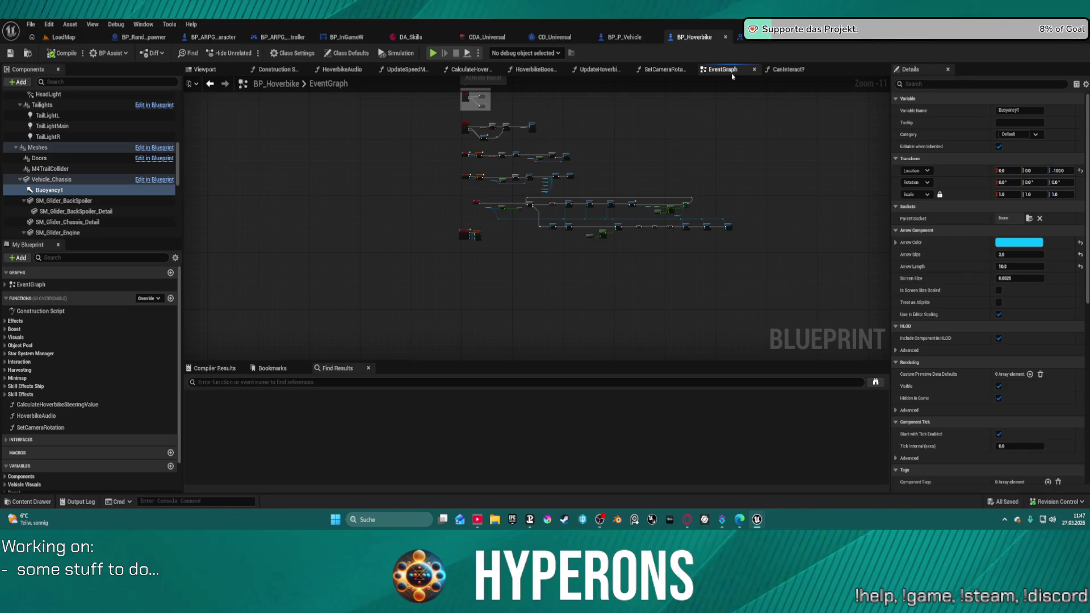
click(628, 37)
scroll(535, 219, up, 5)
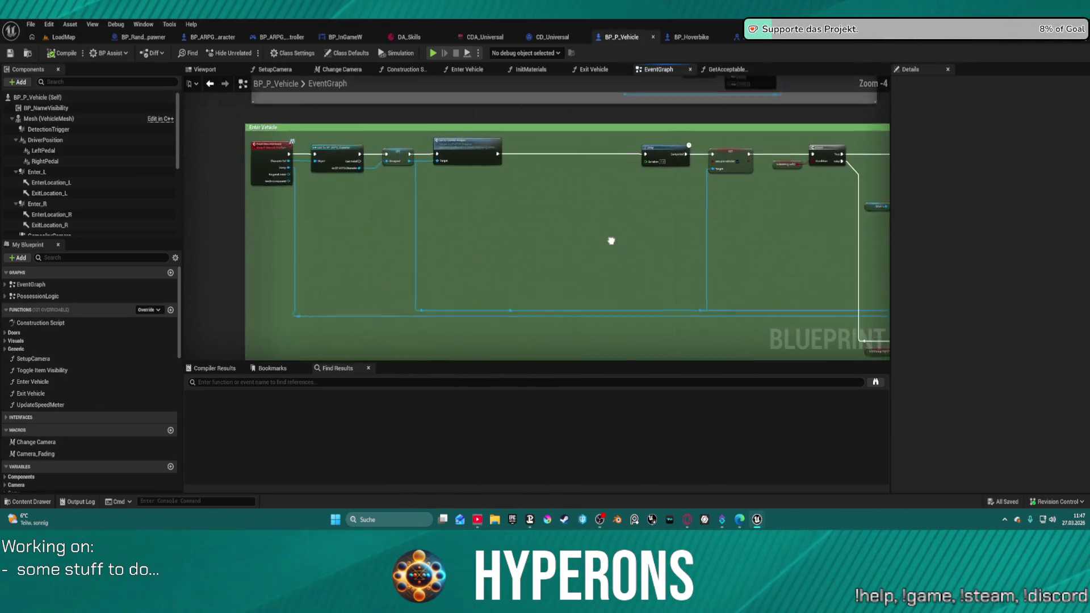
mouse_move(611, 241)
mouse_down()
mouse_move(624, 299)
mouse_move(727, 284)
mouse_move(411, 243)
mouse_up()
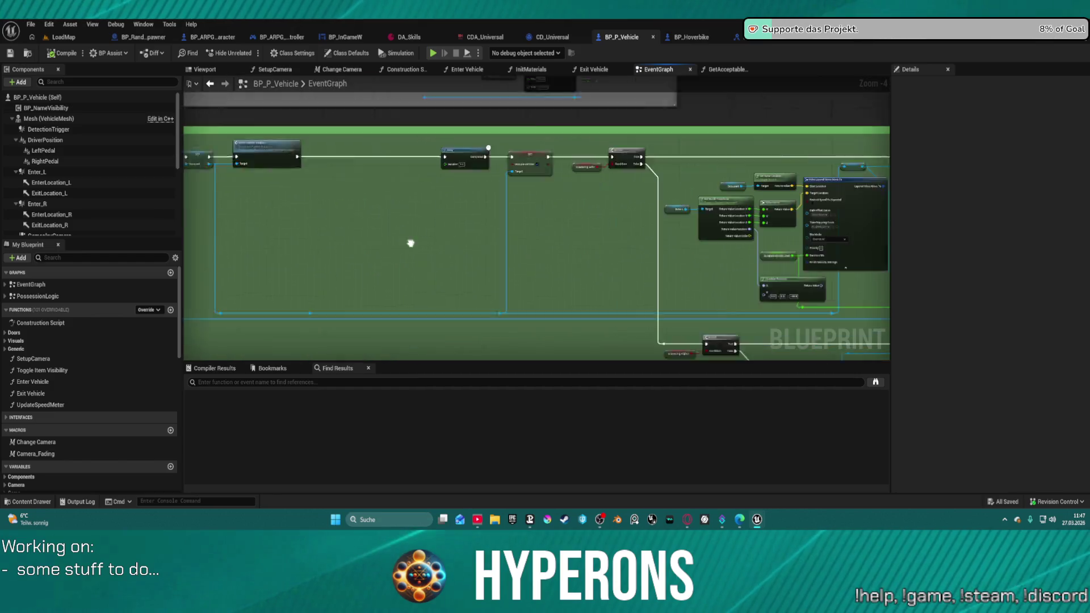
drag(654, 267, 415, 238)
mouse_move(756, 176)
mouse_down()
mouse_move(656, 167)
mouse_move(632, 22)
mouse_move(603, 57)
mouse_move(297, 62)
mouse_move(253, 75)
mouse_up()
scroll(678, 161, up, 4)
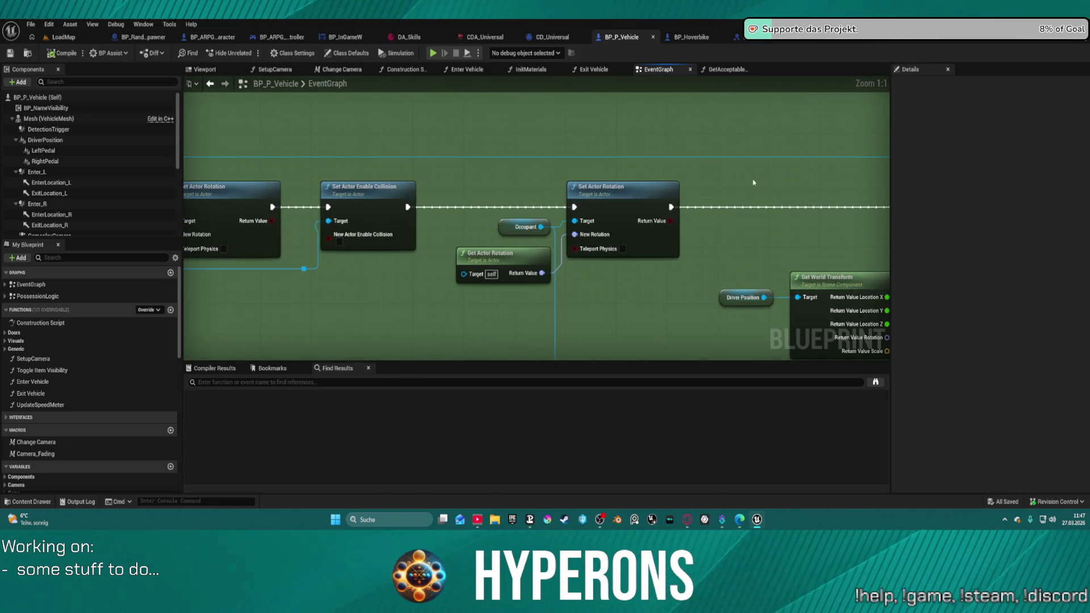
Pan through the Delay, Queue Layered Move, Make Layered Move and Play Montage nodes
drag(754, 177, 1040, 202)
drag(537, 262, 636, 267)
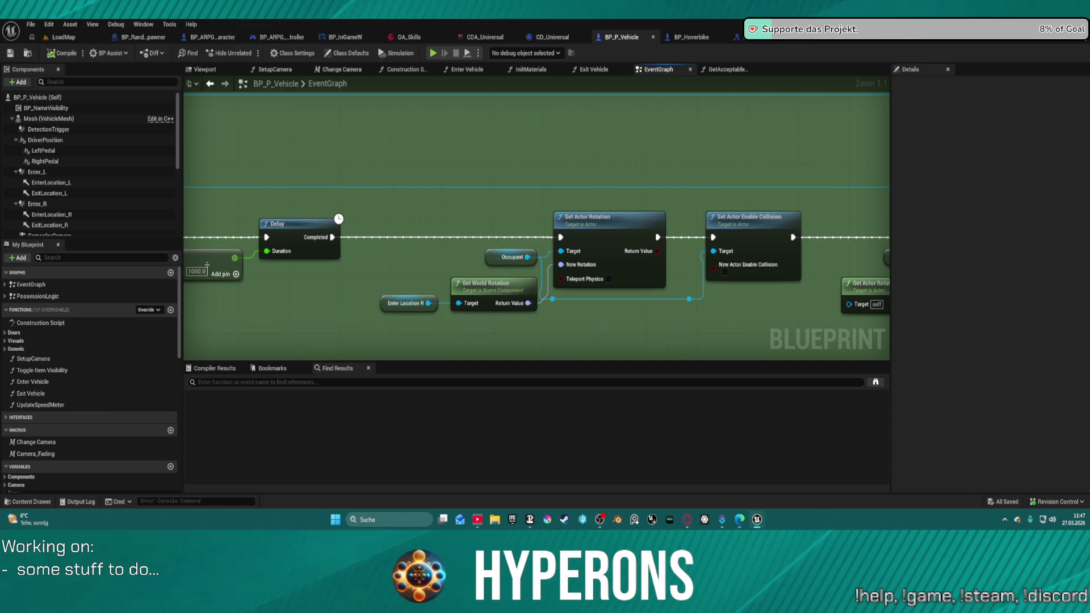
drag(511, 256, 902, 272)
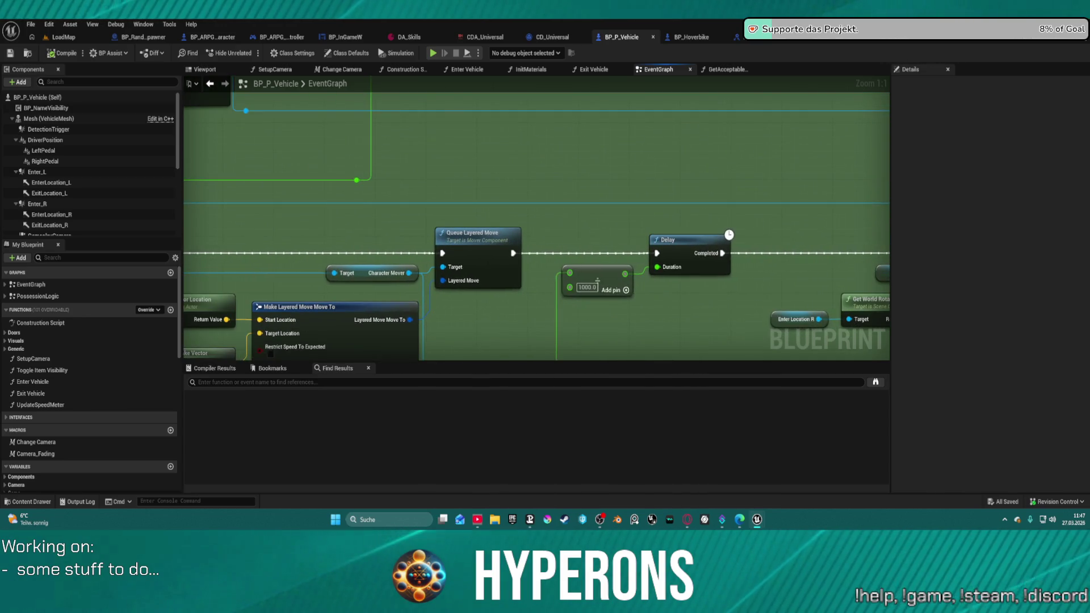
mouse_move(511, 318)
mouse_down()
mouse_move(523, 91)
mouse_move(516, 127)
mouse_move(446, 198)
mouse_move(793, 192)
mouse_up()
mouse_move(768, 276)
mouse_down()
mouse_move(652, 272)
mouse_move(701, 254)
mouse_move(773, 198)
mouse_up()
Select the Root Component nodes, then move the Print String node up and left
drag(523, 157, 585, 168)
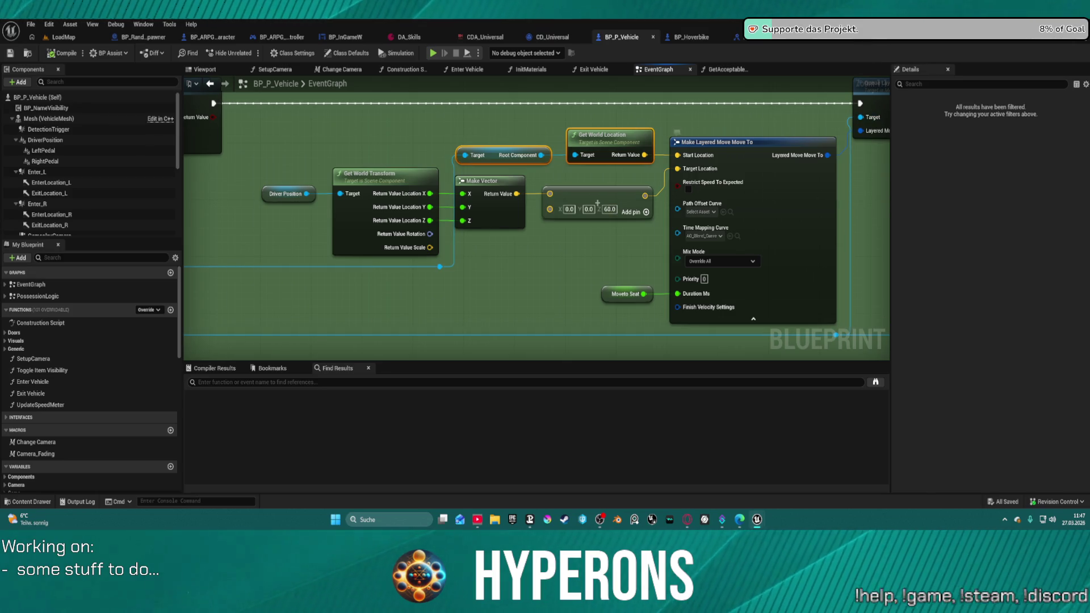
mouse_move(850, 197)
mouse_down()
mouse_move(335, 250)
mouse_move(305, 262)
mouse_move(393, 213)
mouse_move(586, 205)
mouse_move(971, 222)
mouse_move(934, 46)
mouse_up()
scroll(586, 205, down, 4)
drag(395, 177, 387, 219)
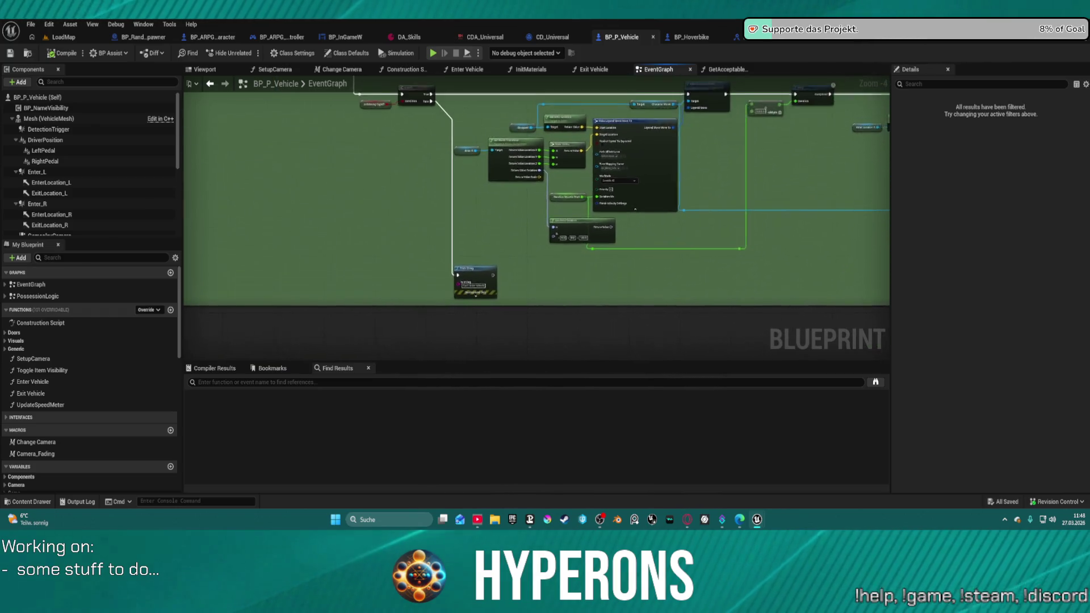
mouse_move(449, 241)
mouse_down()
mouse_move(354, 155)
mouse_move(444, 330)
mouse_move(394, 302)
mouse_move(359, 236)
mouse_move(345, 289)
mouse_move(364, 256)
mouse_move(597, 166)
mouse_move(975, 117)
mouse_move(986, 129)
mouse_move(729, 268)
mouse_move(942, 237)
mouse_move(944, 258)
mouse_move(980, 190)
mouse_move(636, 262)
mouse_move(881, 137)
mouse_move(446, 237)
mouse_move(467, 202)
mouse_up()
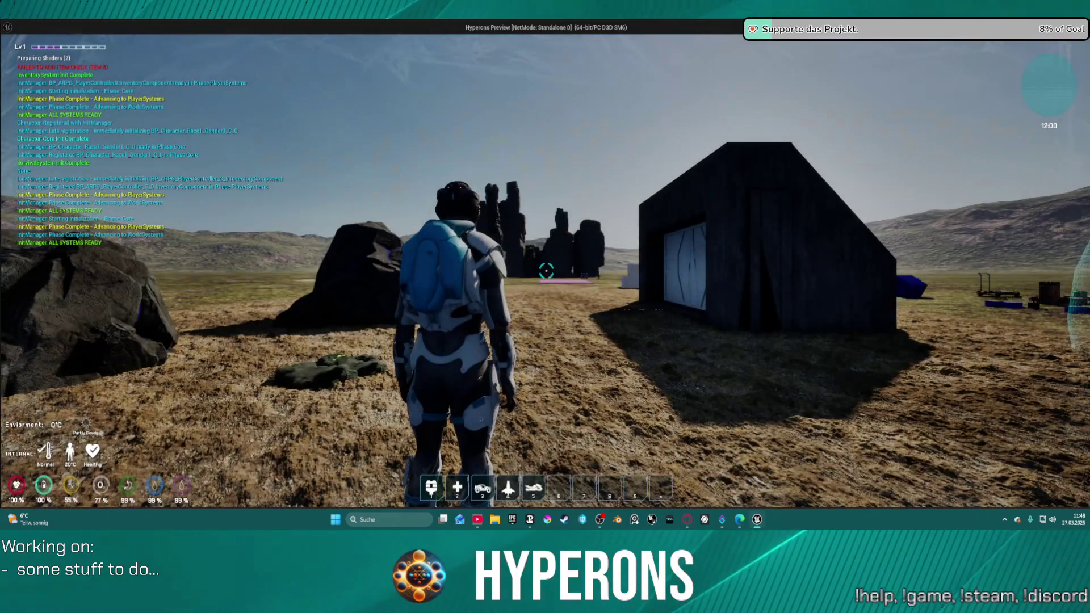
Walk the character up to the orange hoverbike and mount it with F
key(w)
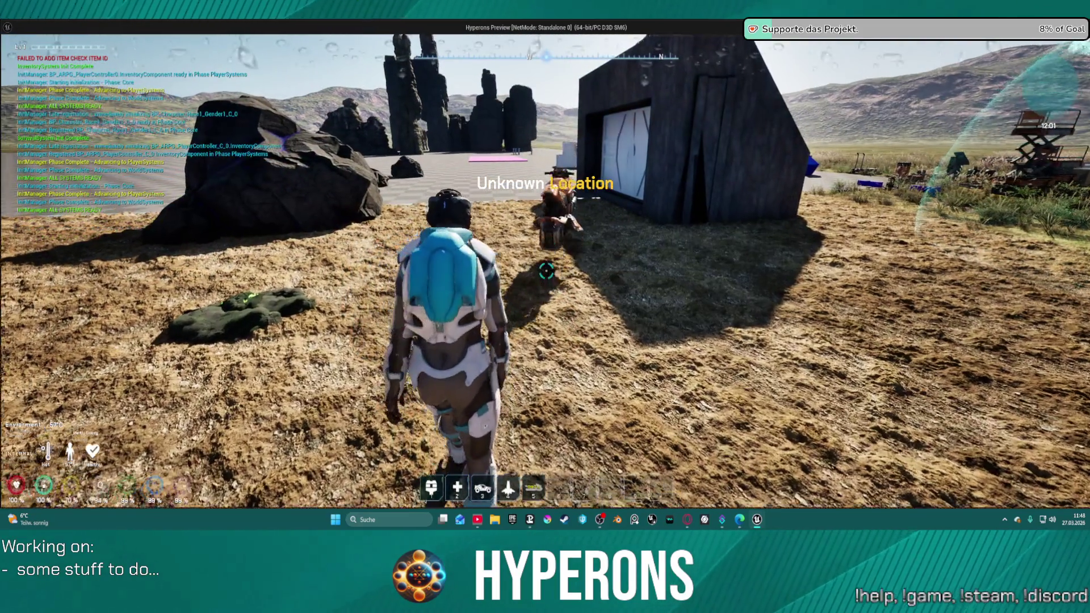
key(w)
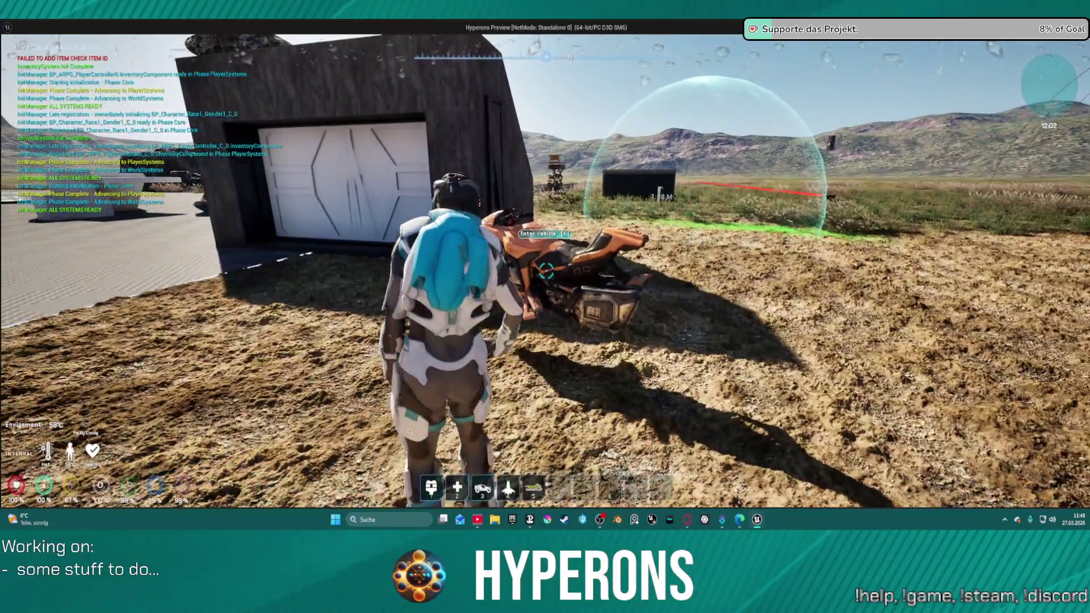
key(w)
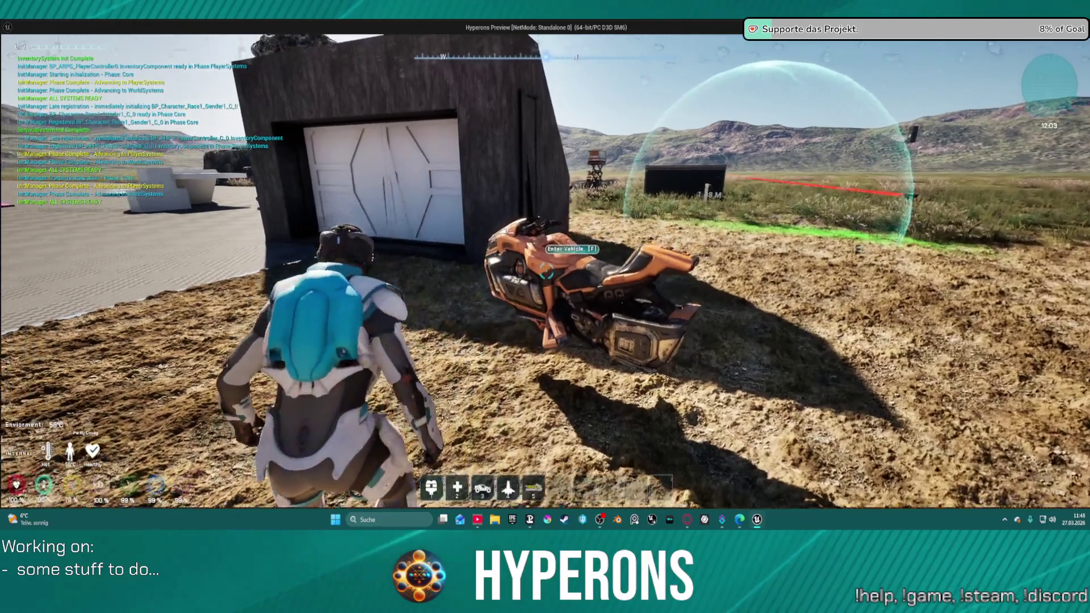
key(f)
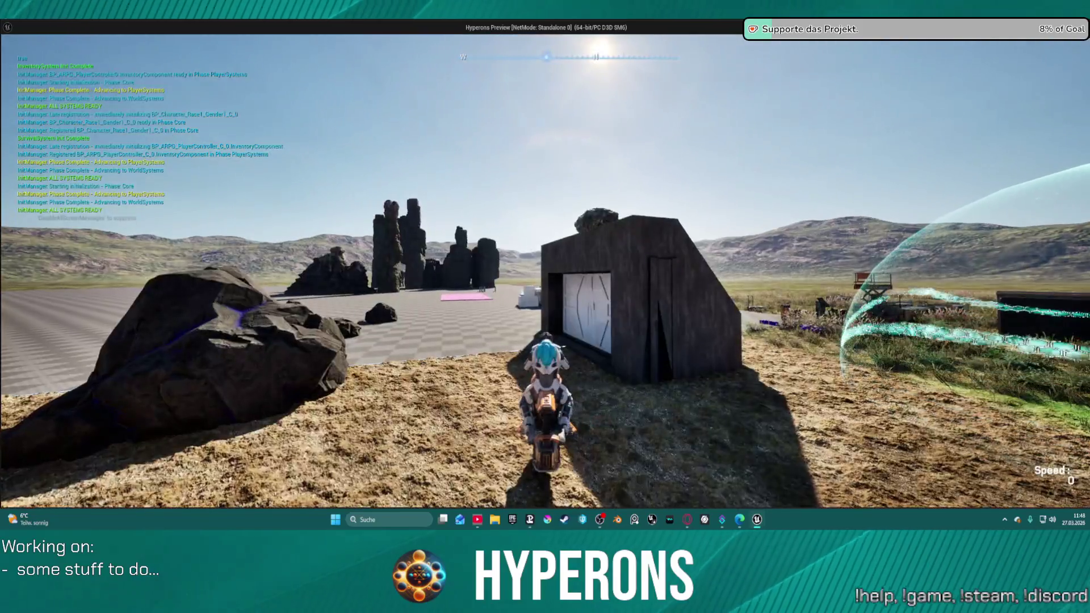
Drive the hoverbike past the building and steer left around the cliff onto the grass
key(w)
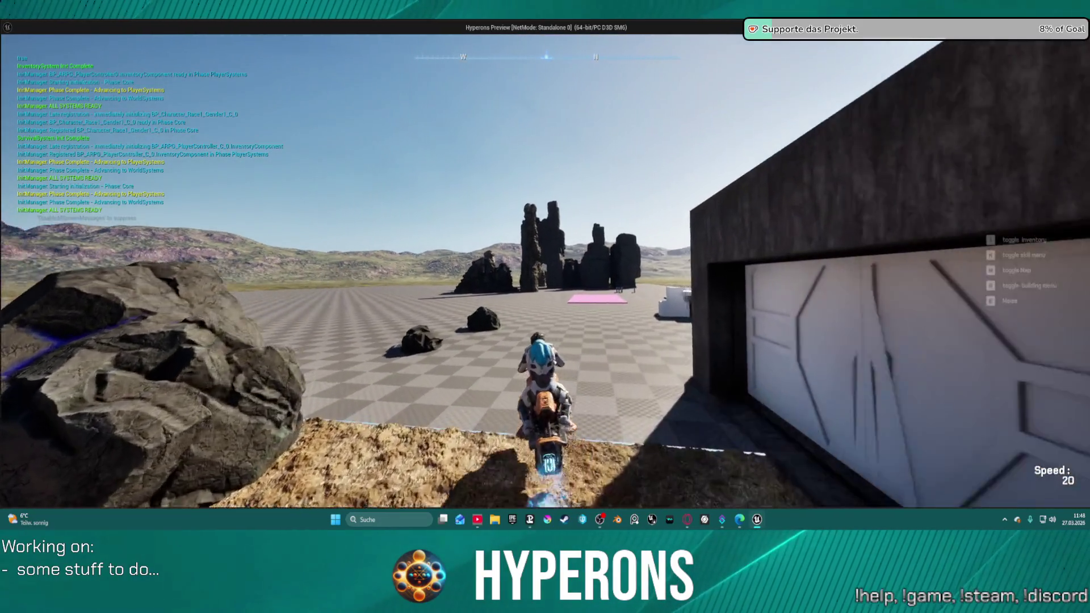
key(d)
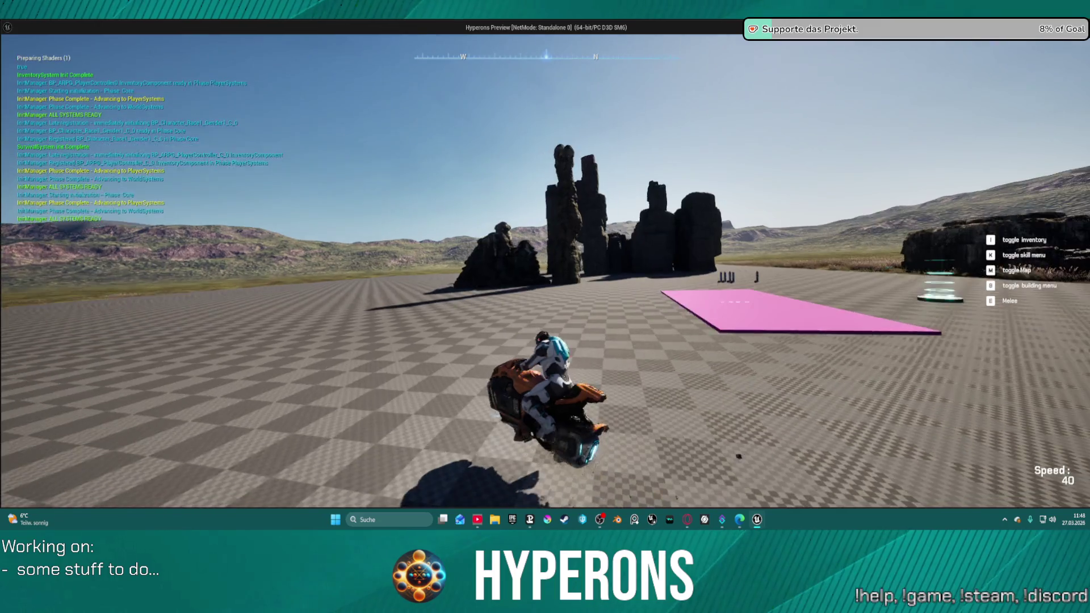
key(a)
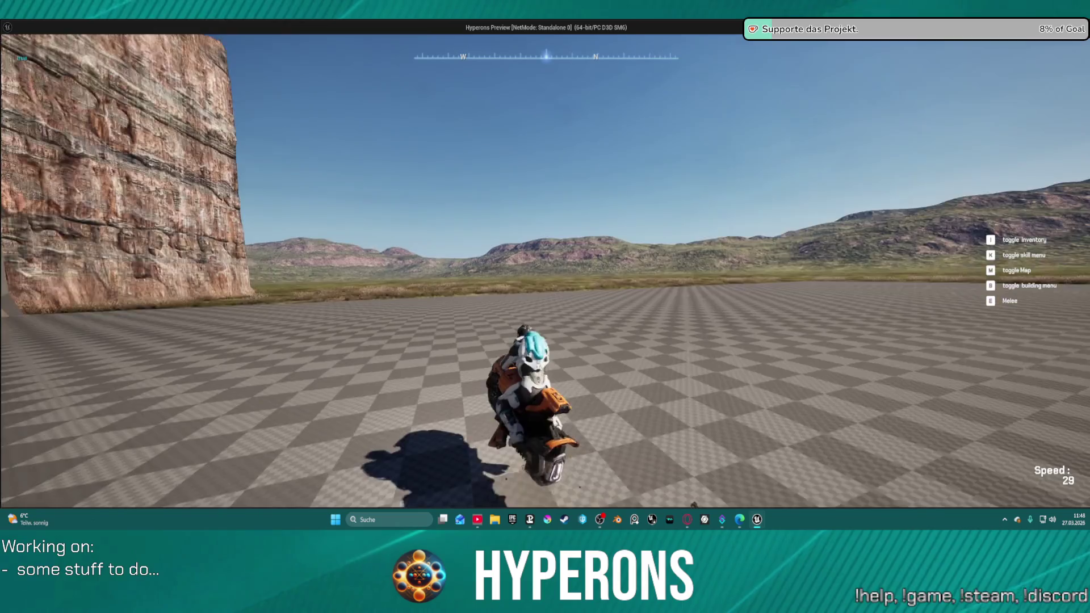
key(a)
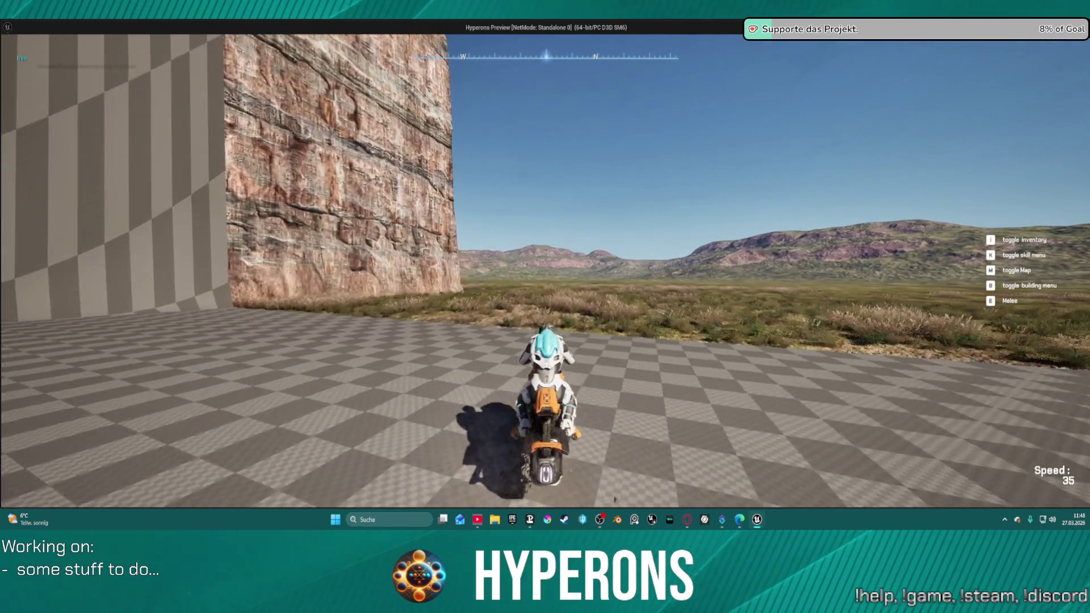
key(a)
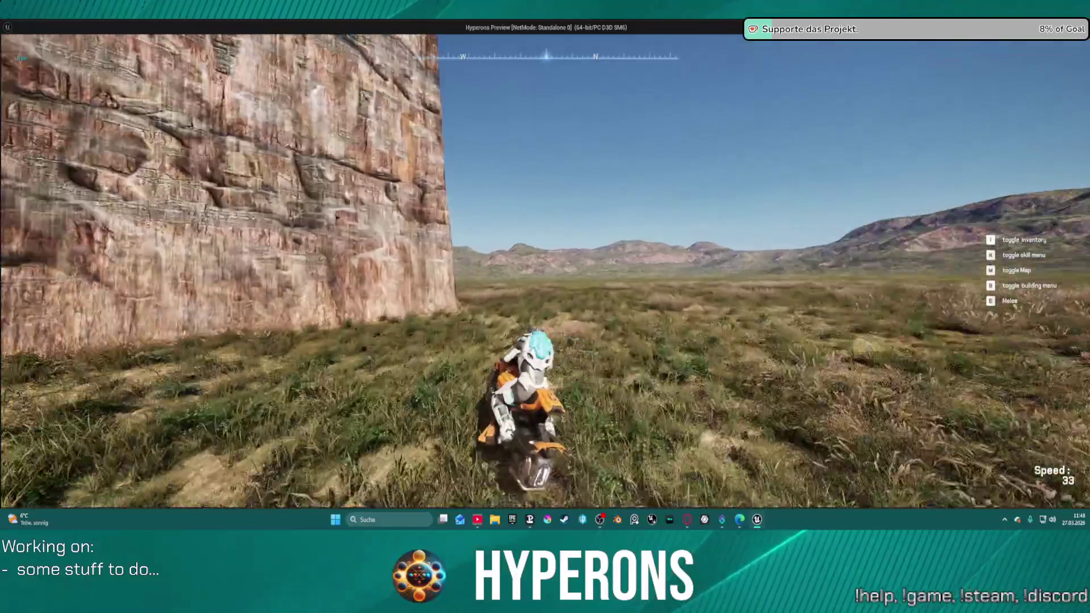
key(w)
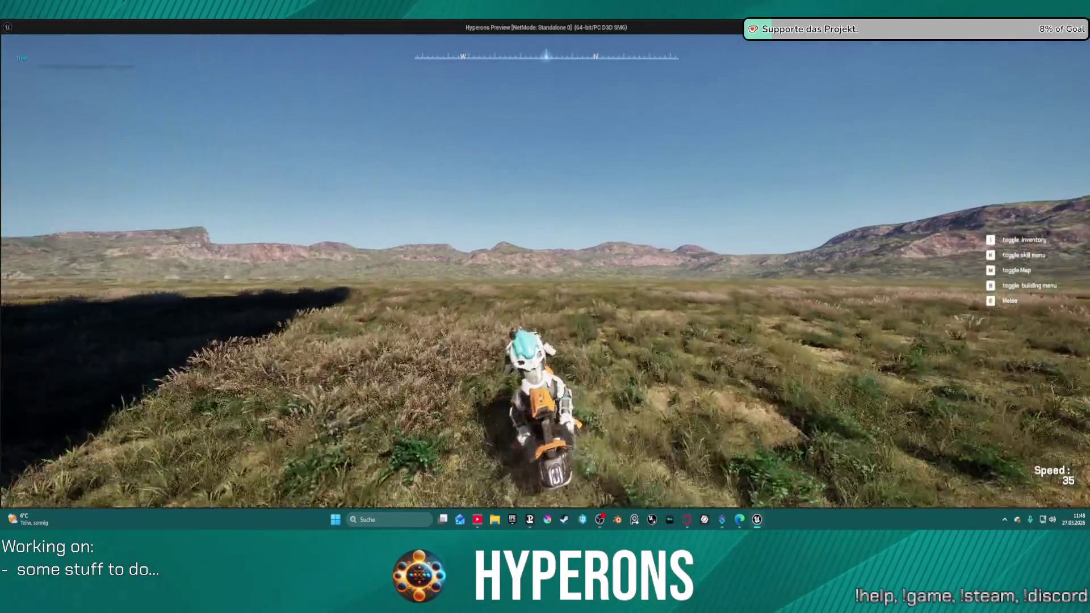
key(a)
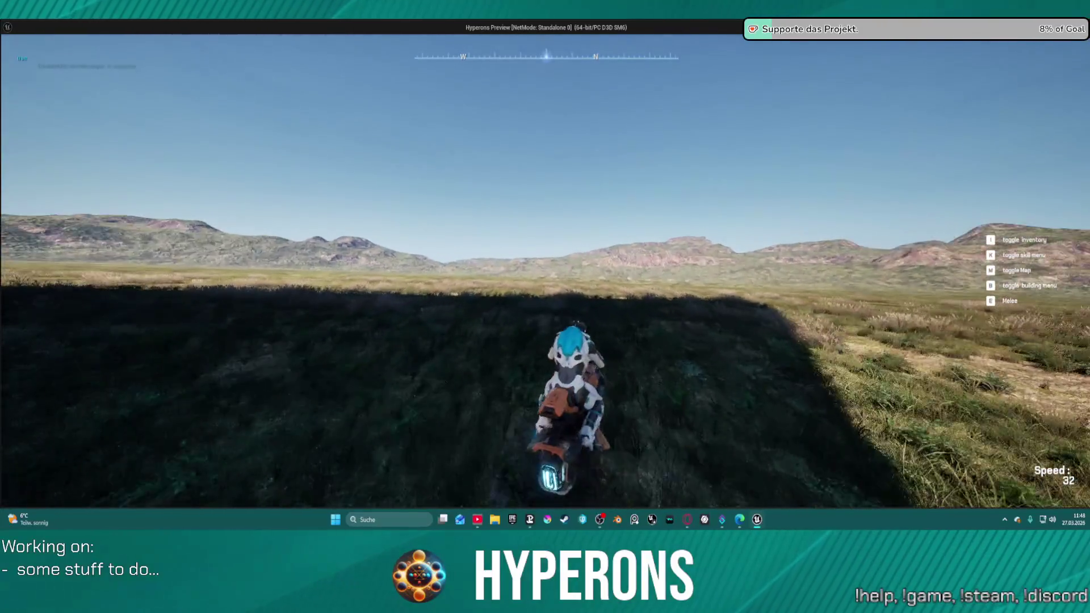
key(w)
key(w)
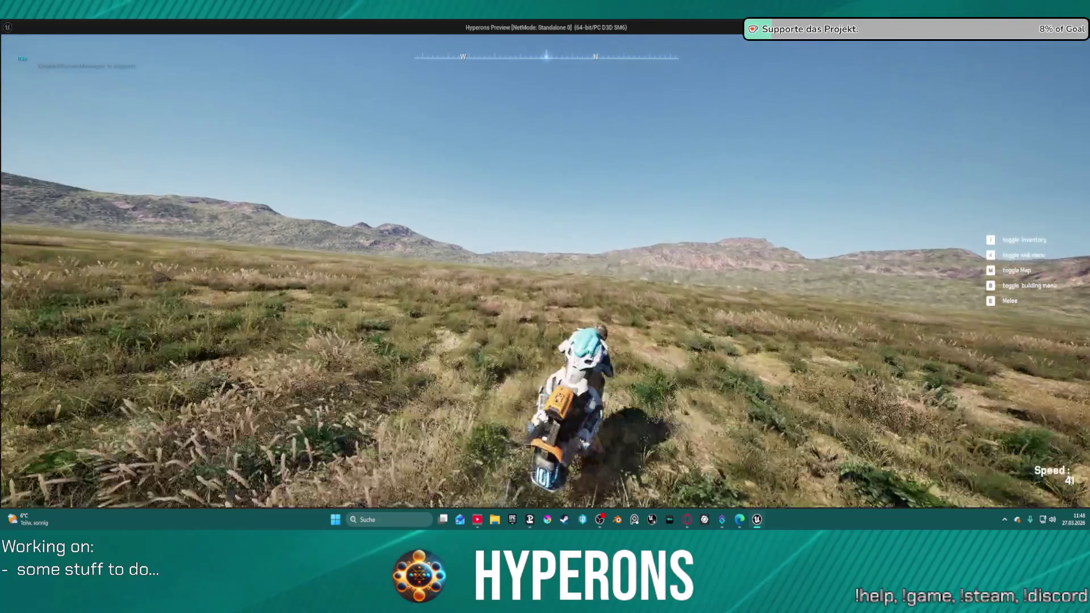
key(w)
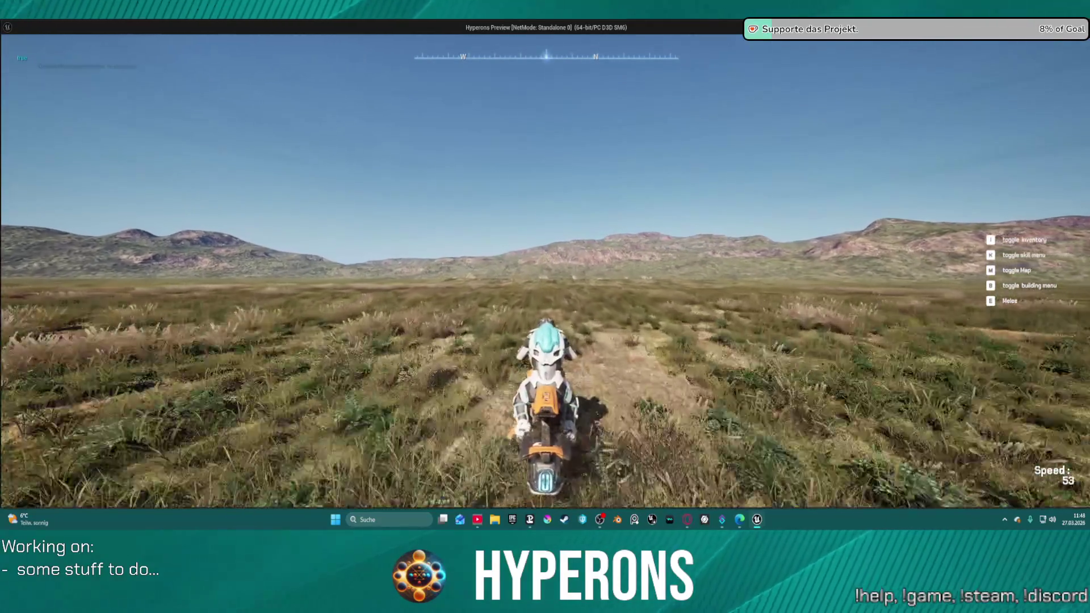
key(w)
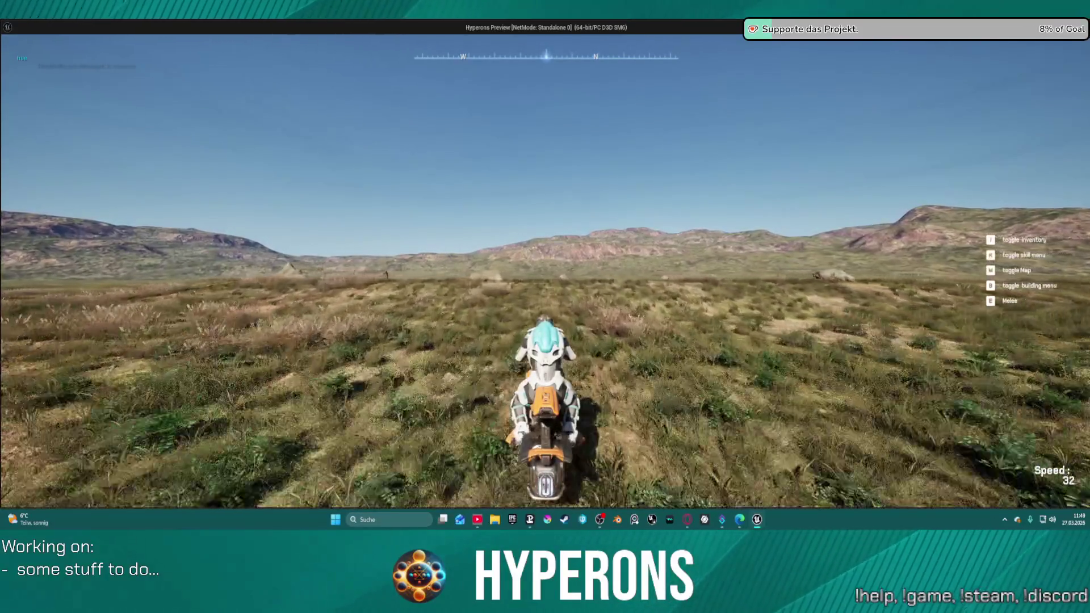
Ride across the grassland into the large rock, then dismount with F
key(w)
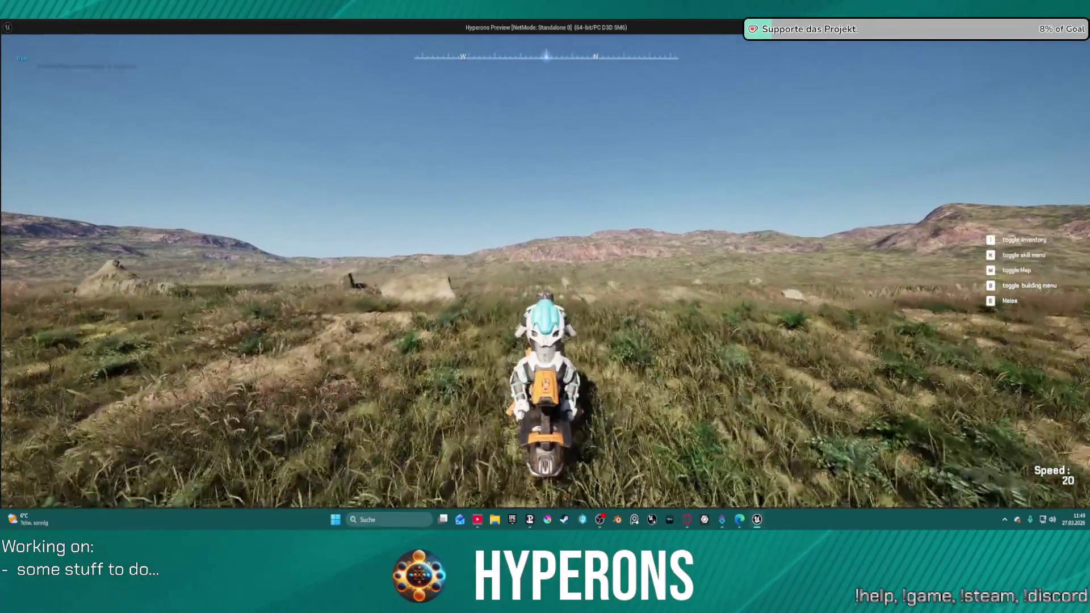
key(w)
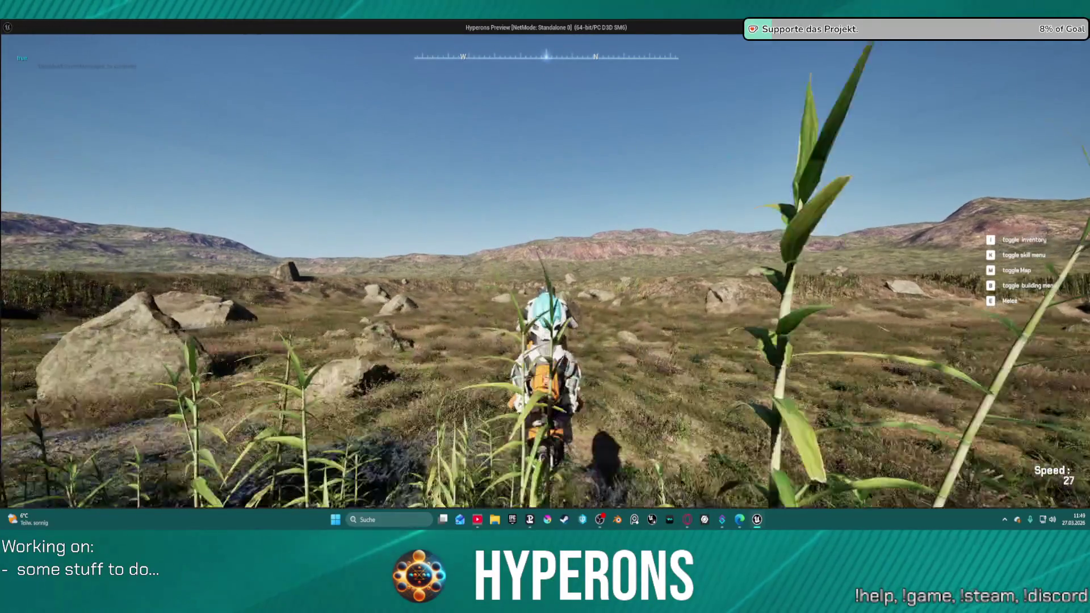
key(w)
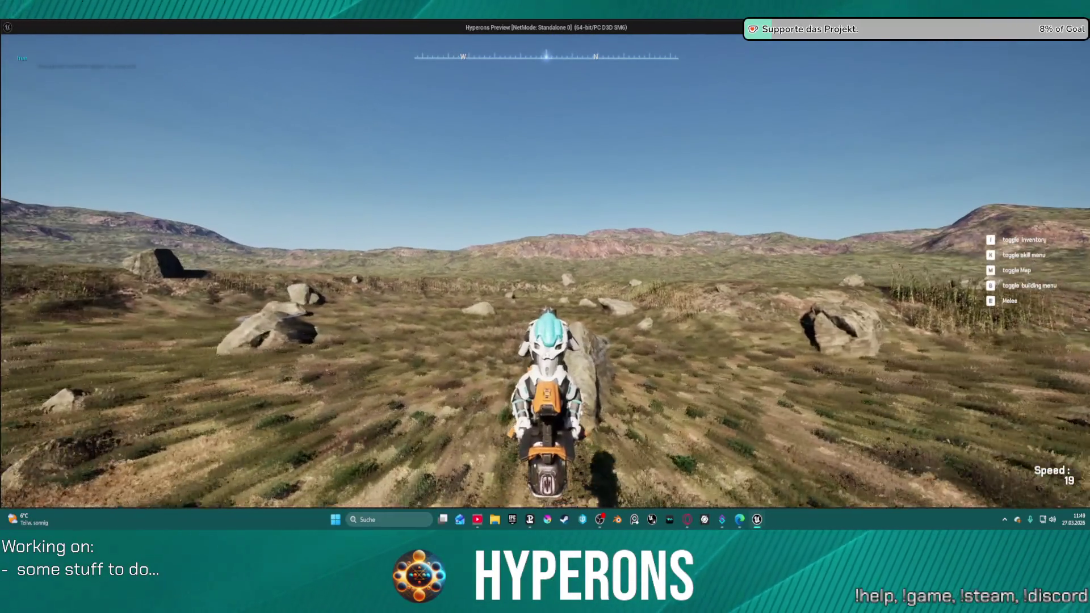
key(w)
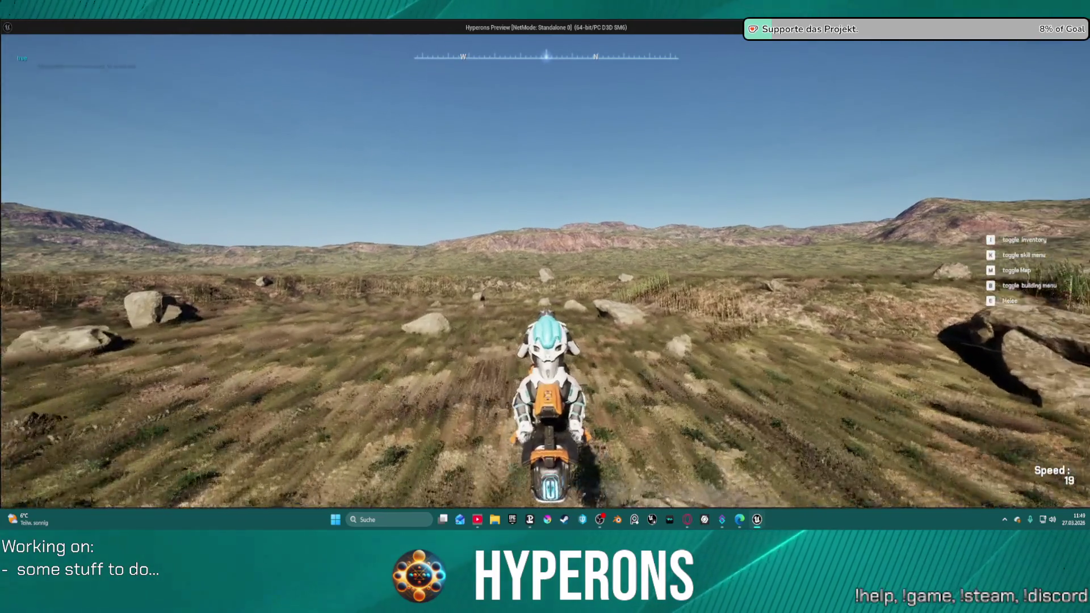
key(w)
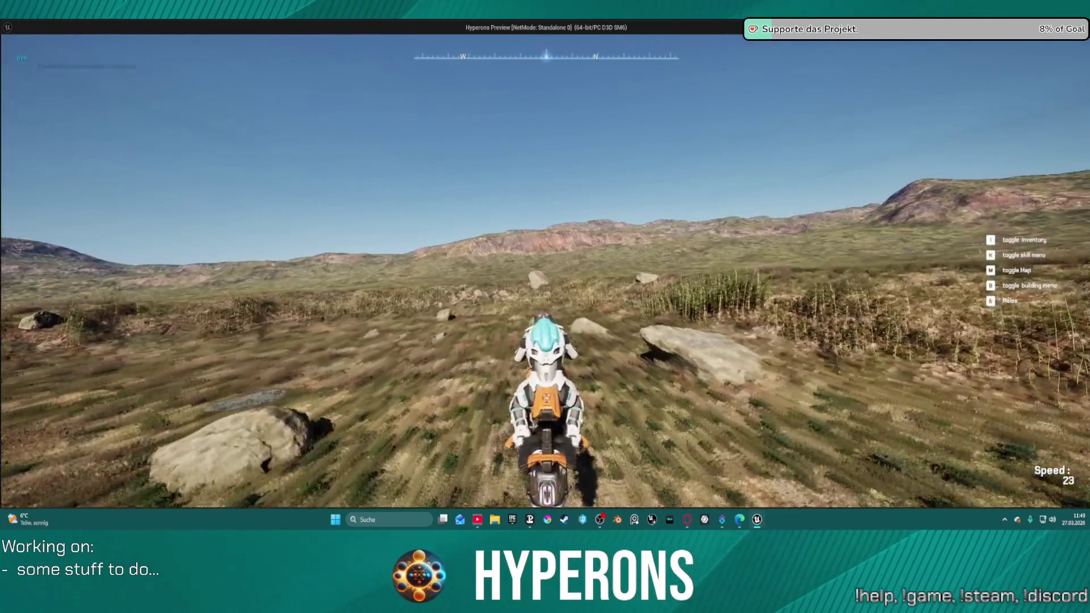
key(w)
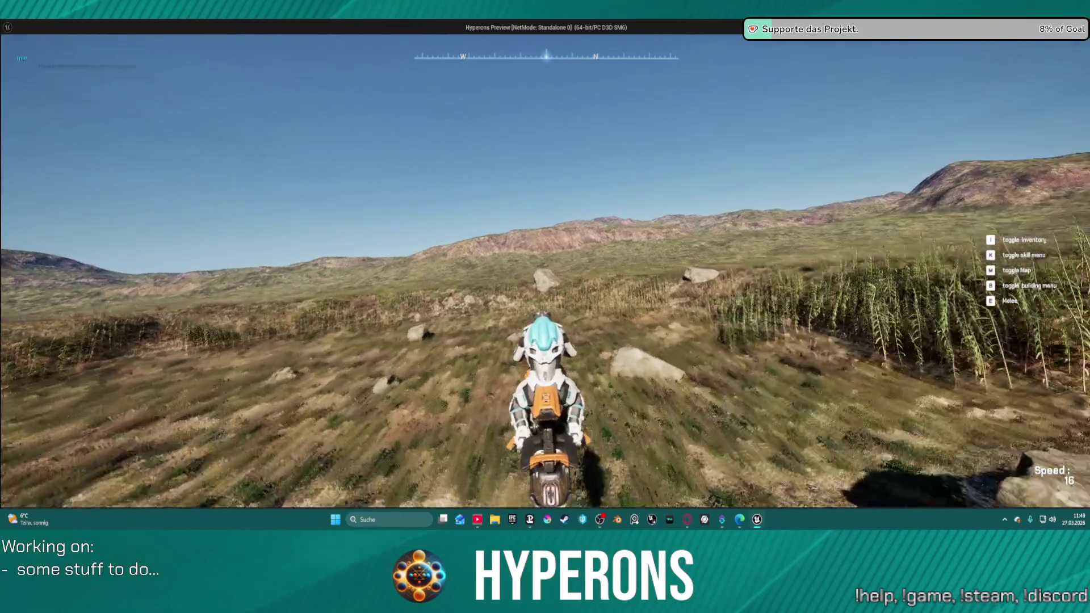
key(w)
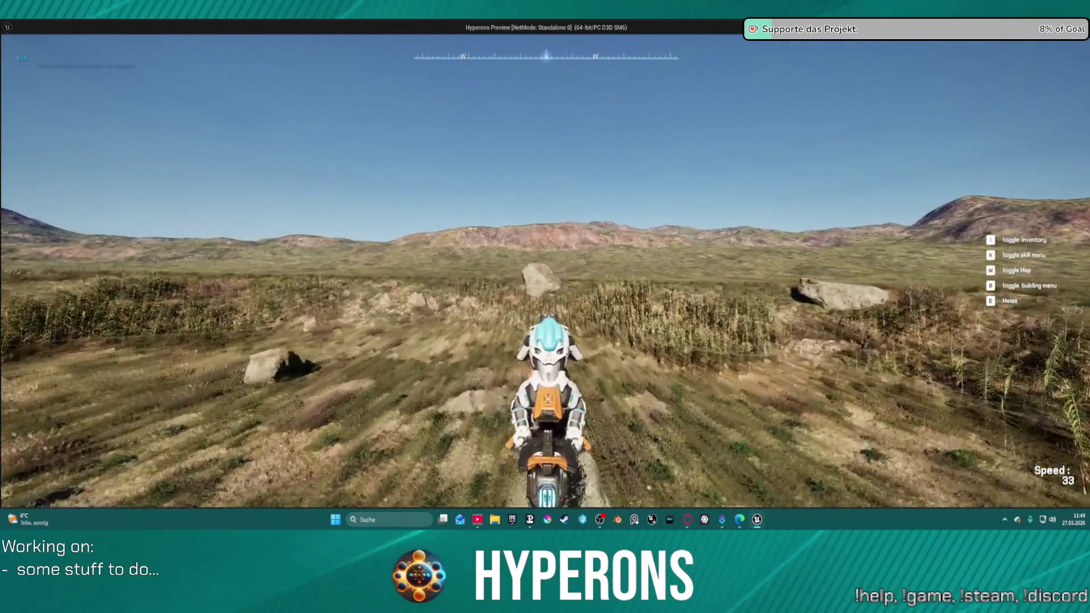
key(w)
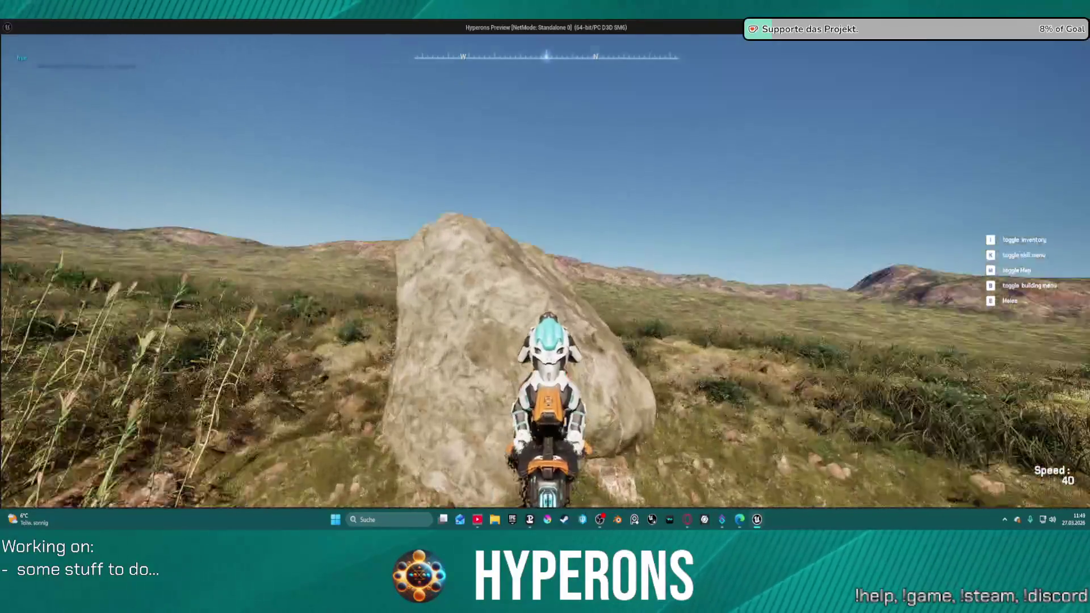
key(d)
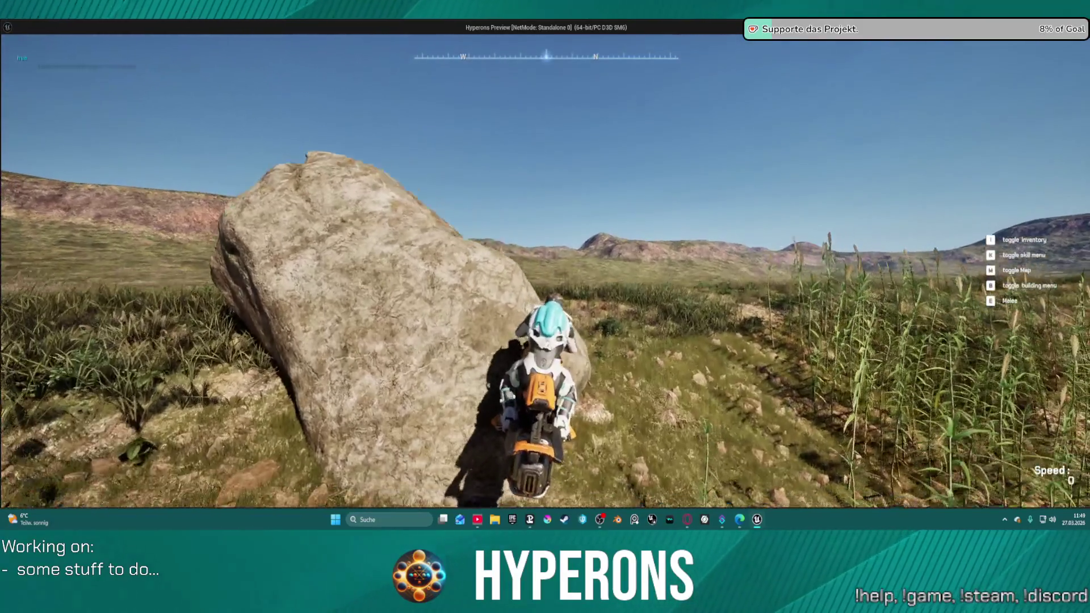
key(f)
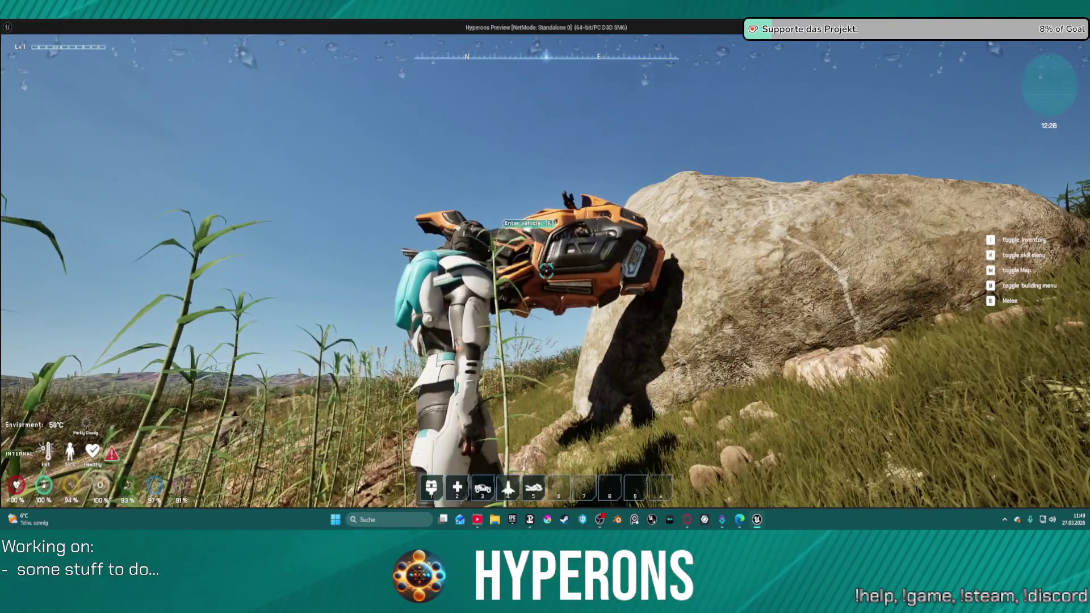
Walk back to the hoverbike and remount it with F
key(w)
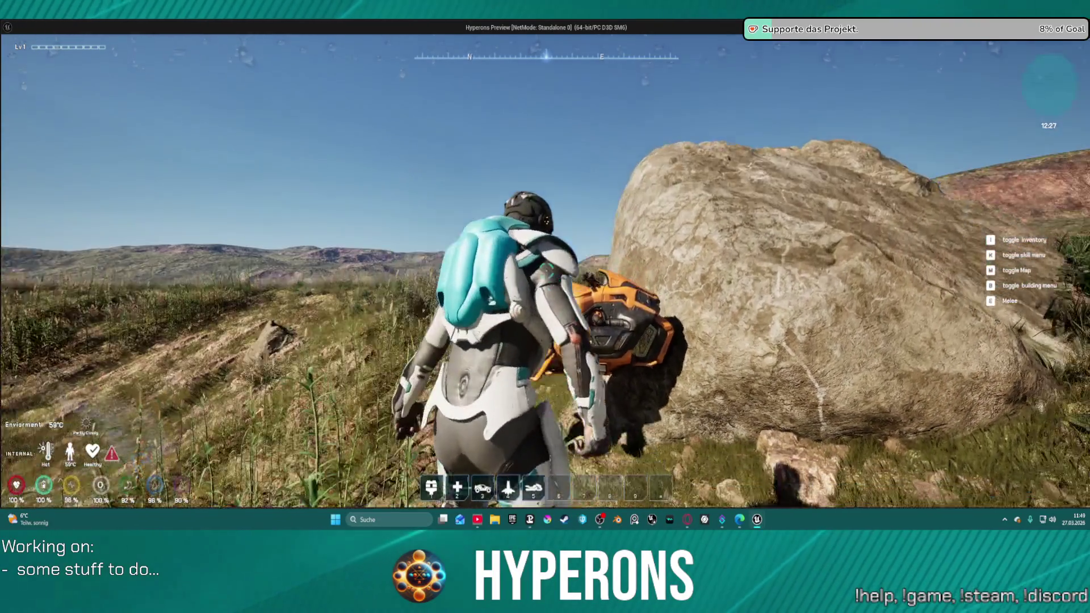
key(f)
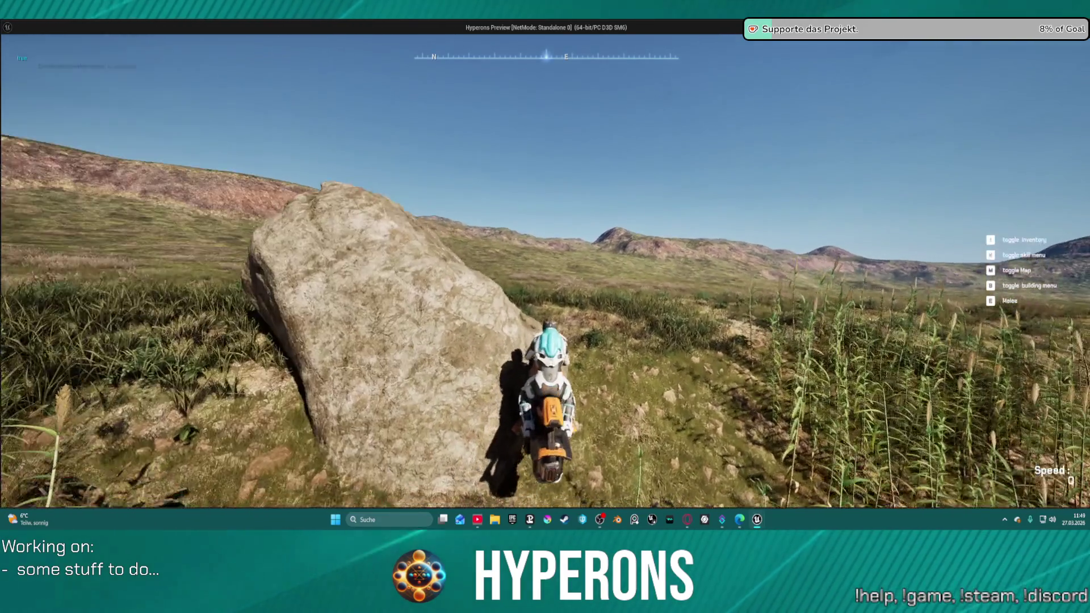
Reverse the hoverbike off the rock, then ride forward across the plain toward the mountains
key(s)
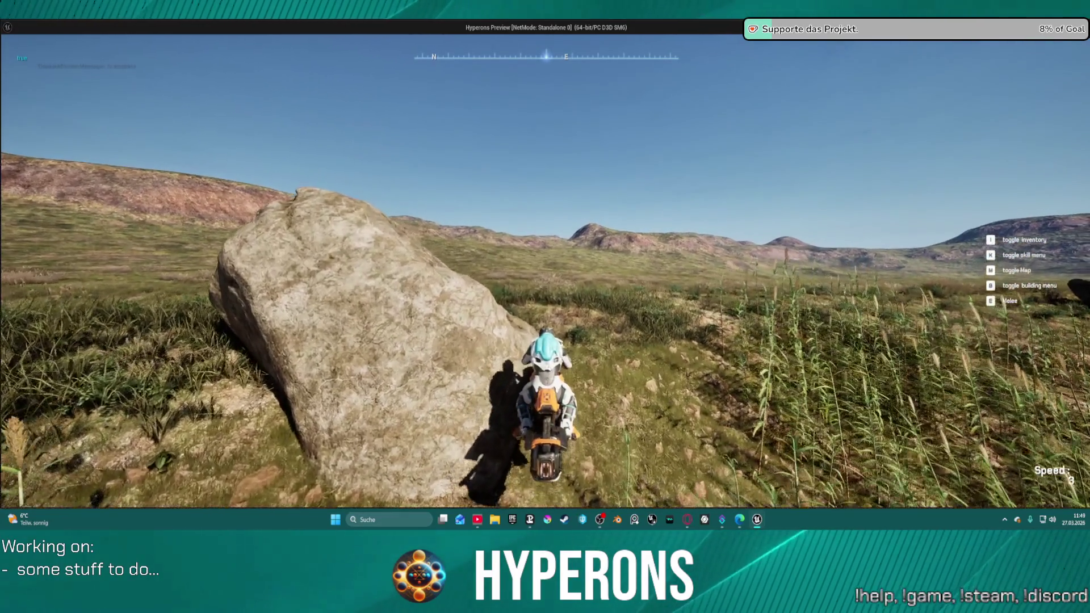
key(s)
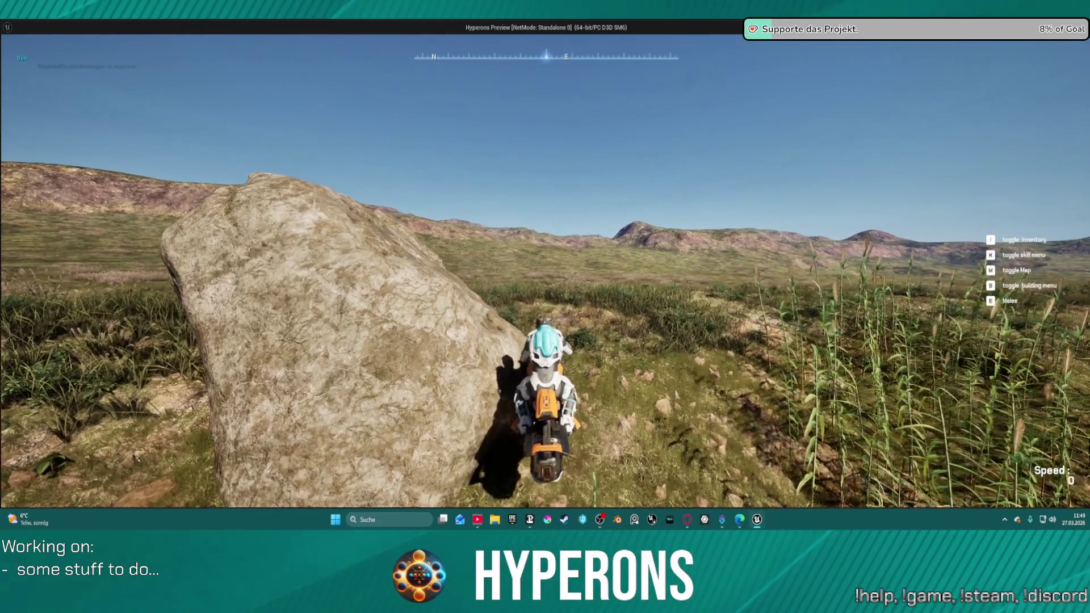
key(w)
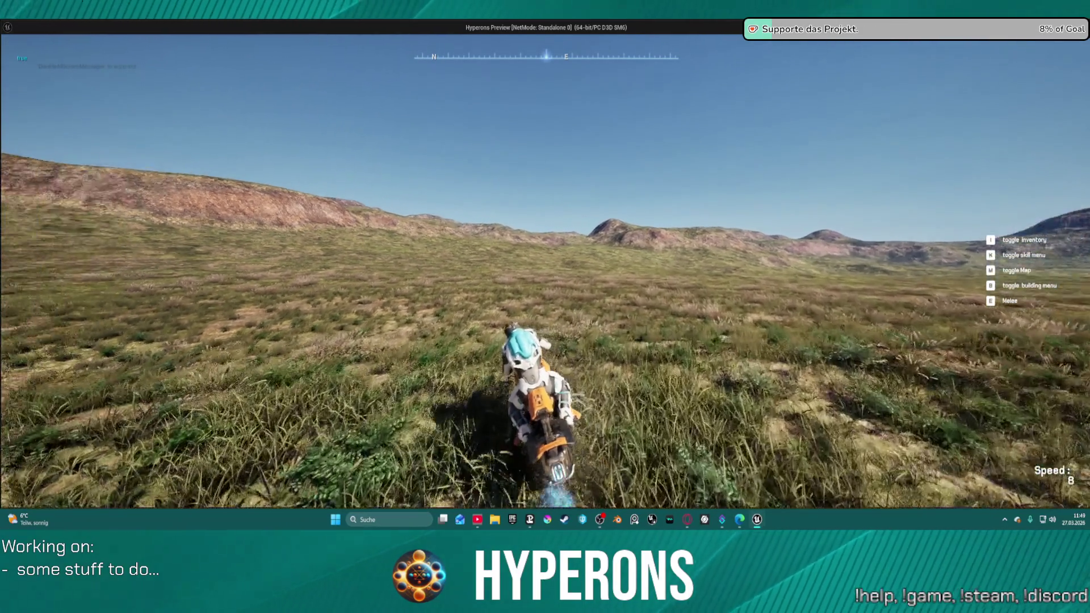
key(w)
key(w)
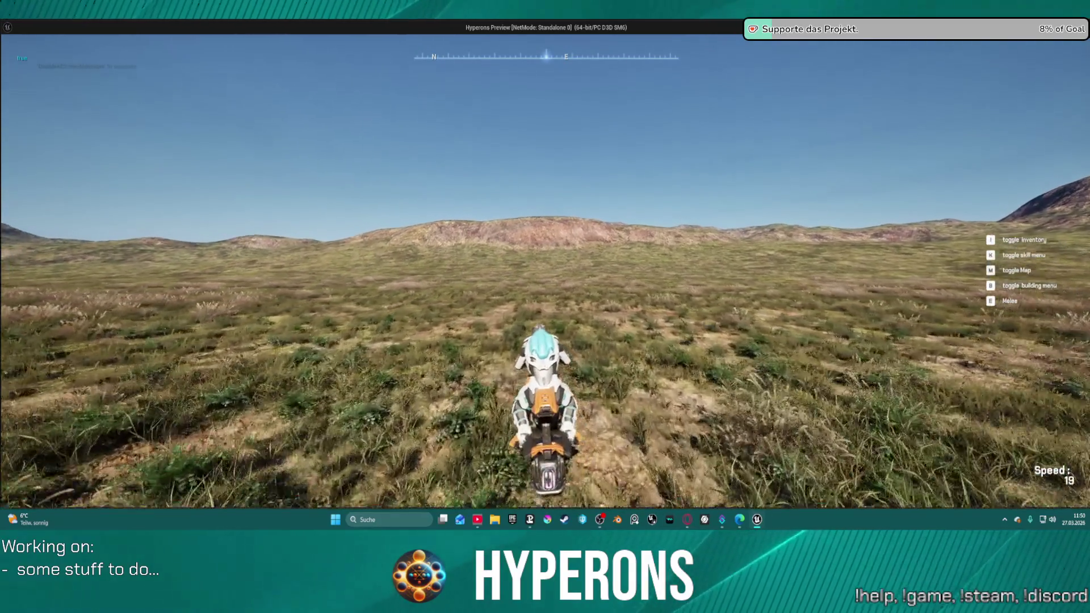
key(w)
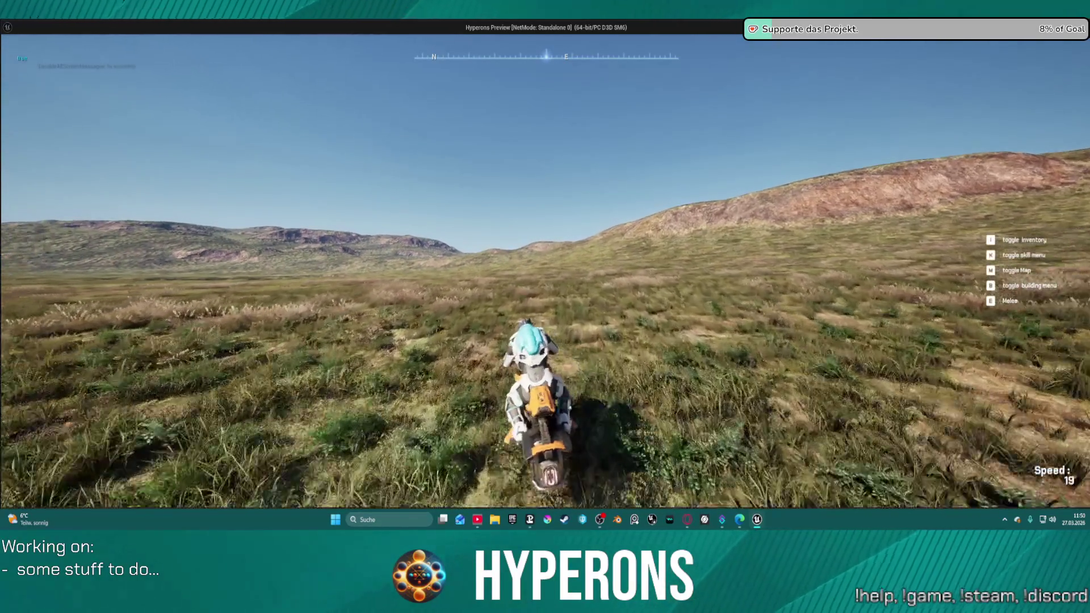
key(w)
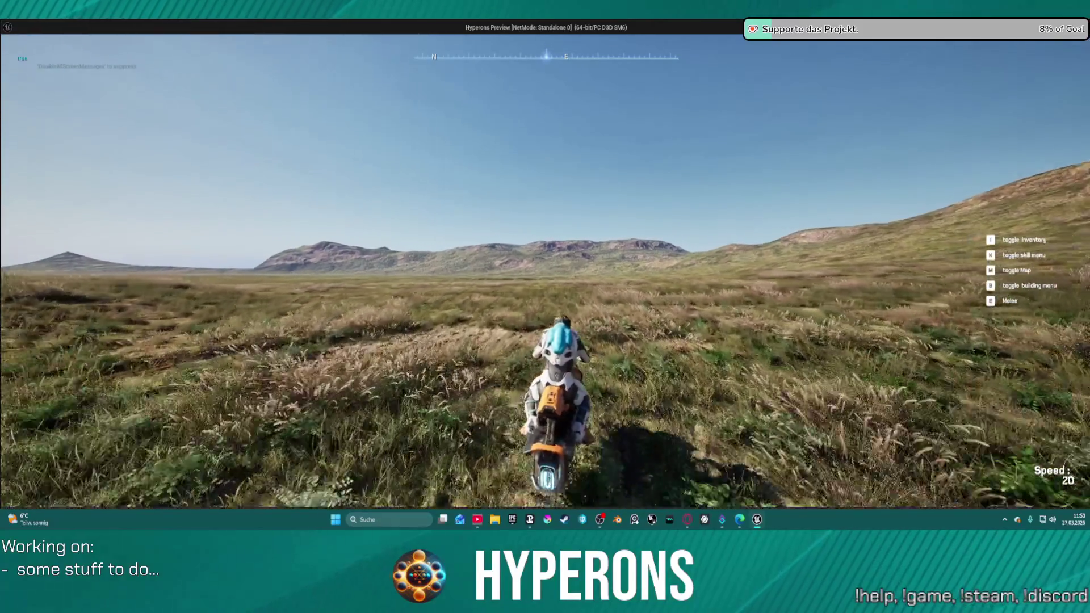
key(w)
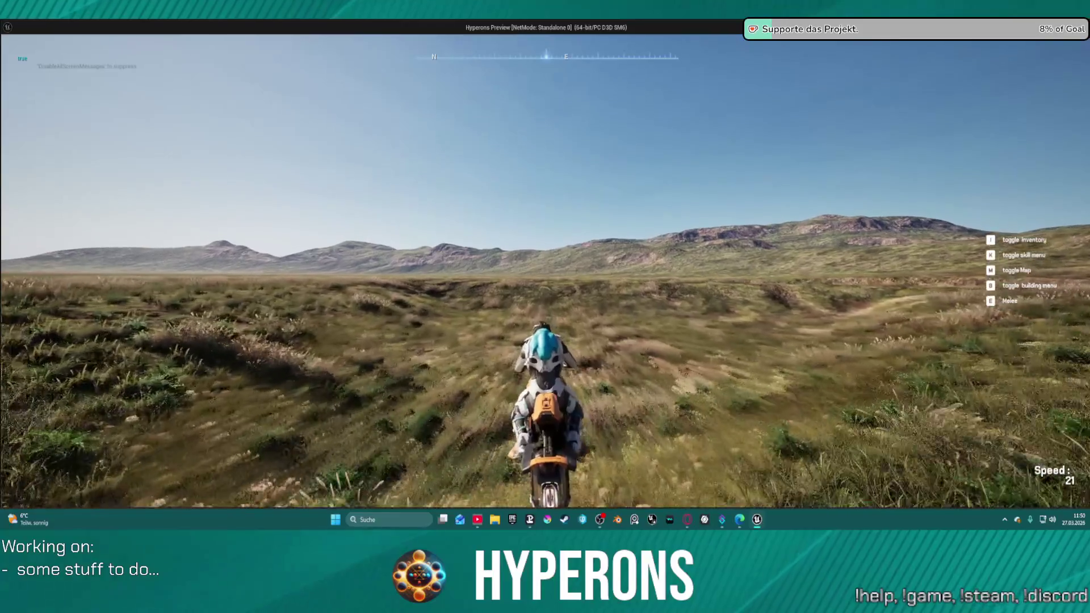
key(w)
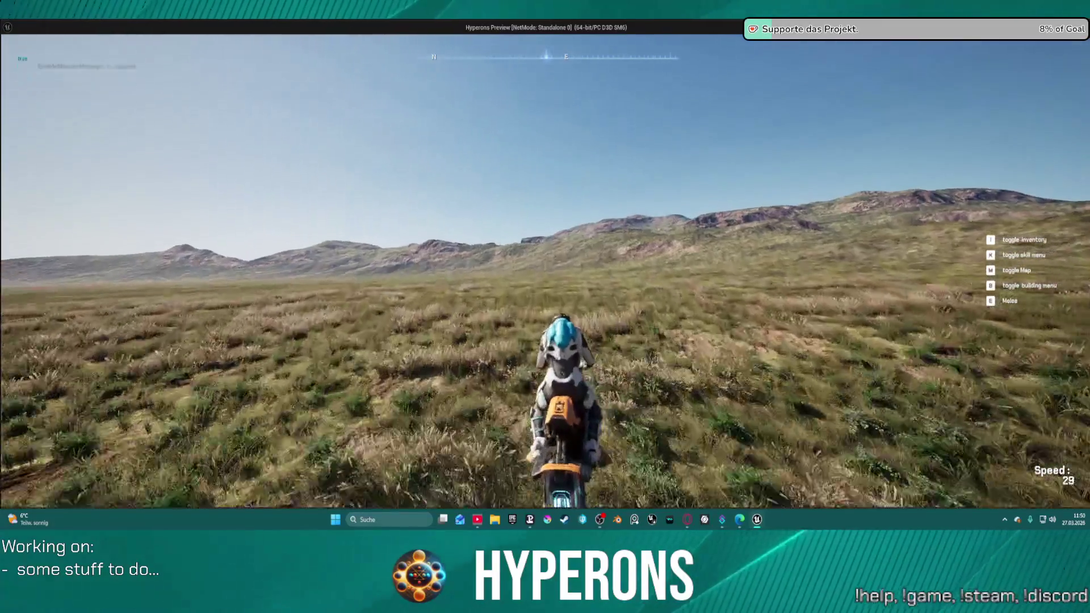
Dismount the hoverbike, walk across the grassland, check the inventory, then stop the play-test
key(f)
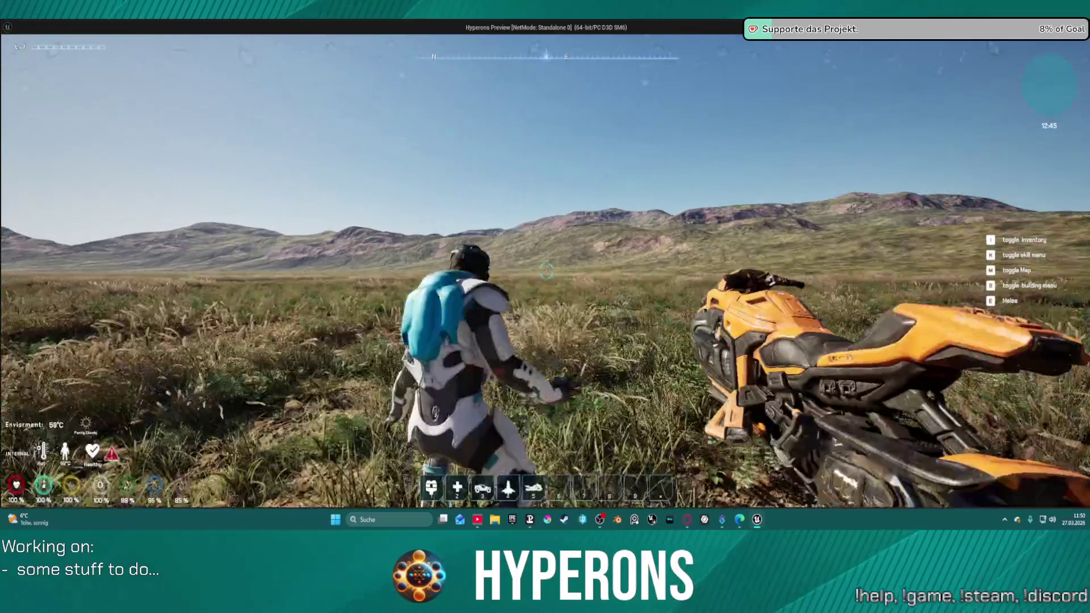
key(w)
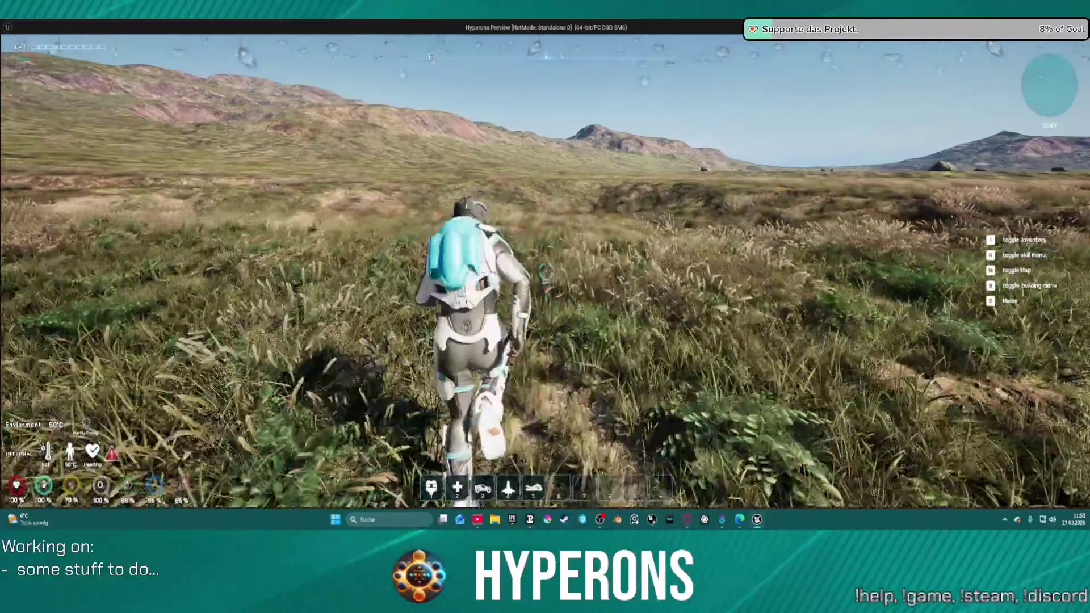
key(w)
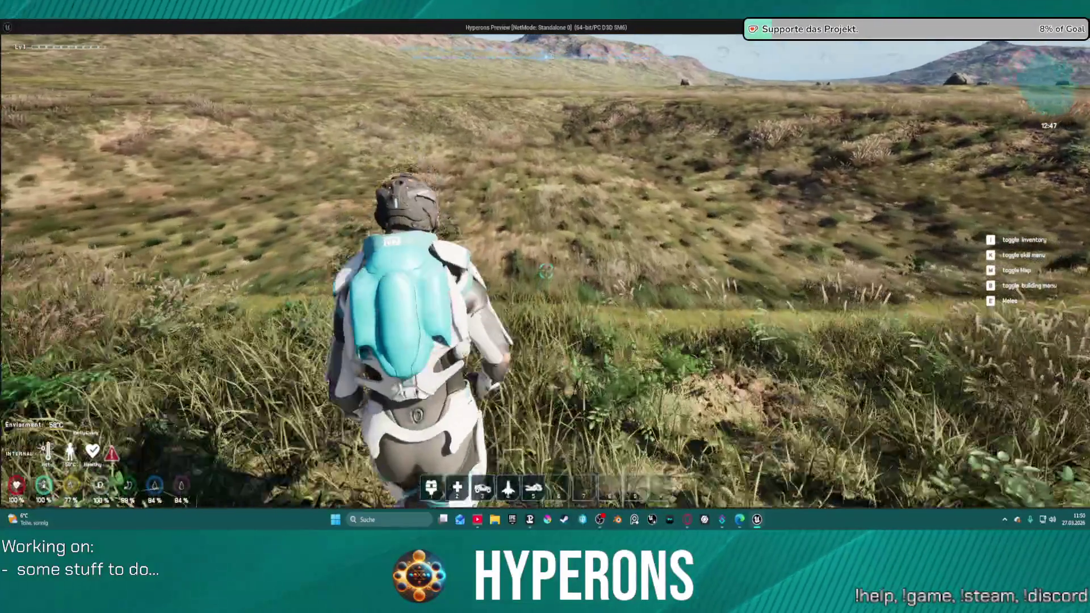
key(w)
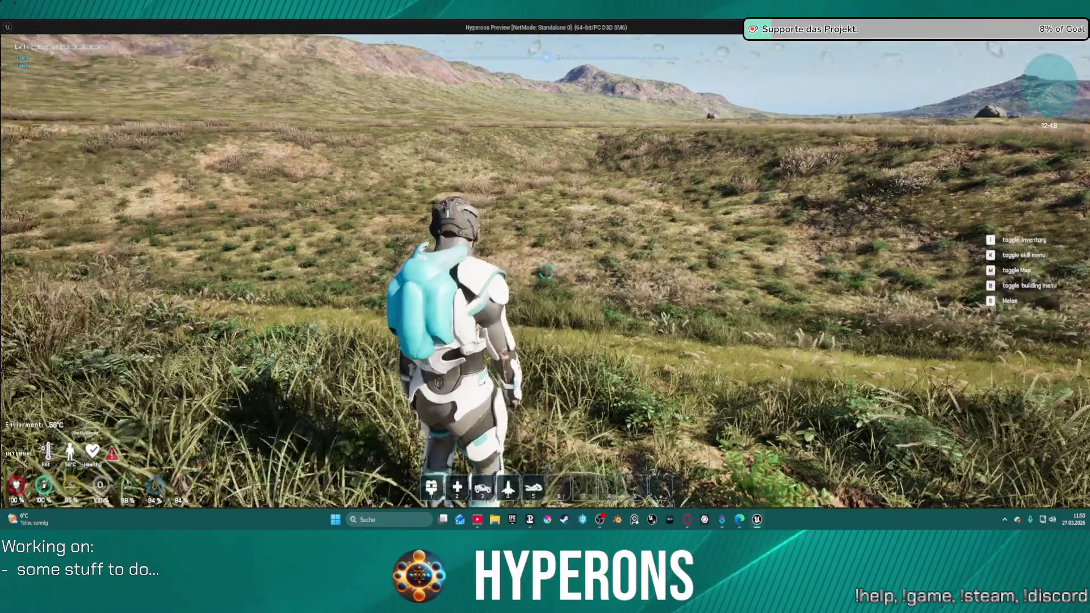
key(w)
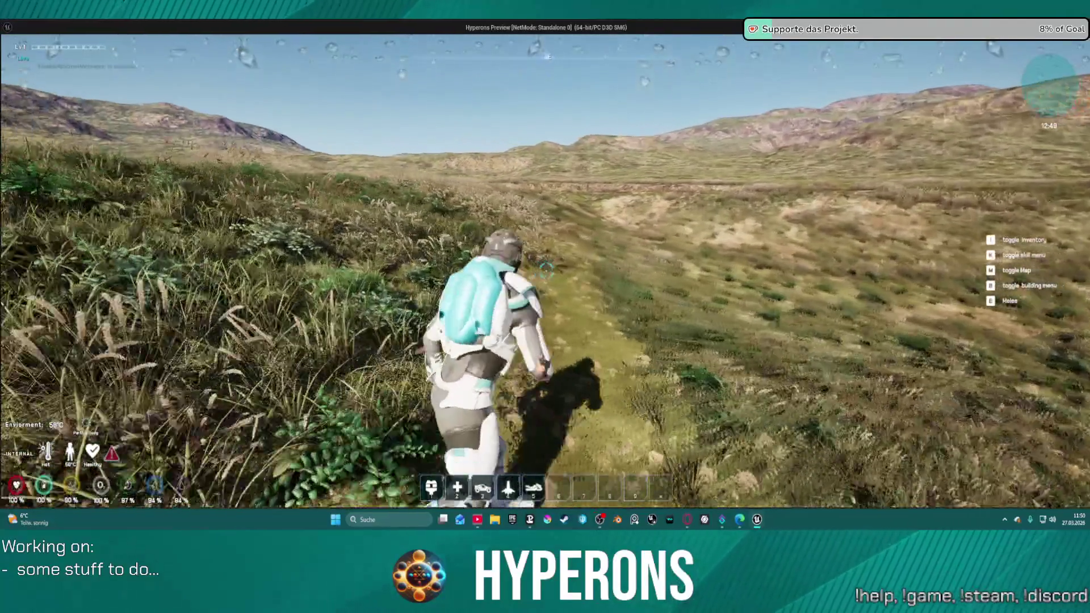
key(w)
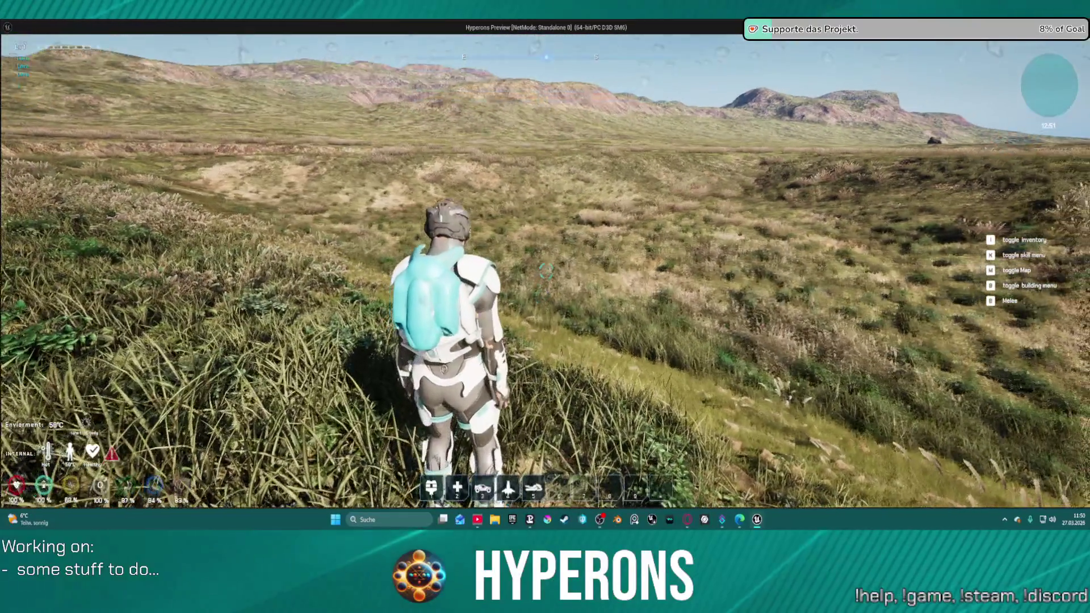
key(i)
key(Escape)
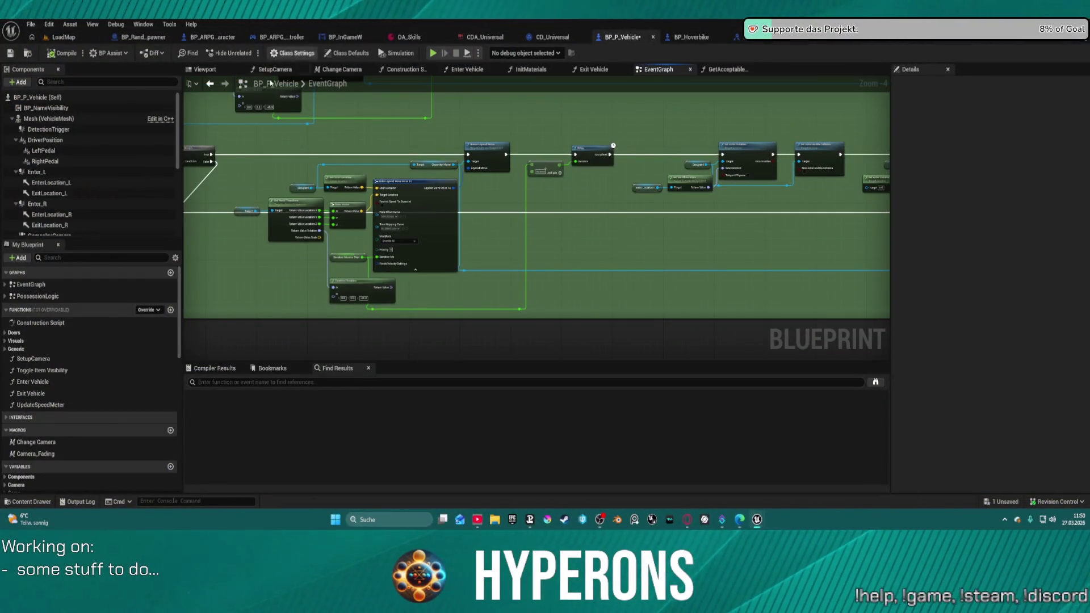
In Edit > Plugins, search 'water' to confirm the Water plugins are enabled, then clear the search
click(49, 23)
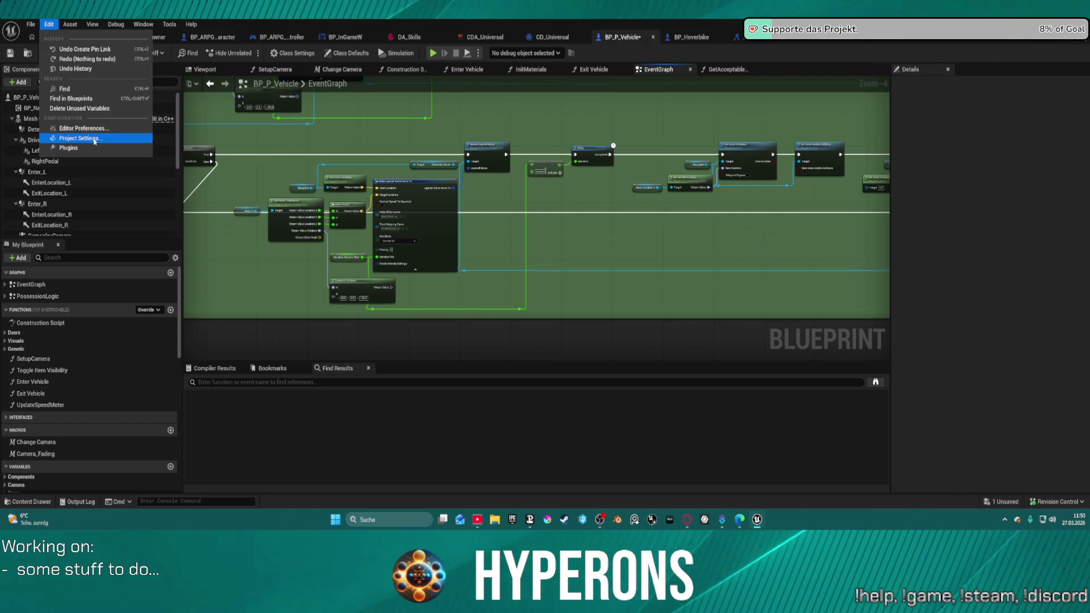
click(74, 148)
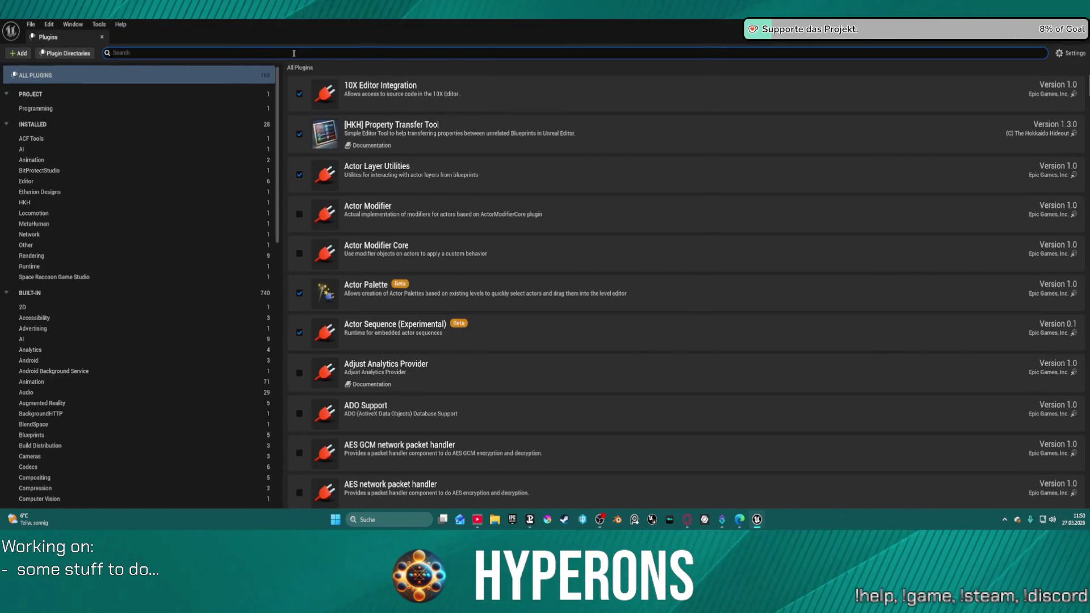
text(shall)
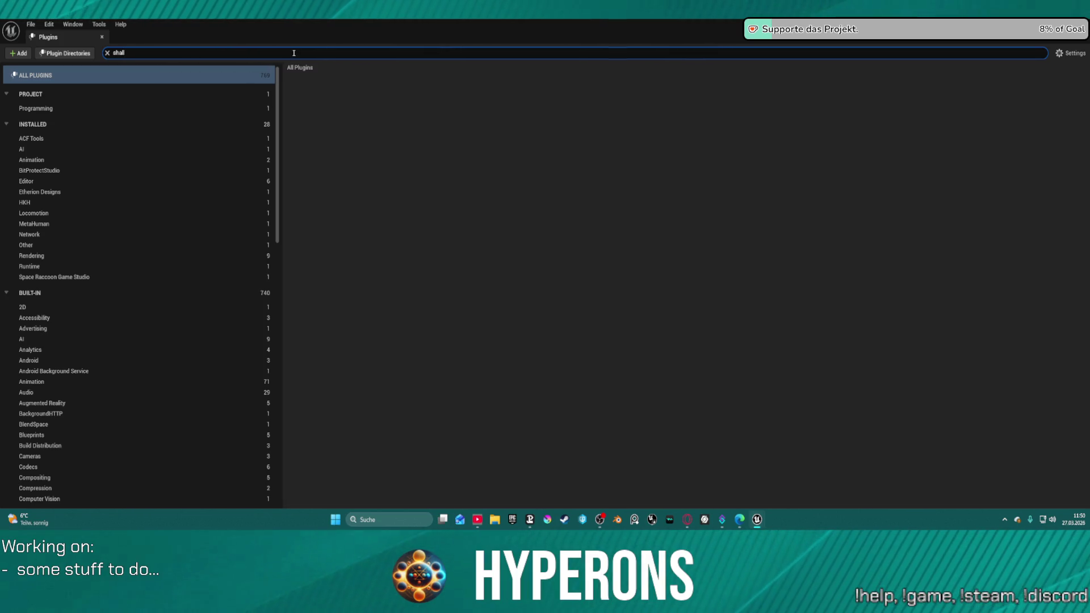
key(BackSpace)
key(BackSpace)
key(BackSpace)
text(water)
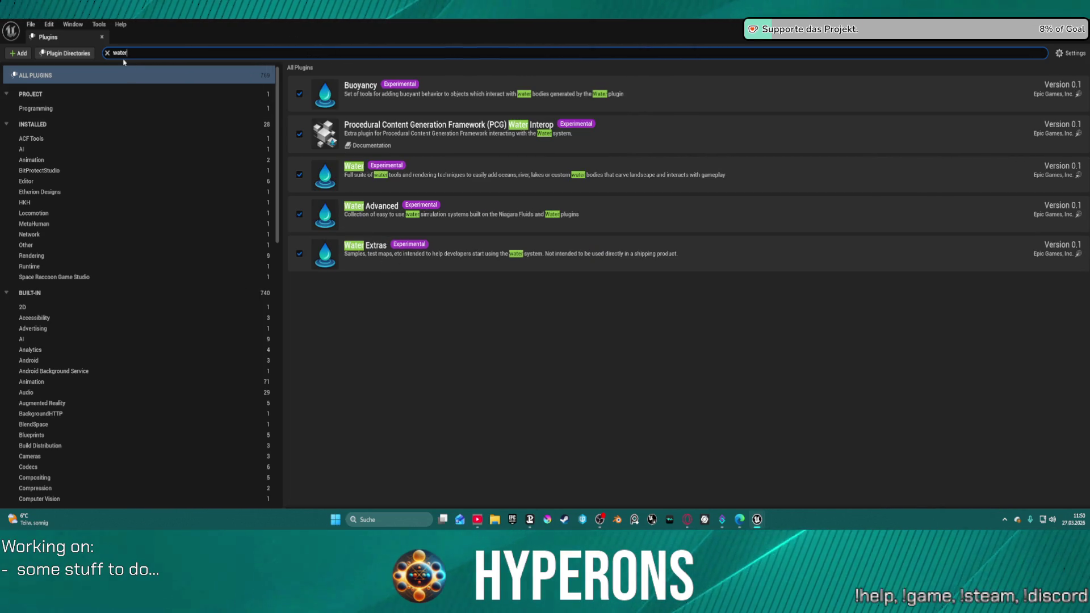
click(107, 53)
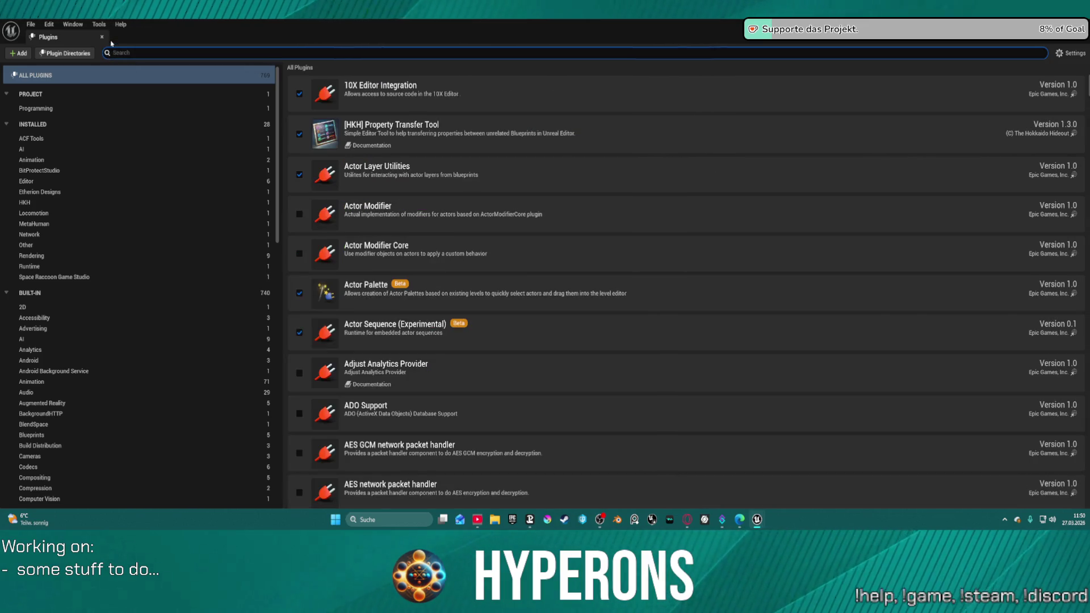
Close, reopen and close the Plugins browser again
click(102, 37)
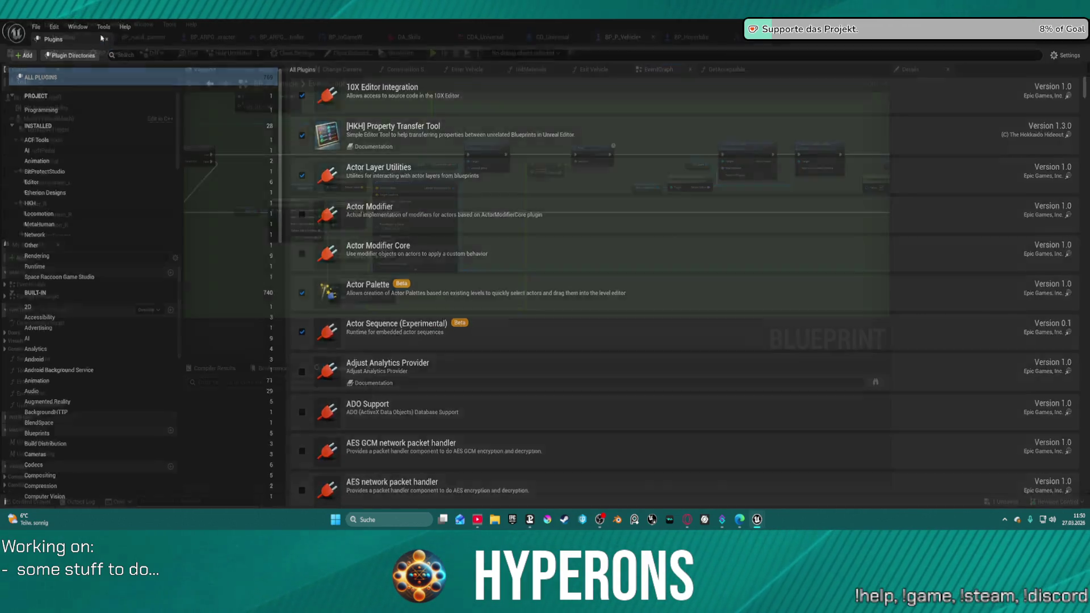
click(48, 24)
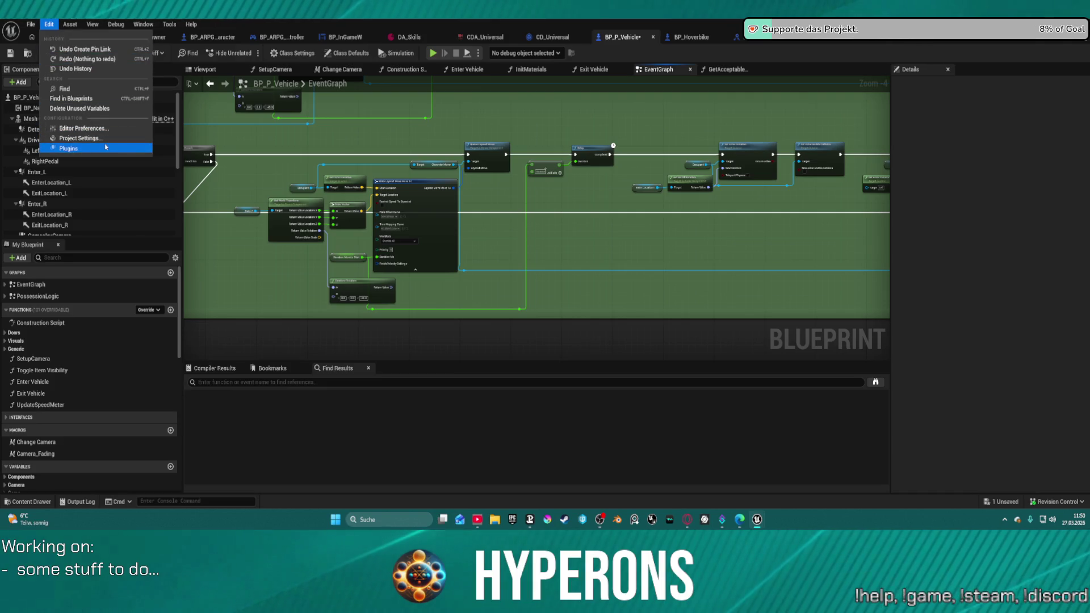
click(68, 148)
click(102, 37)
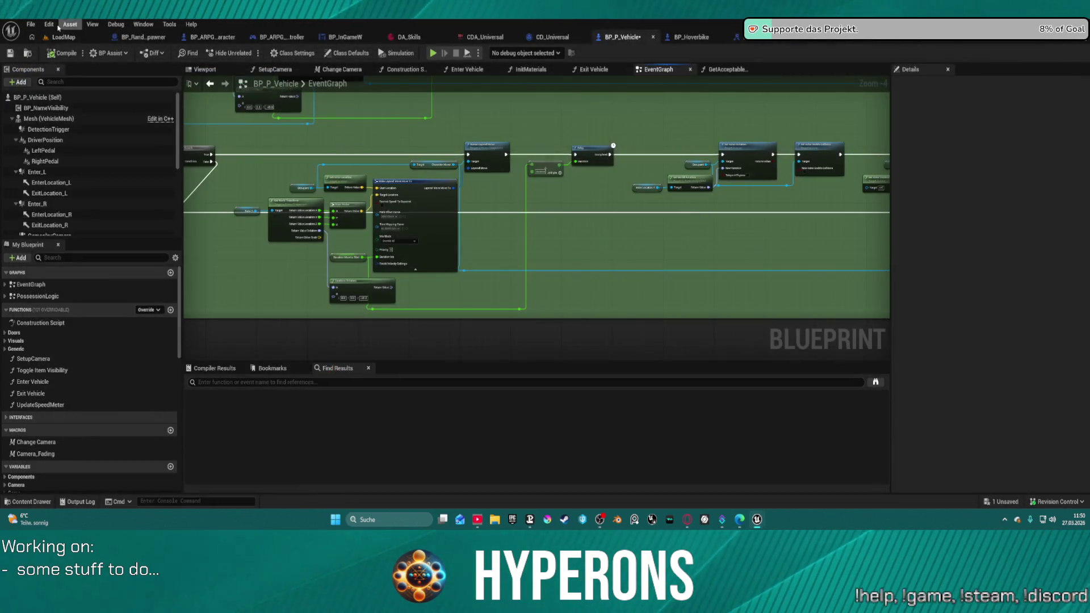
click(49, 25)
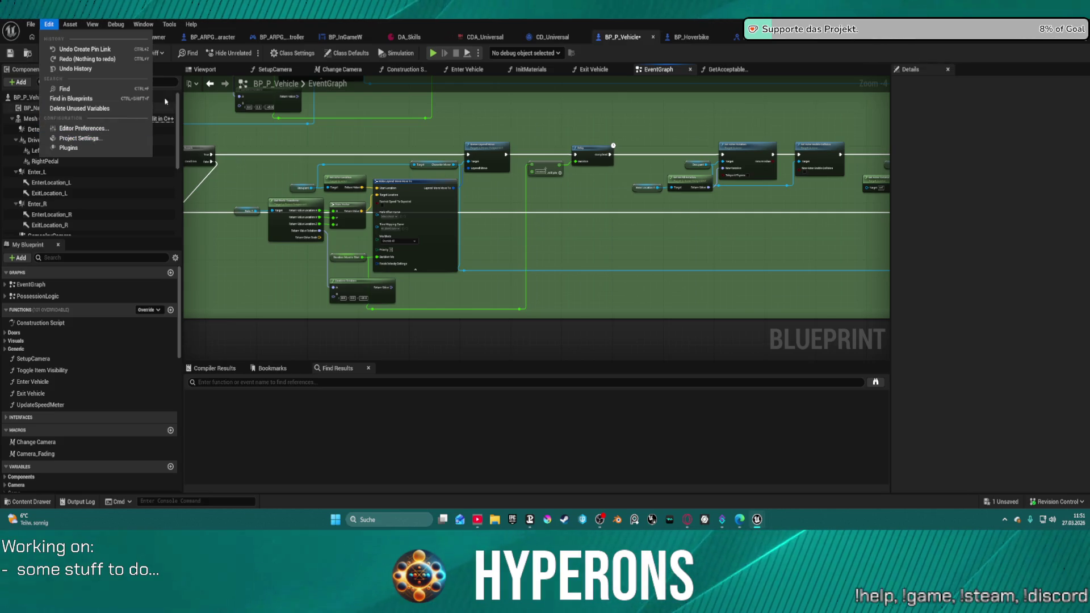
click(529, 119)
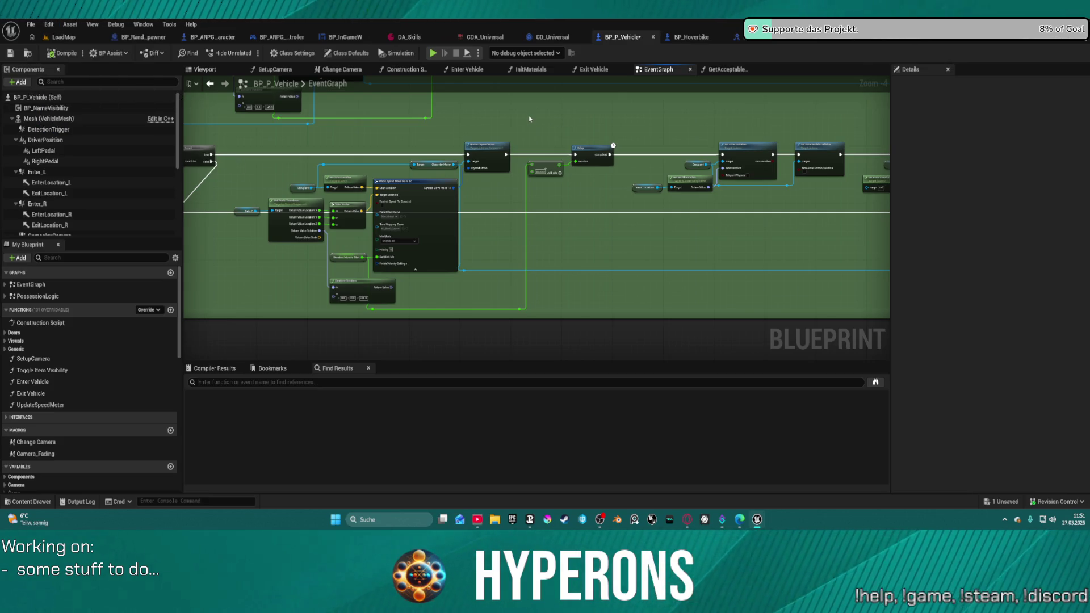
Change a setting in Project Settings and choose Restart Later
click(54, 25)
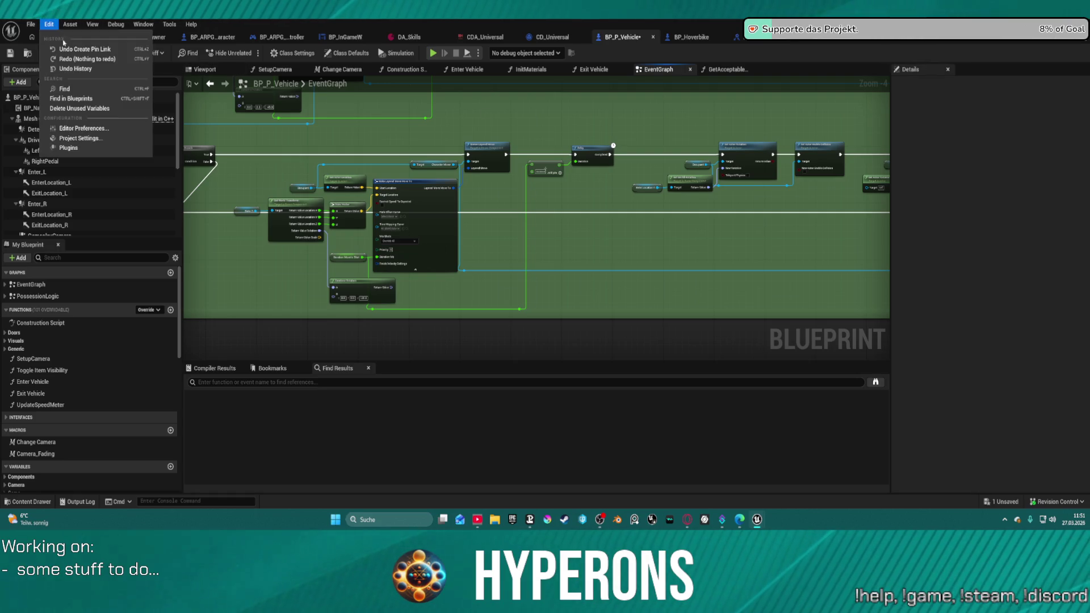
click(91, 139)
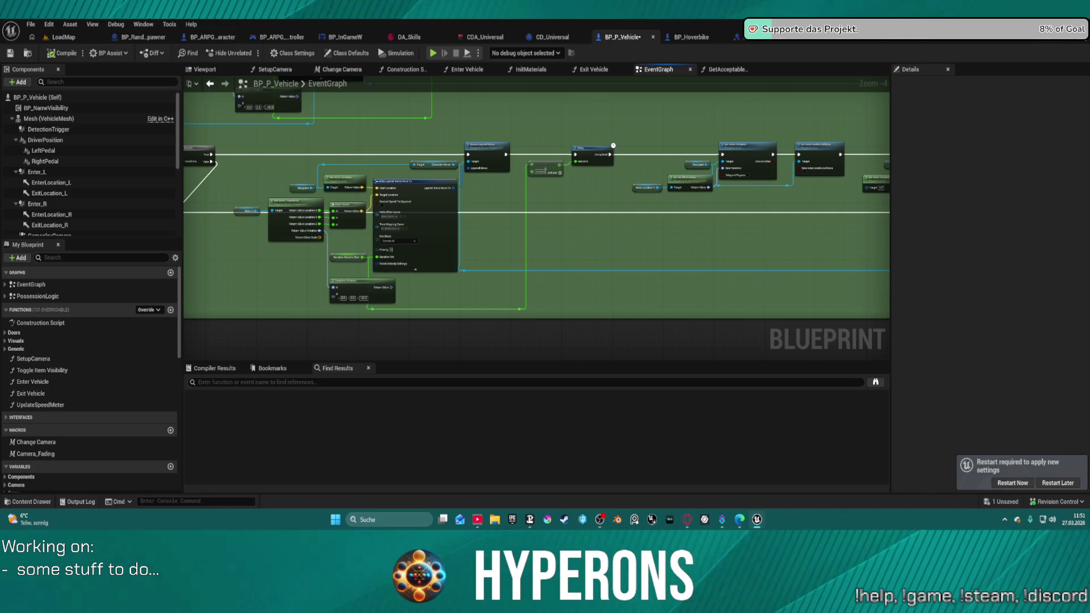
click(1058, 484)
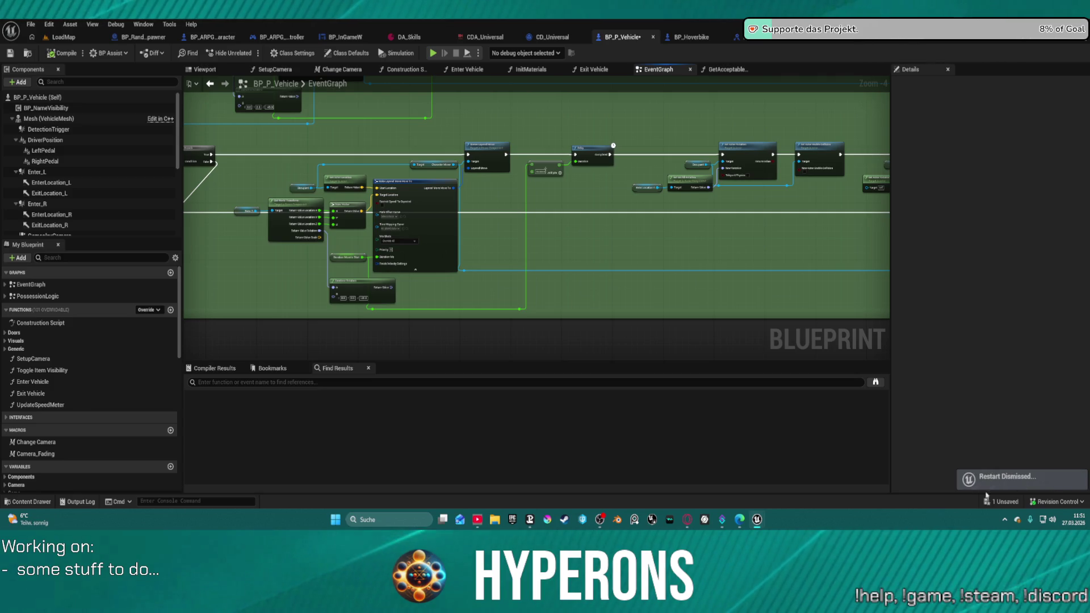
Save BP_P_Vehicle and close the editor with Alt+F4
key(ctrl+shift+s)
key(Return)
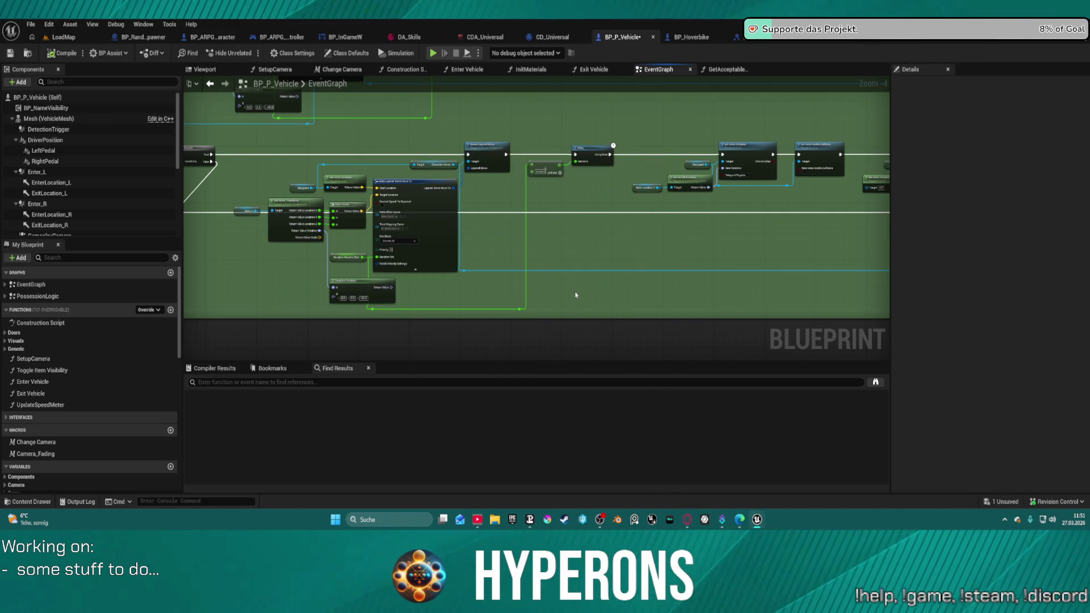
key(alt+F4)
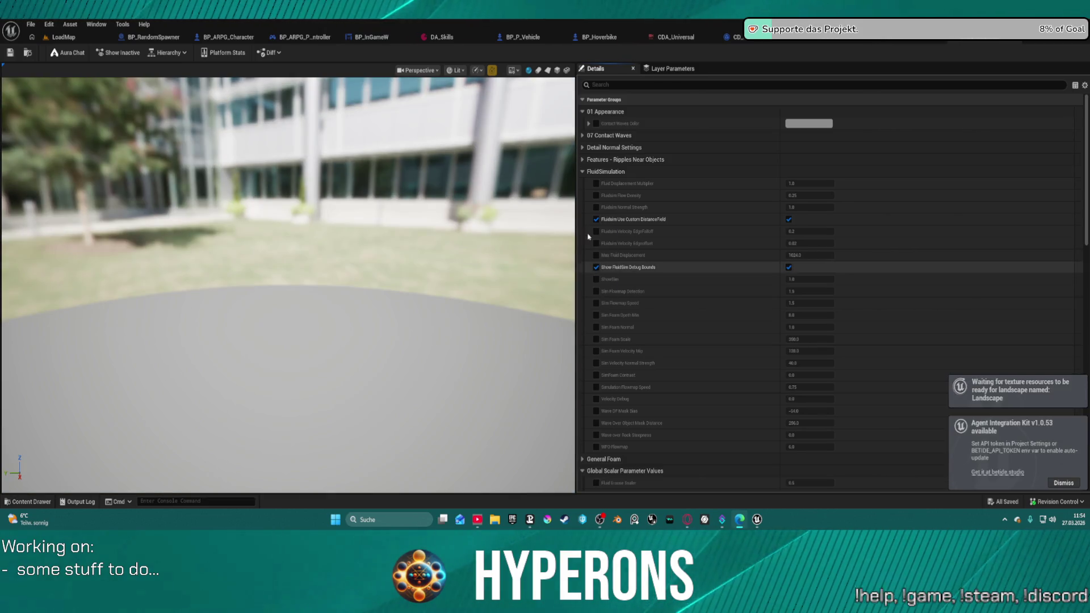
Switch to the LoadMap level and dismiss the Agent Integration Kit notification
click(59, 38)
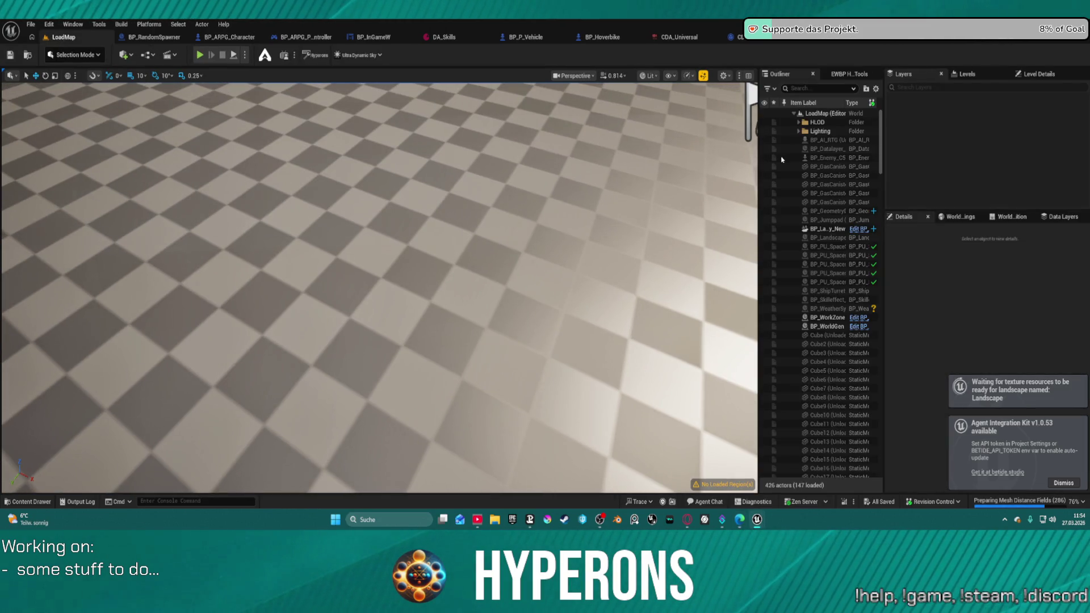
click(823, 139)
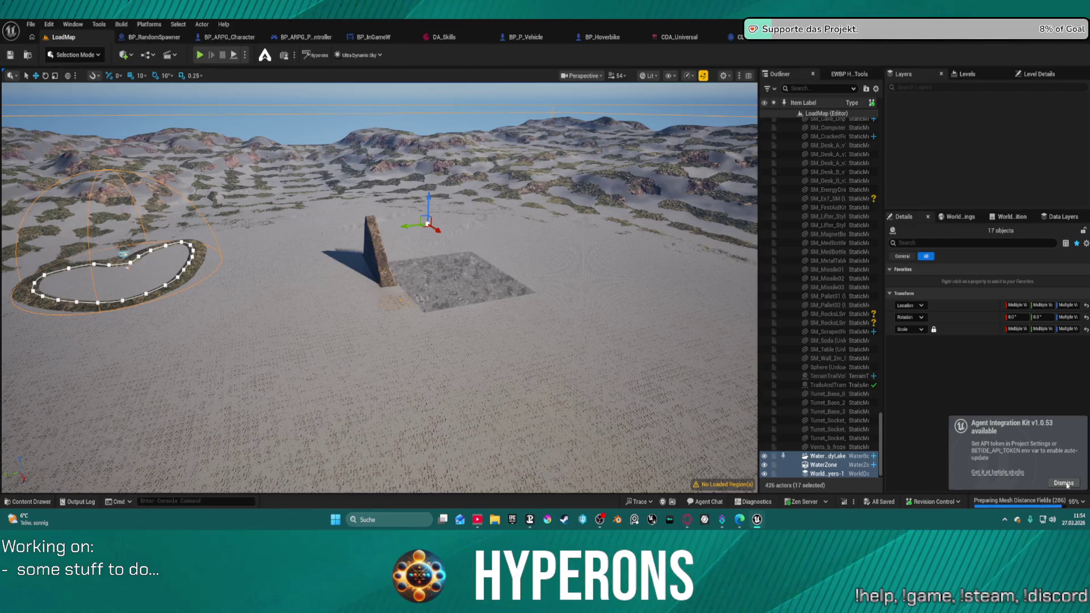
click(1065, 484)
Select 296 actors in the Outliner and pin them so they load
click(778, 221)
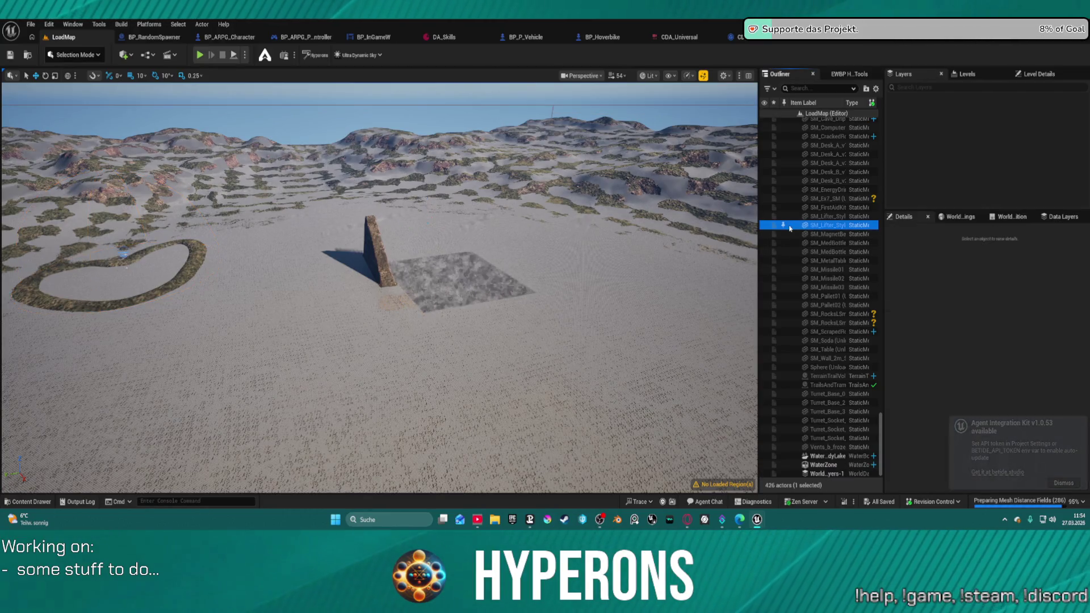
key(ctrl+a)
scroll(804, 189, up, 10)
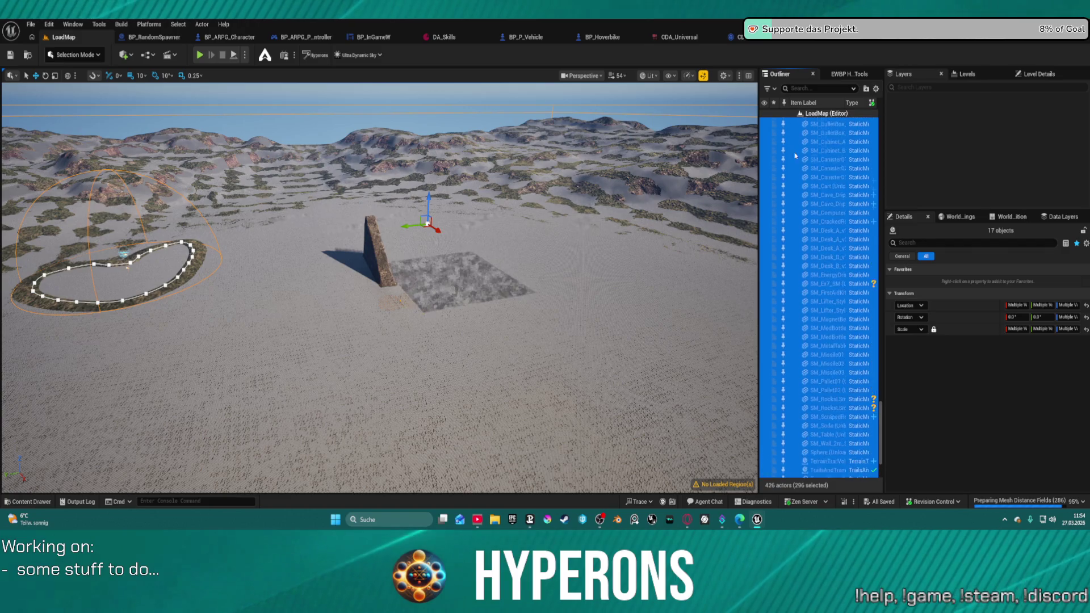
scroll(804, 189, up, 15)
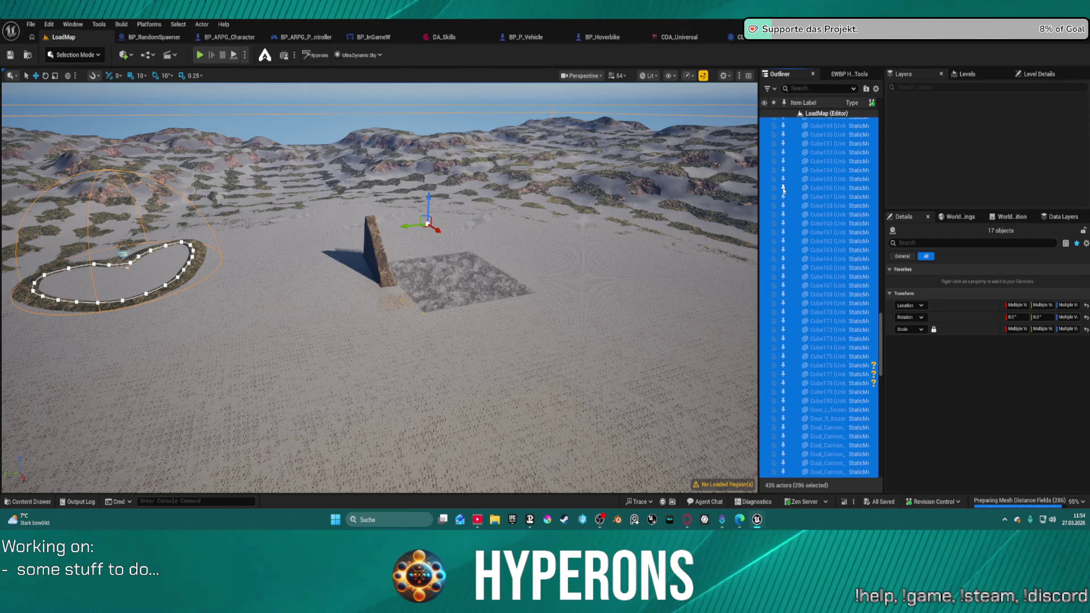
click(784, 190)
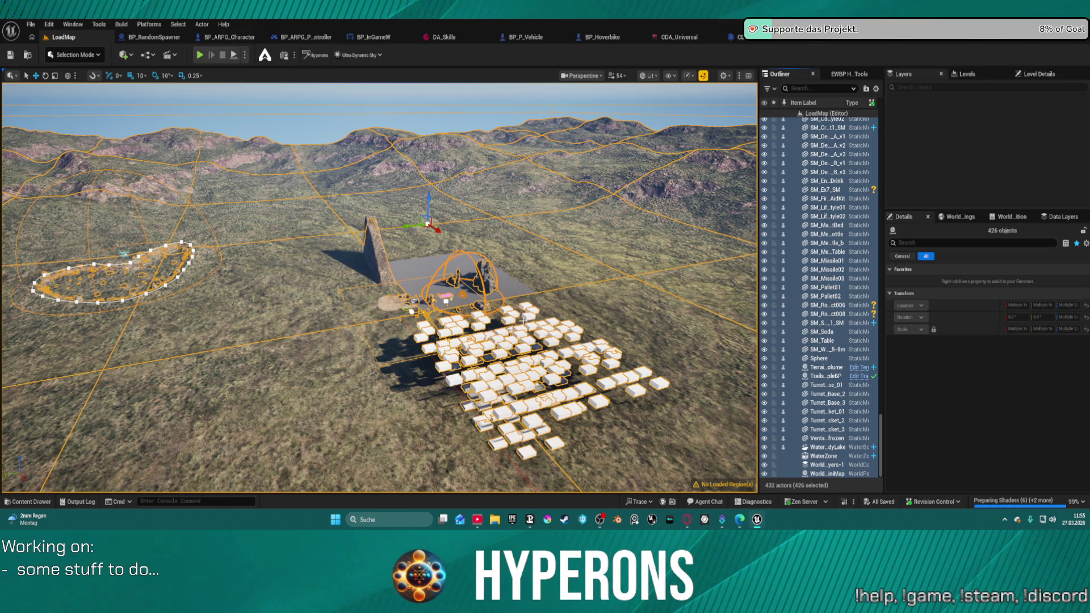
key(d)
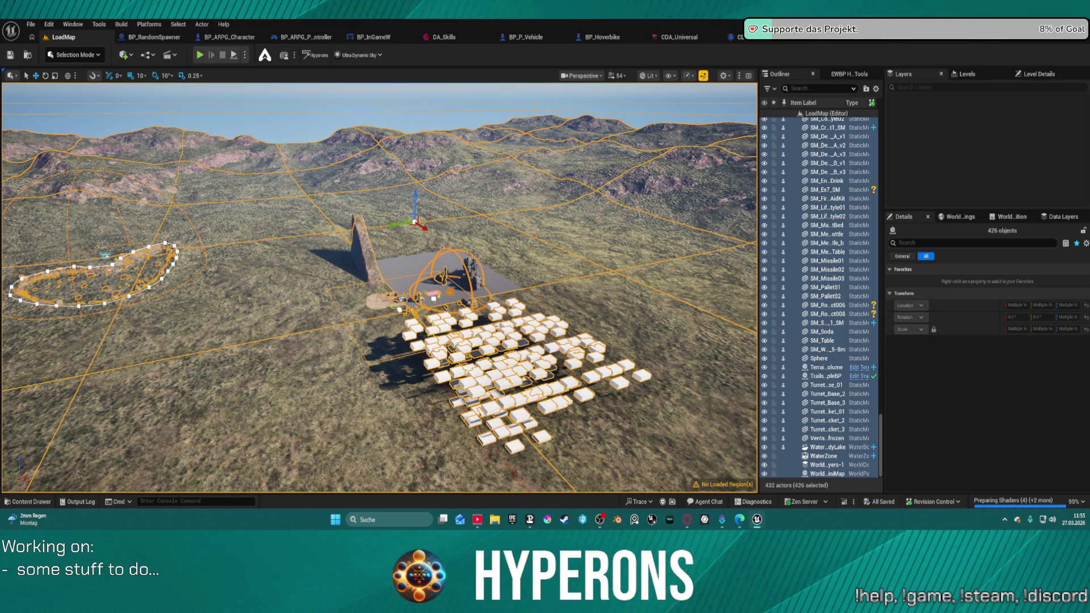
key(w)
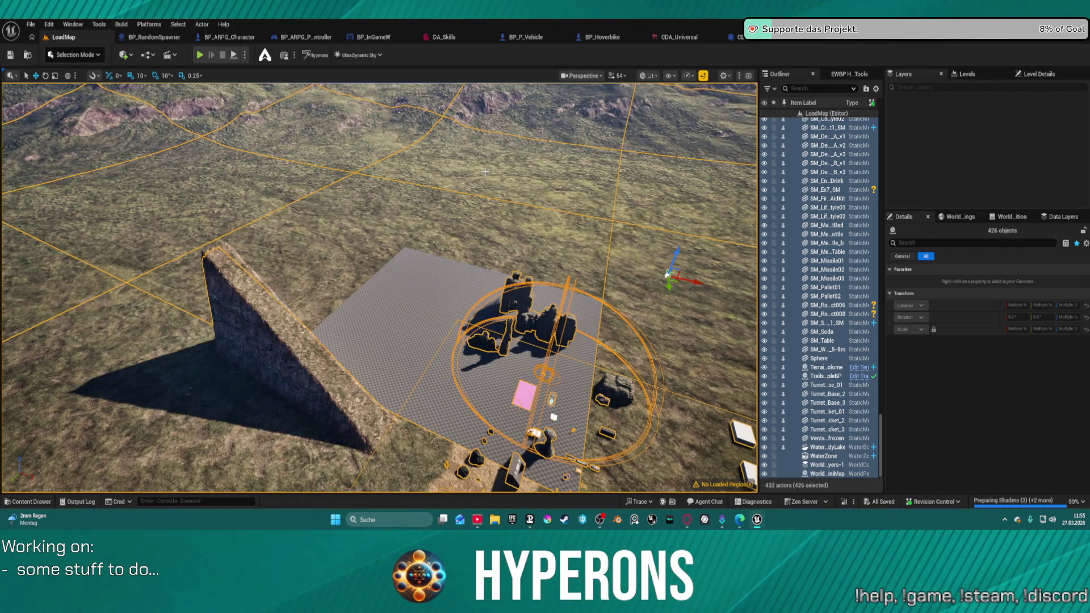
click(432, 226)
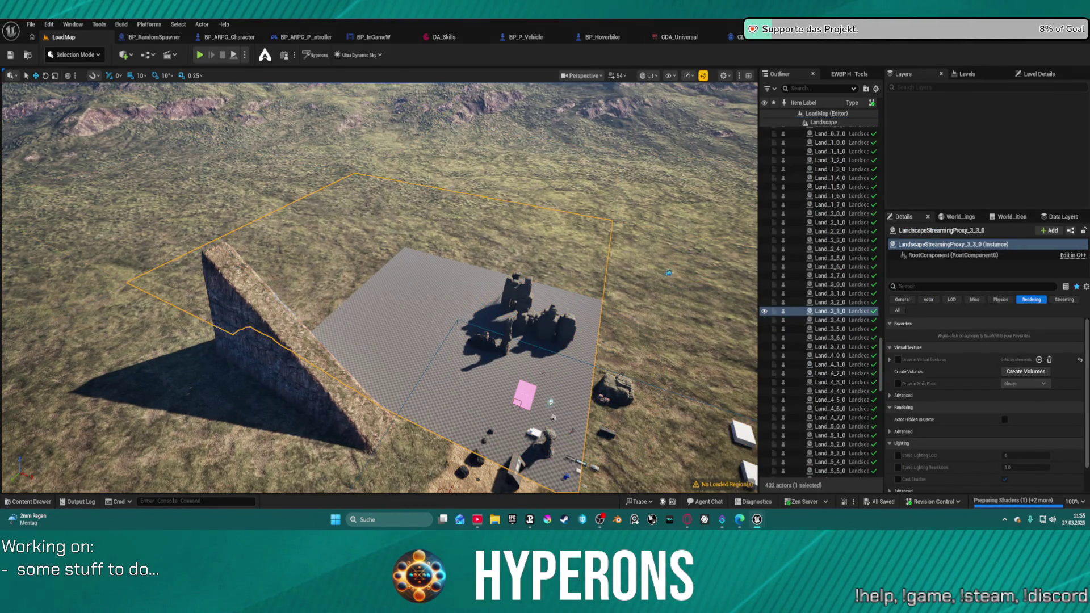
click(649, 75)
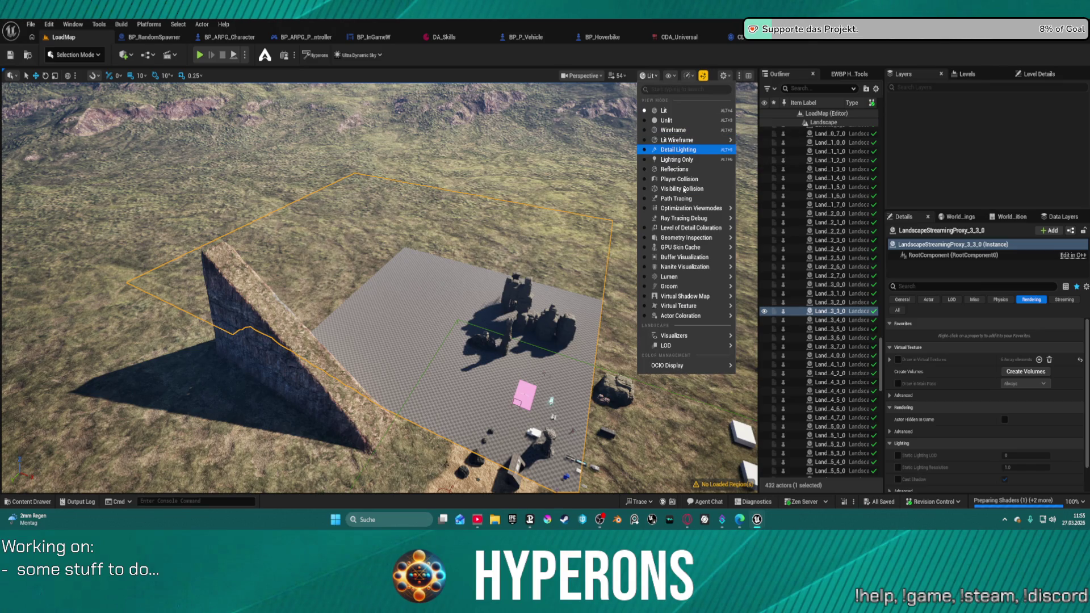
mouse_move(718, 339)
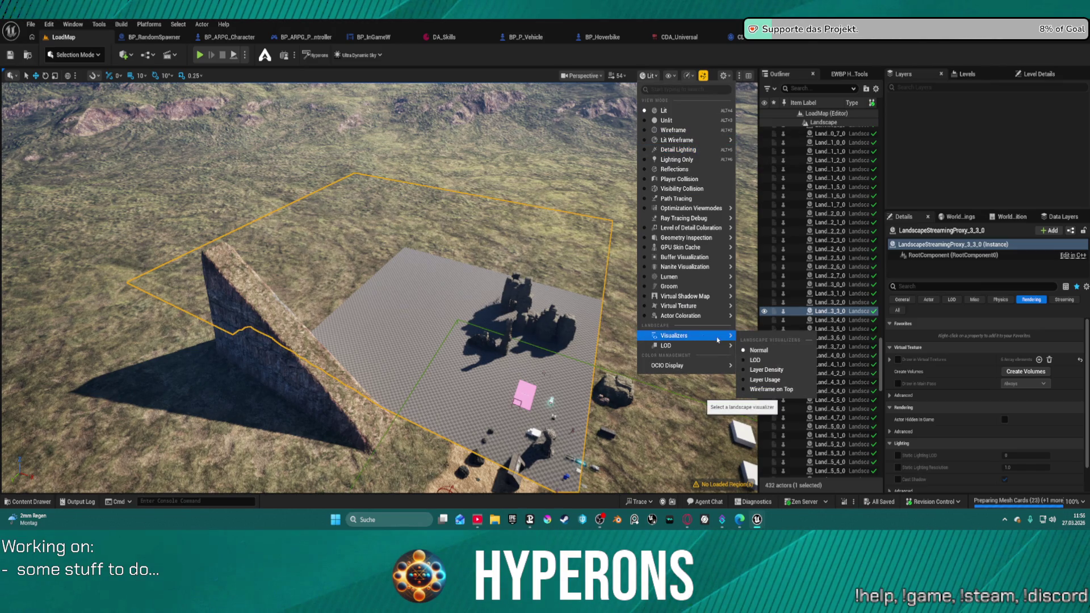
click(495, 132)
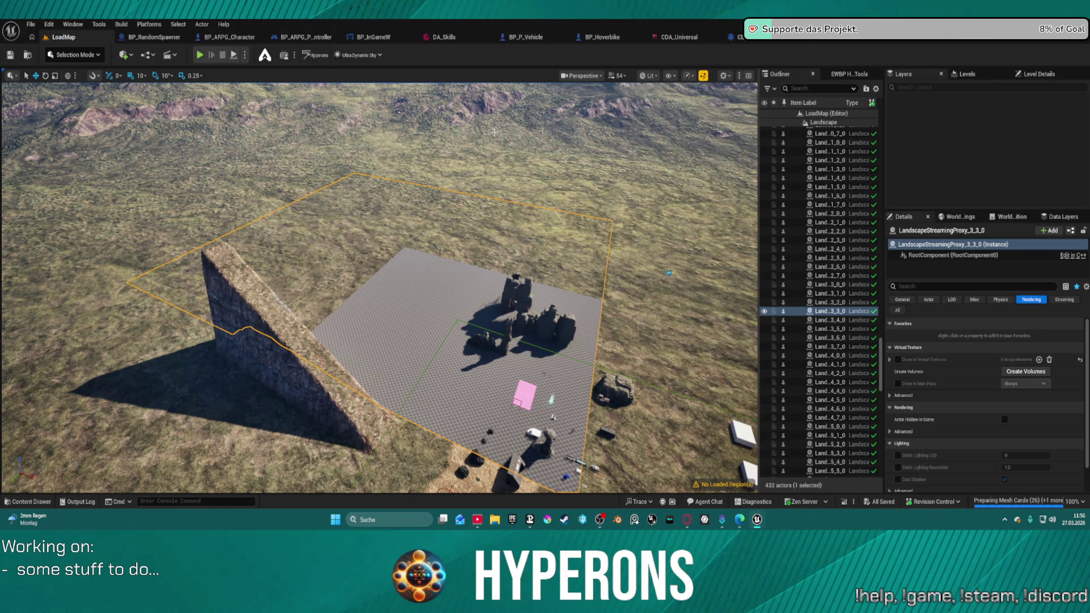
click(650, 75)
mouse_move(704, 346)
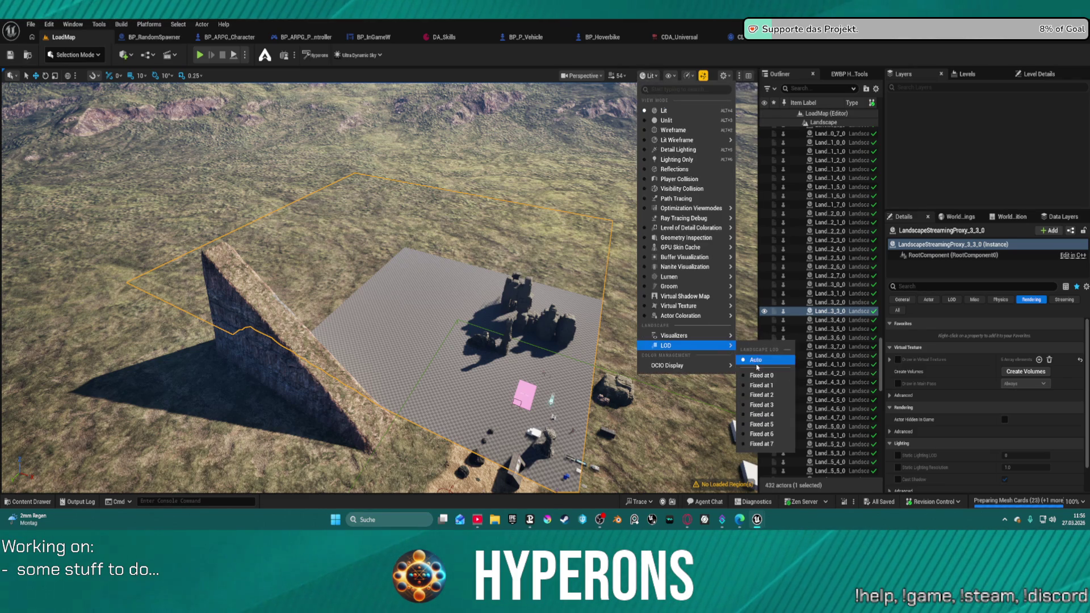
click(754, 380)
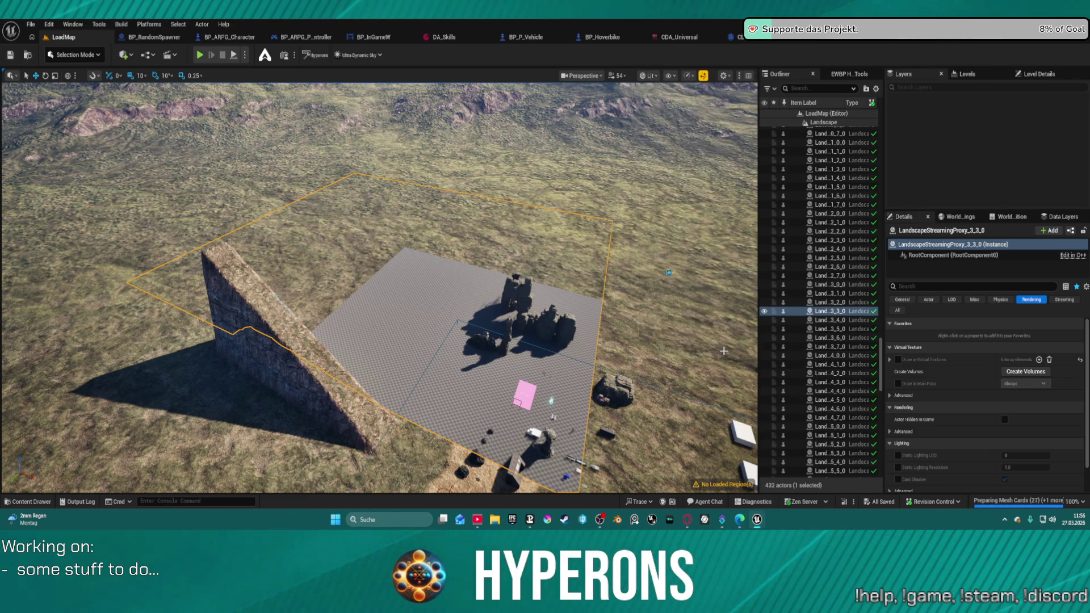
scroll(722, 307, up, 10)
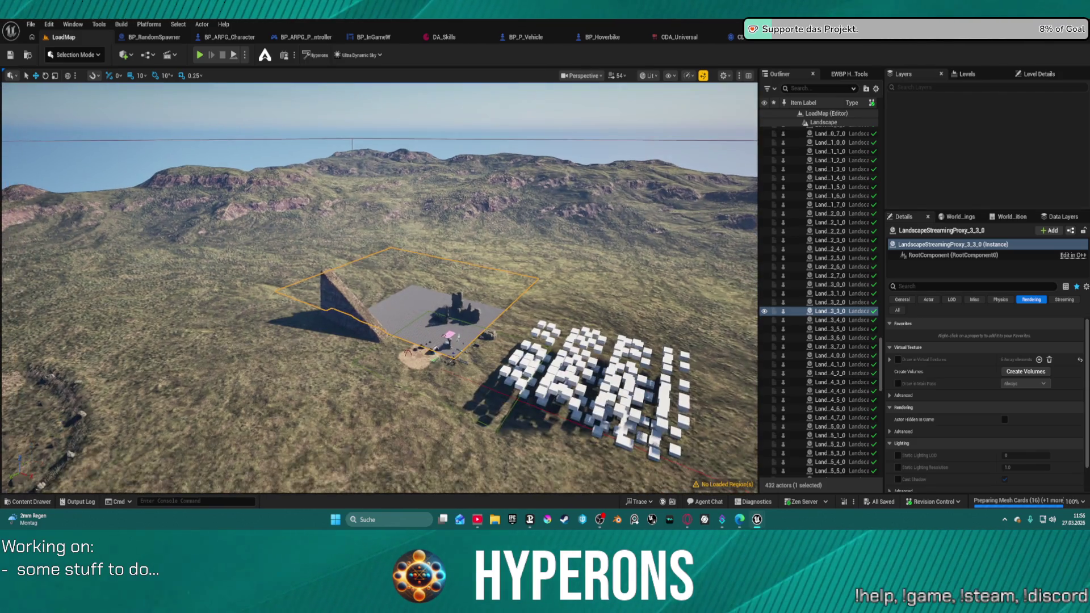
scroll(721, 308, down, 10)
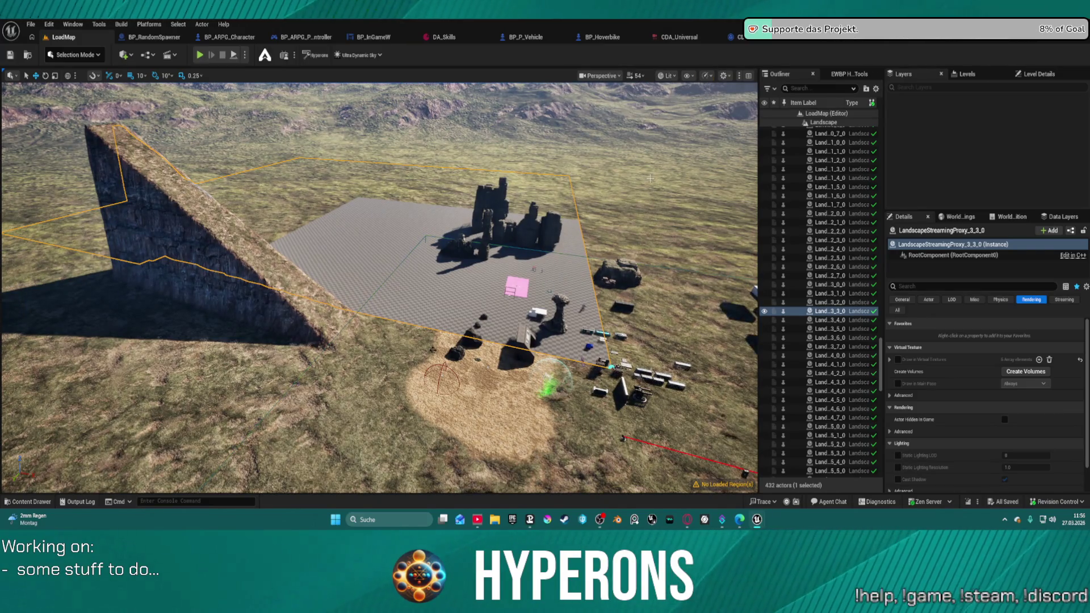
mouse_move(548, 211)
mouse_down()
mouse_move(526, 173)
mouse_move(639, 178)
mouse_up()
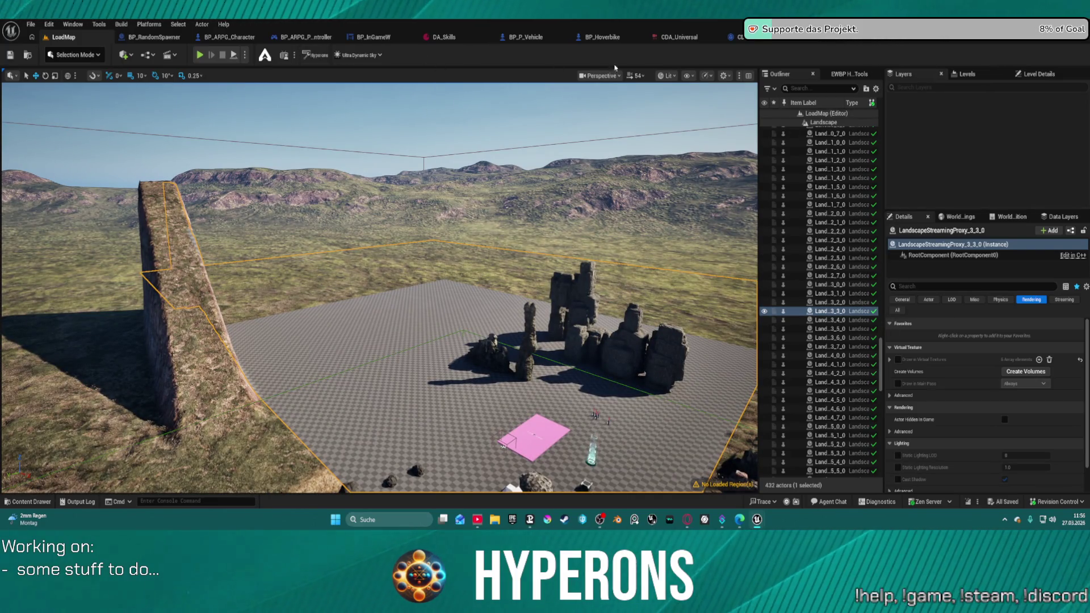
Check the Lit > Visualizers options, keeping the landscape on the Normal visualizer
click(667, 75)
mouse_move(709, 337)
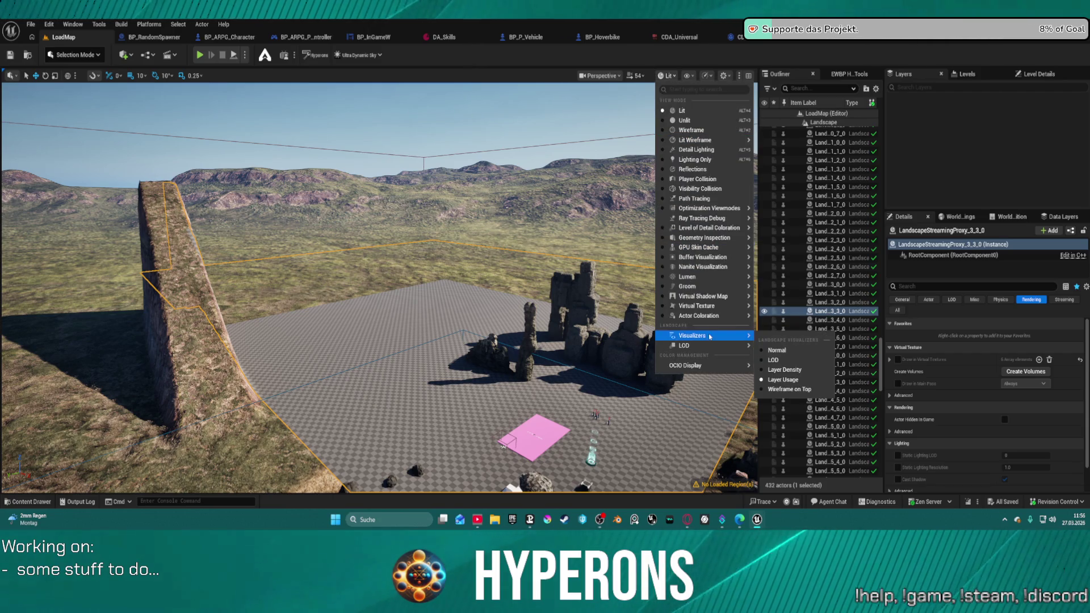
click(774, 371)
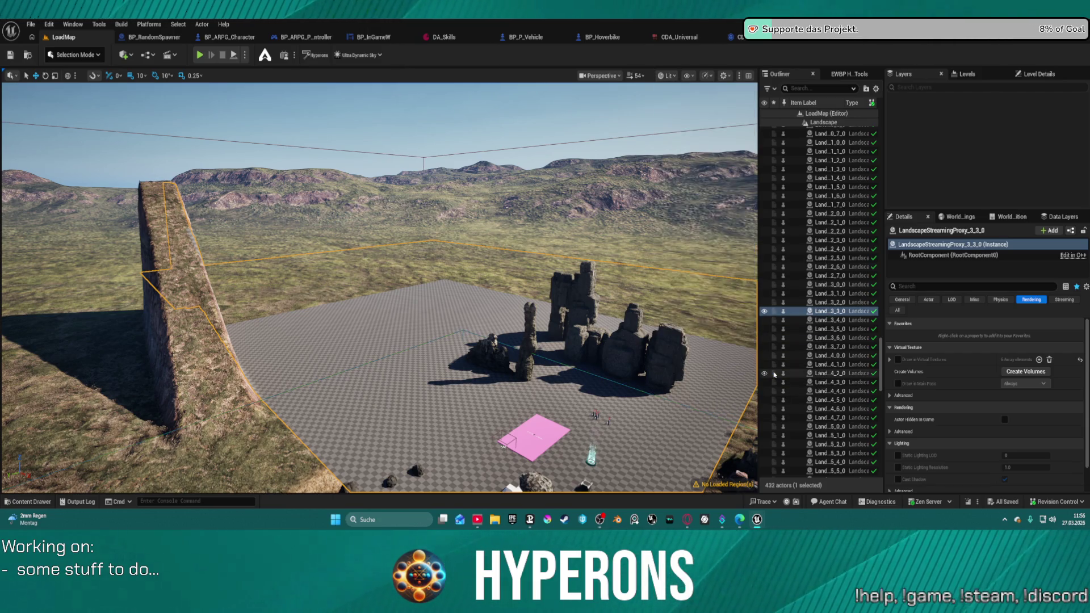
click(668, 77)
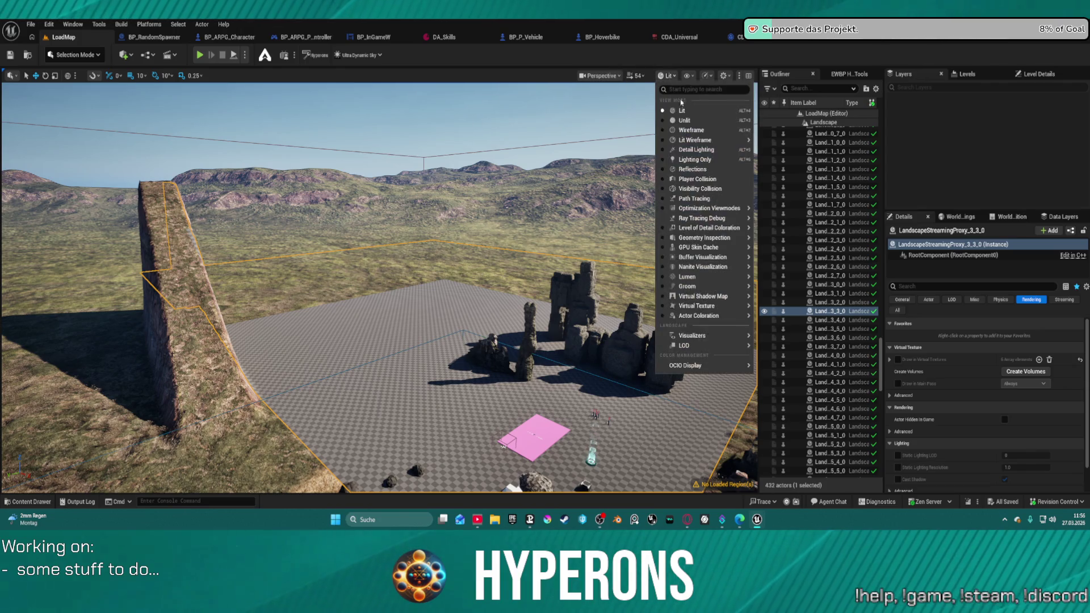
mouse_move(713, 320)
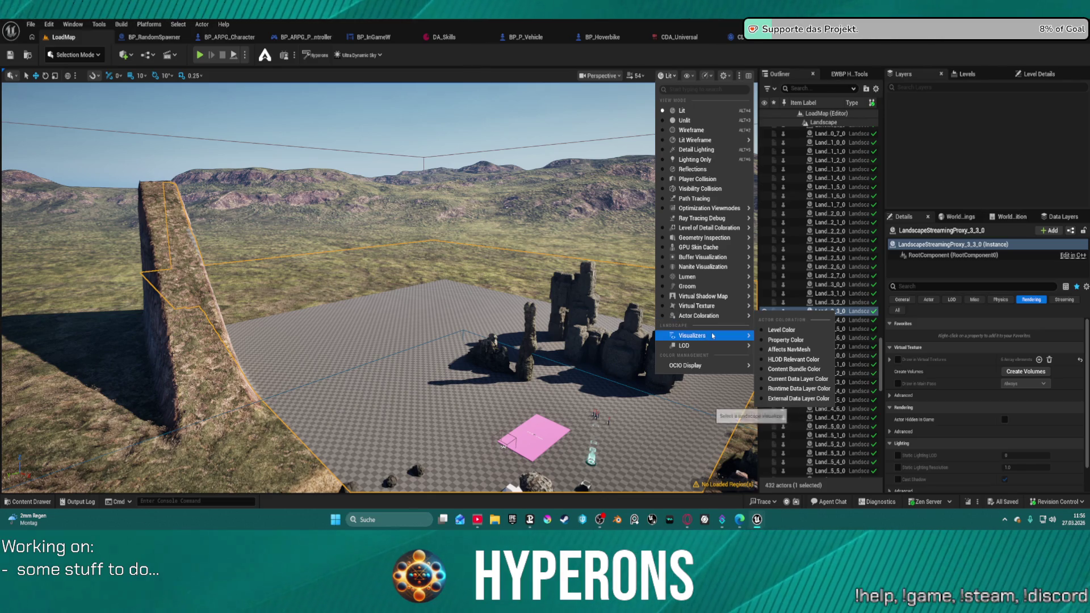
mouse_move(713, 346)
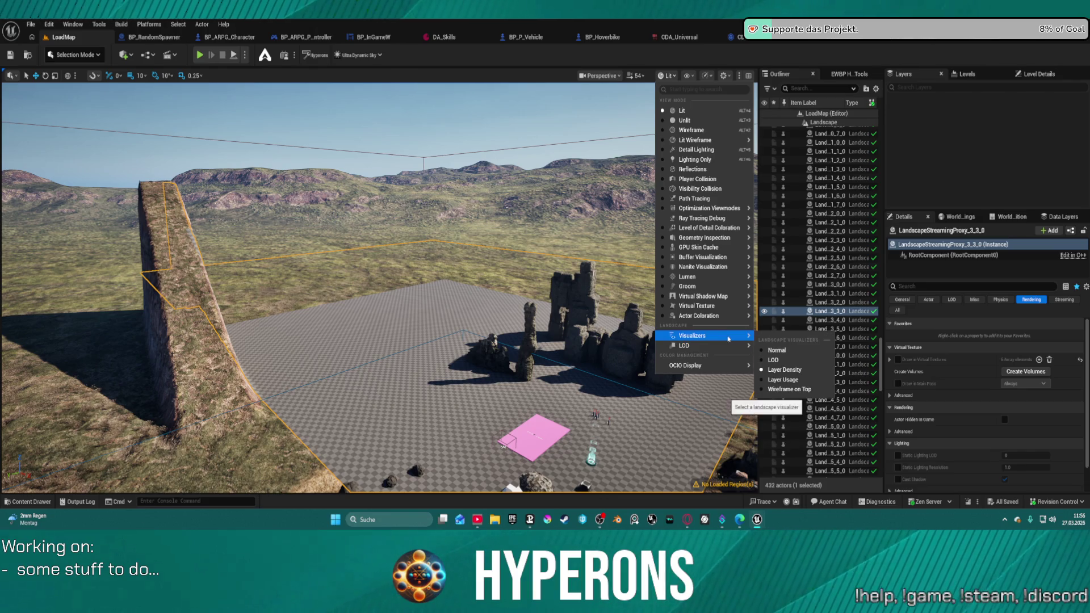
click(776, 354)
Fly the camera overhead, select Landscape in the Outliner and filter Details to Physics
drag(546, 210, 409, 284)
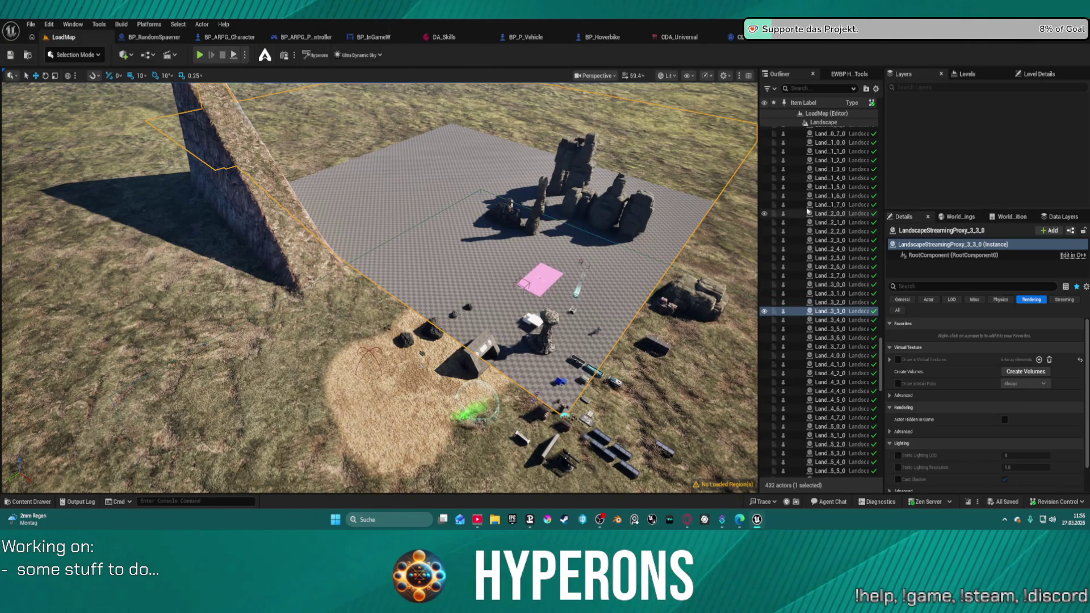
scroll(829, 227, down, 10)
scroll(835, 150, up, 10)
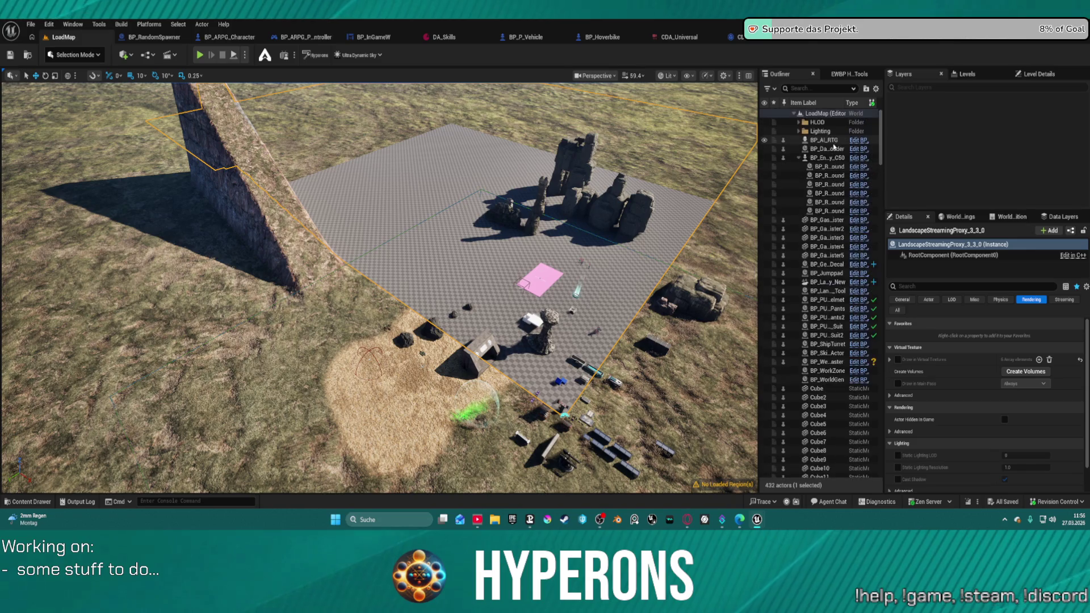
click(800, 159)
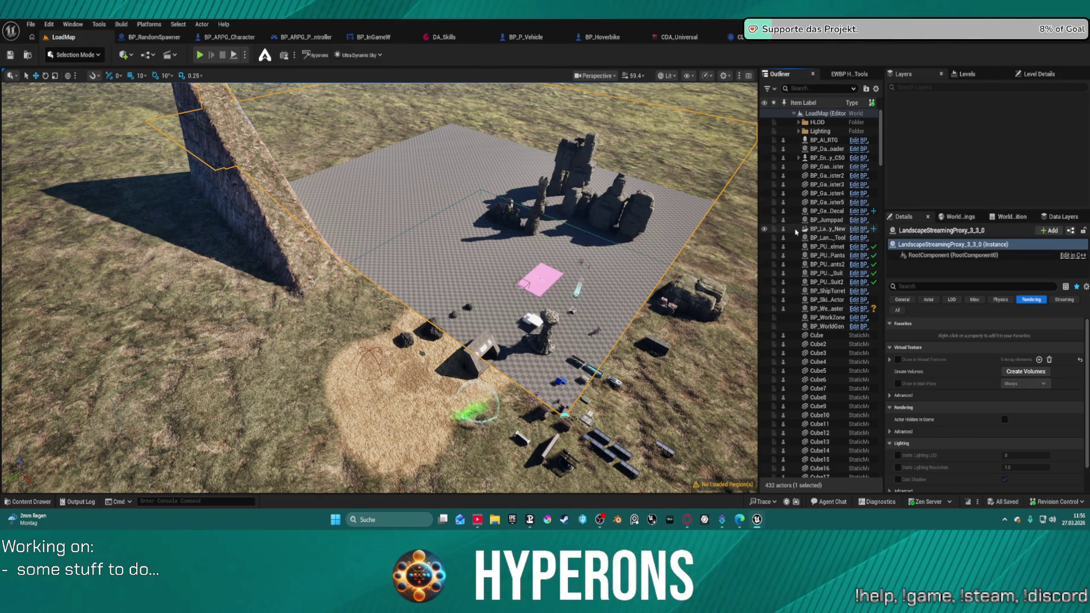
scroll(829, 307, down, 20)
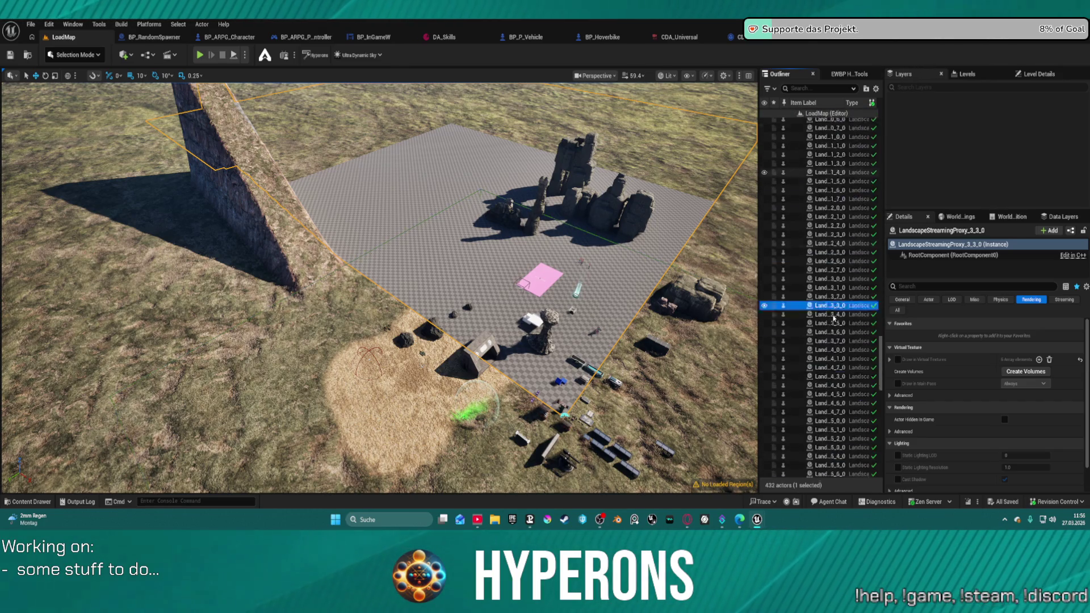
scroll(834, 319, down, 12)
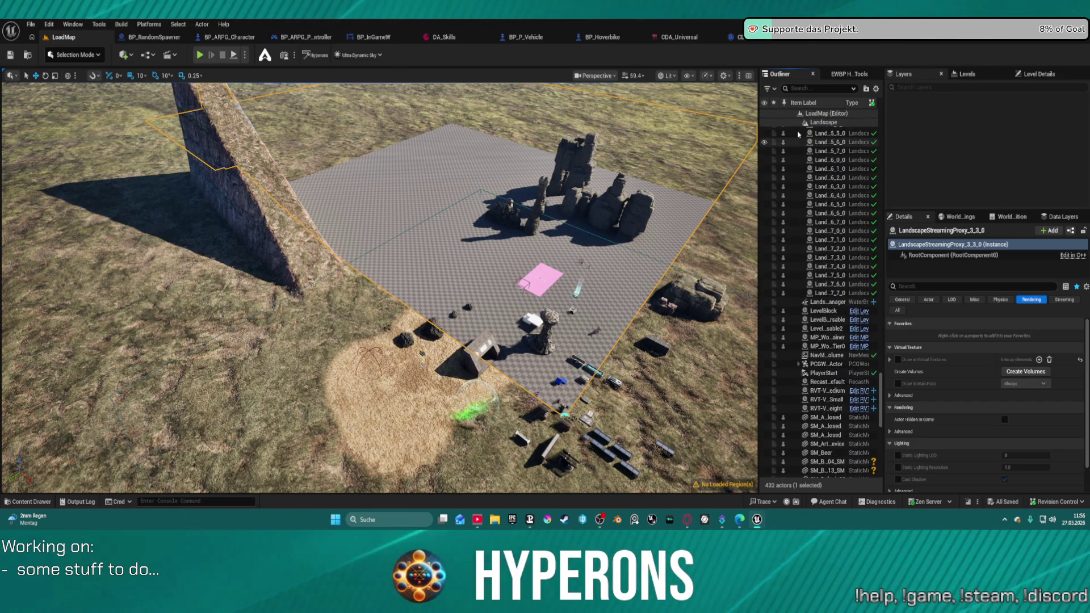
scroll(812, 170, up, 15)
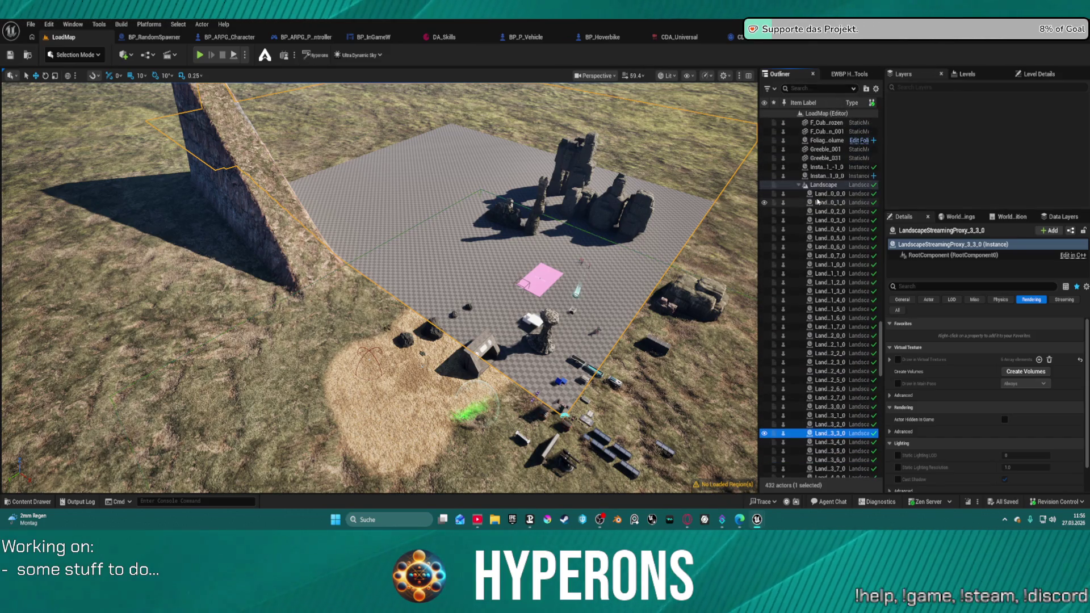
click(824, 184)
click(1001, 299)
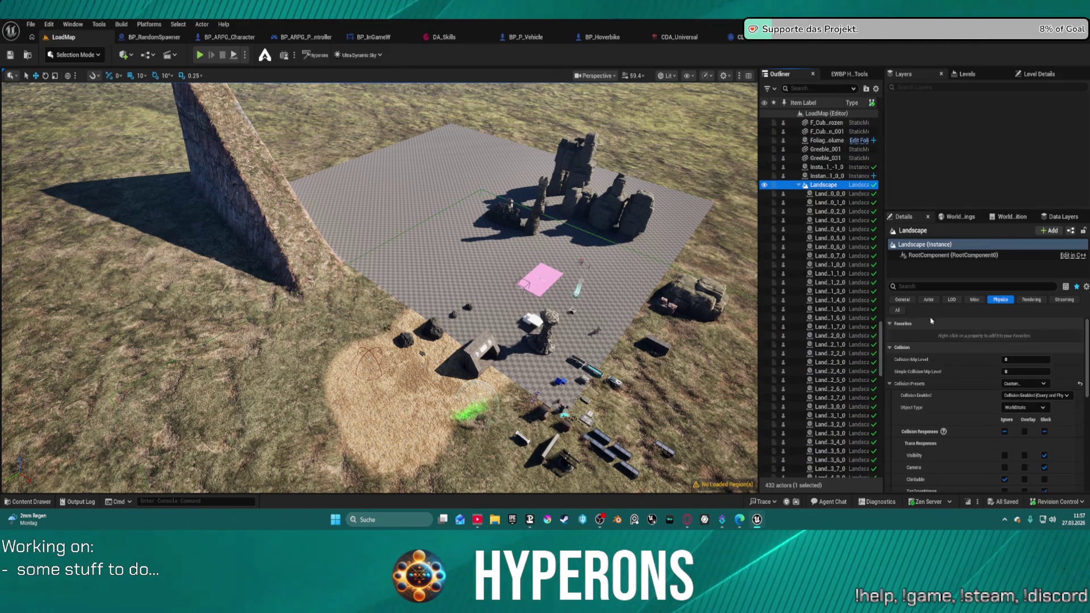
Scroll past the Landscape's collision responses and switch Details to the All filter
scroll(1020, 319, down, 5)
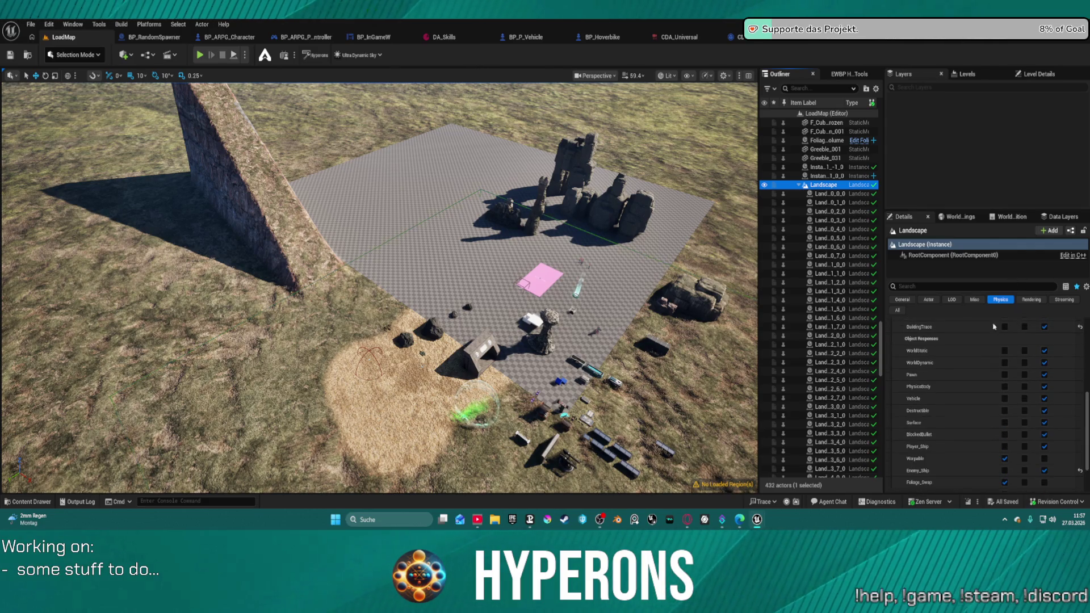
click(898, 310)
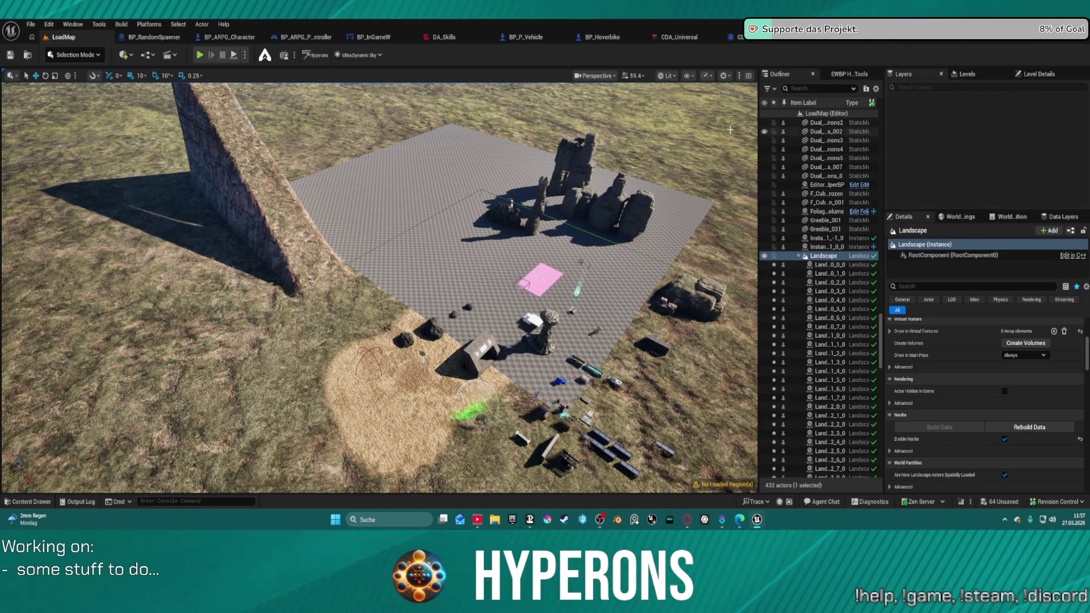
Switch the viewport to the Layer Usage visualizer
click(667, 75)
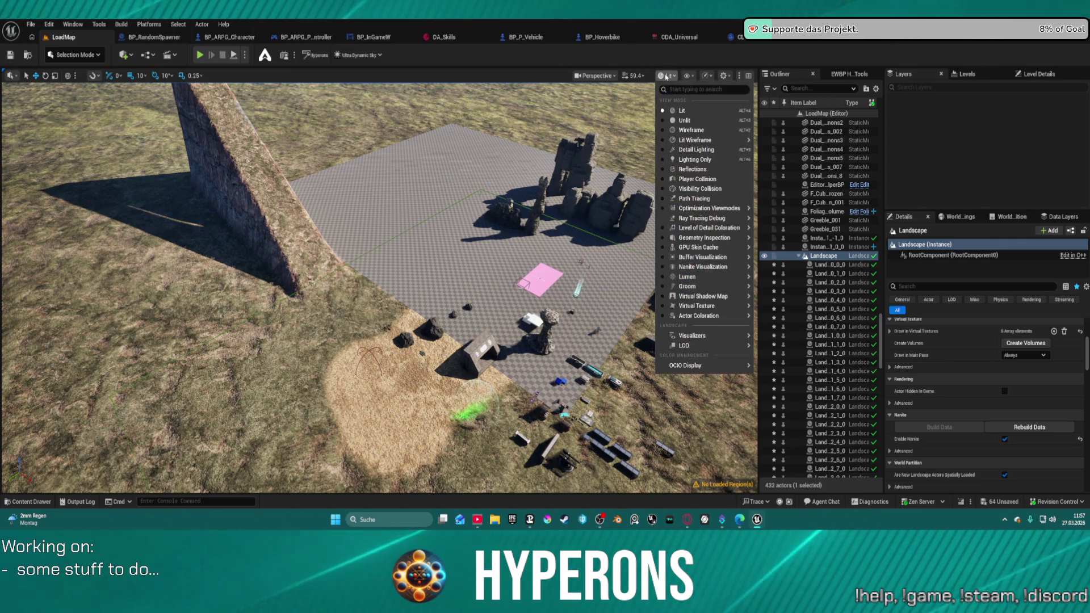
mouse_move(727, 345)
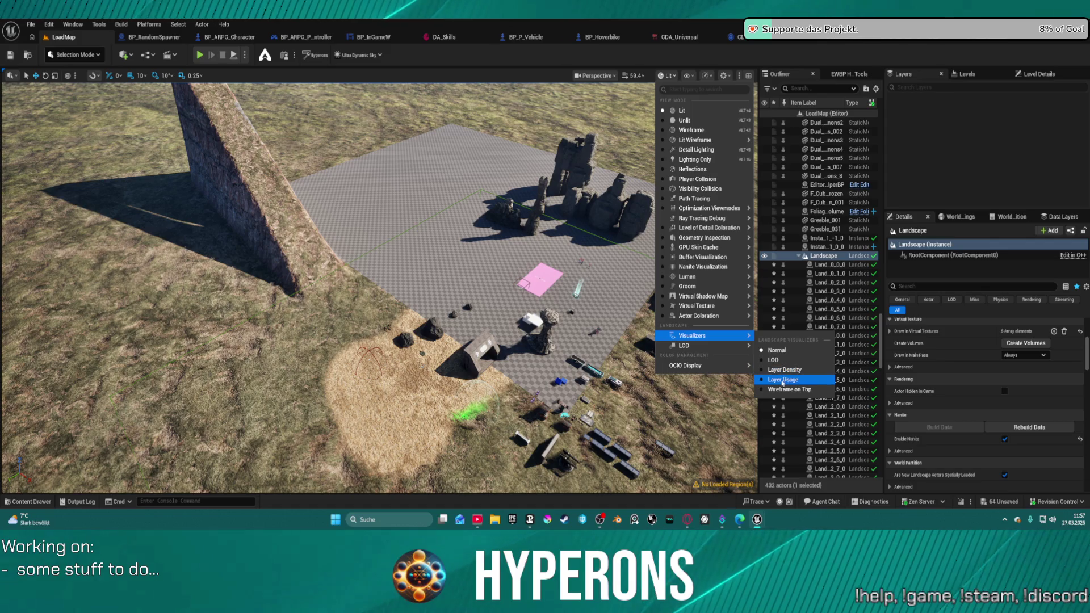
click(781, 384)
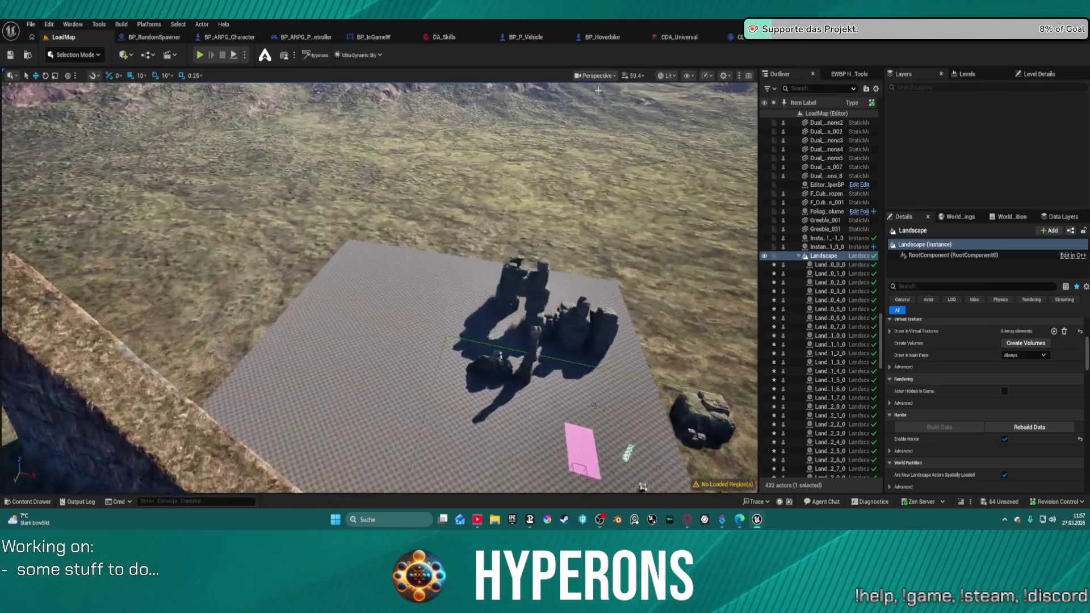
Enter Landscape Mode and fly the camera over the pink numbered tiles
click(75, 55)
click(74, 94)
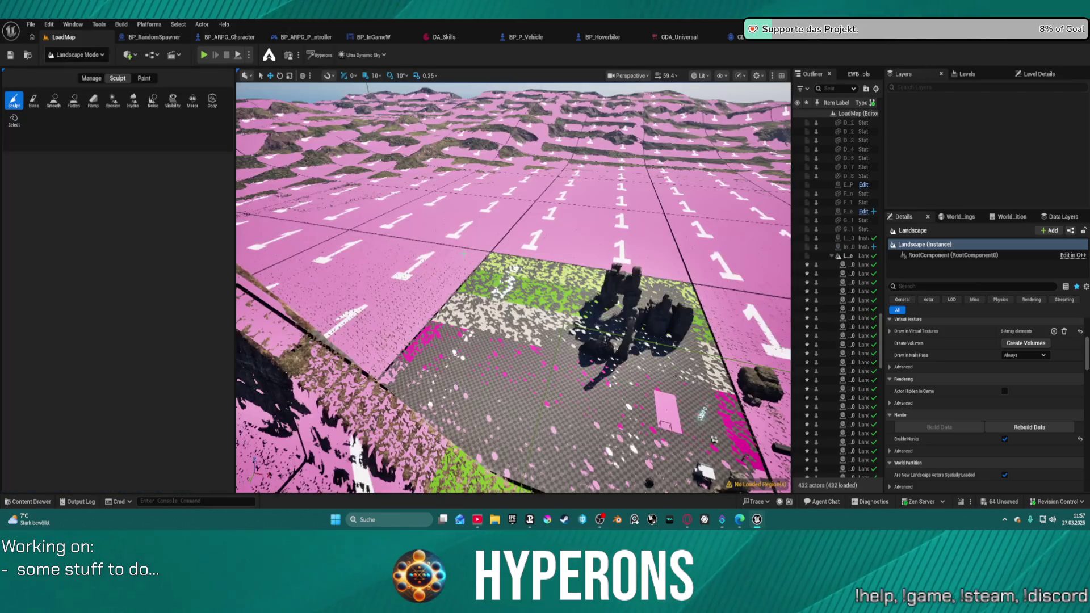
key(w)
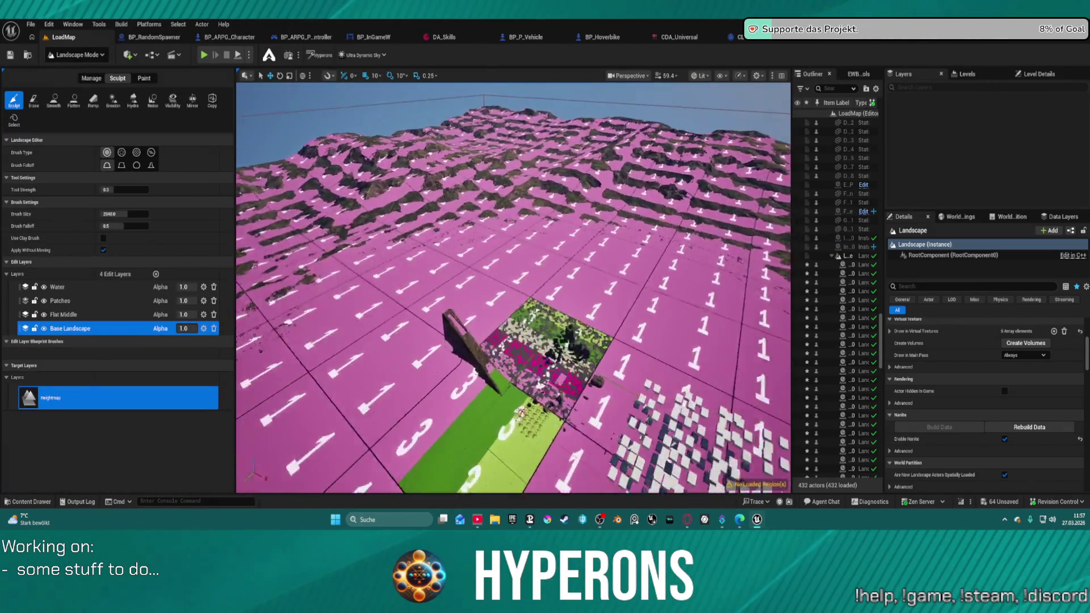
key(e)
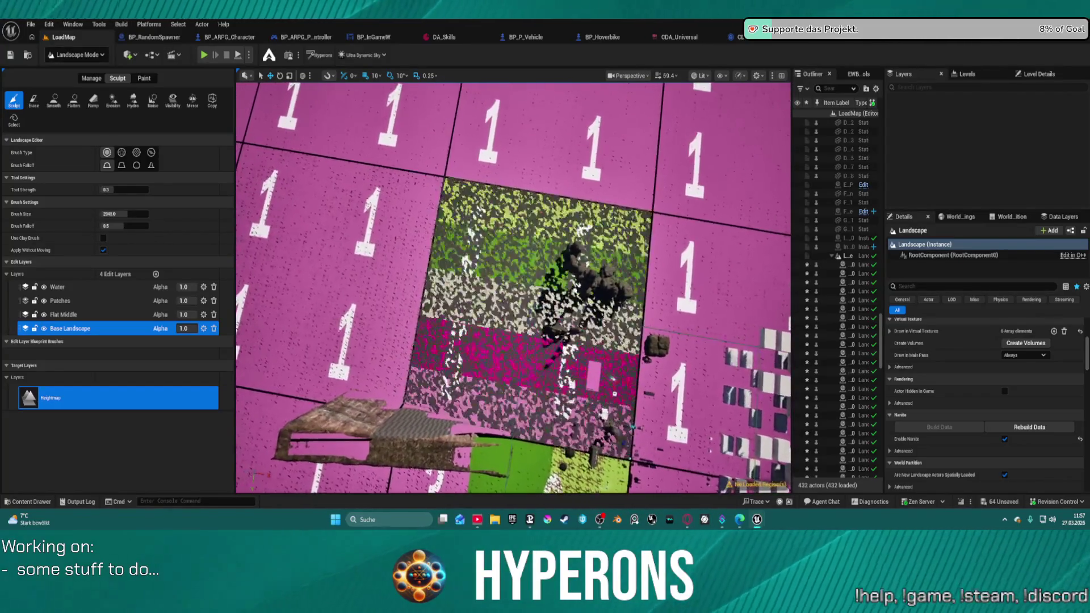
key(w)
key(s)
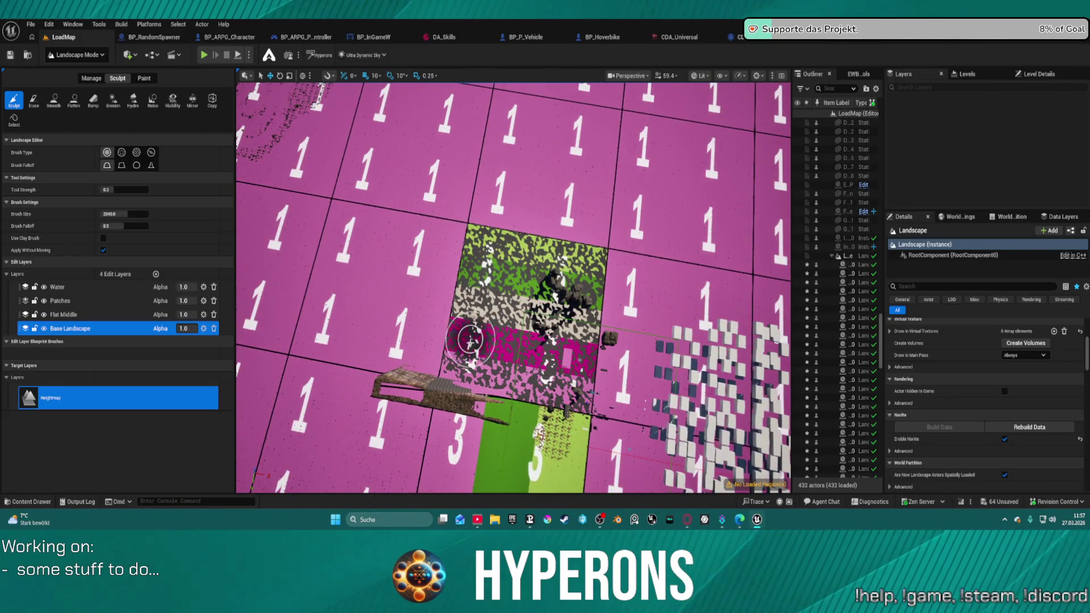
key(w)
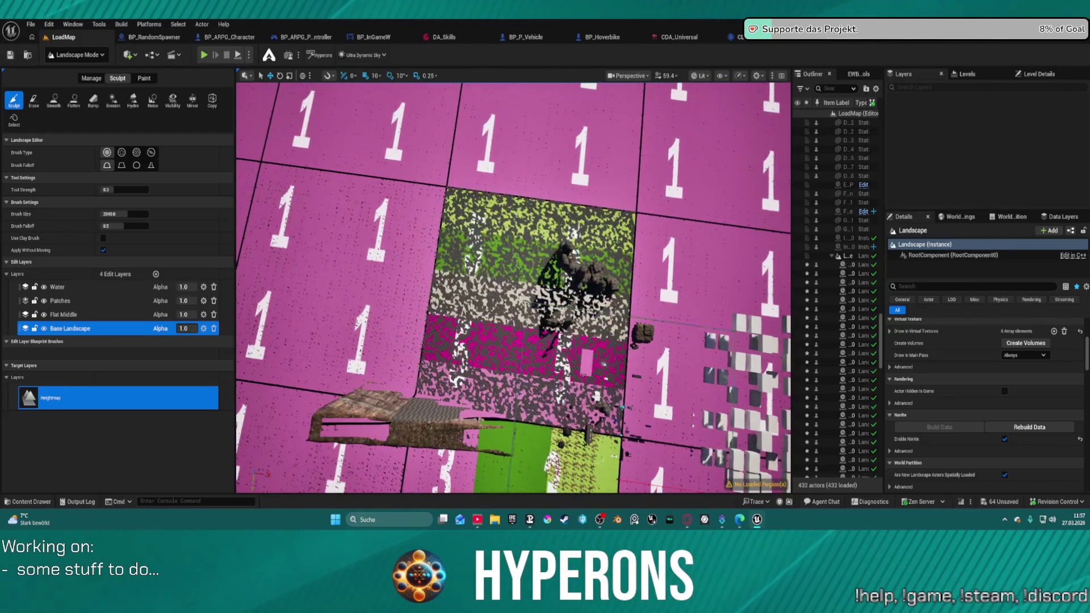
key(s)
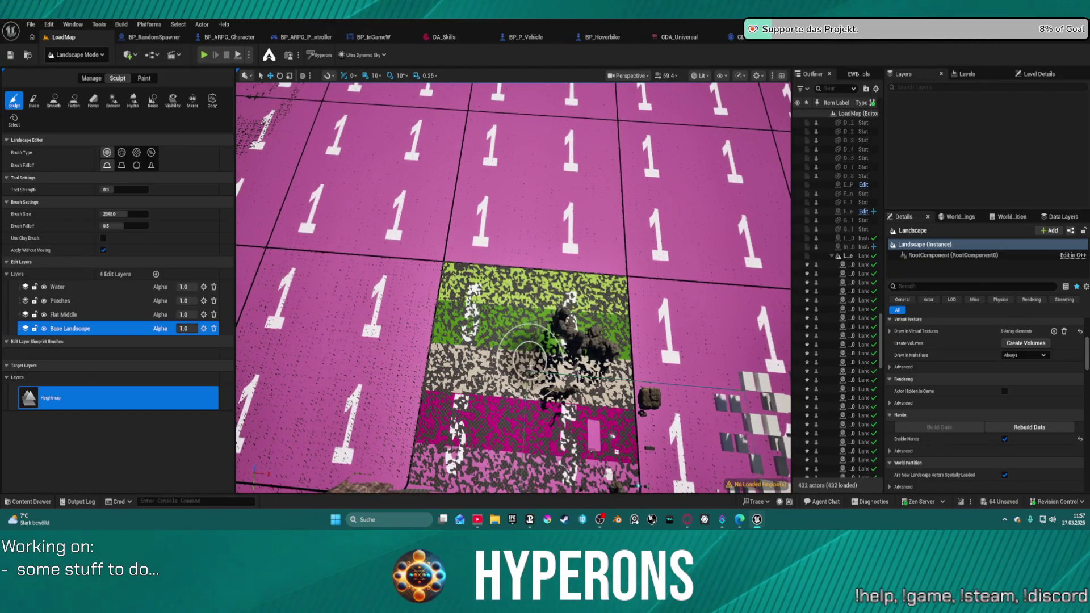
key(s)
key(w)
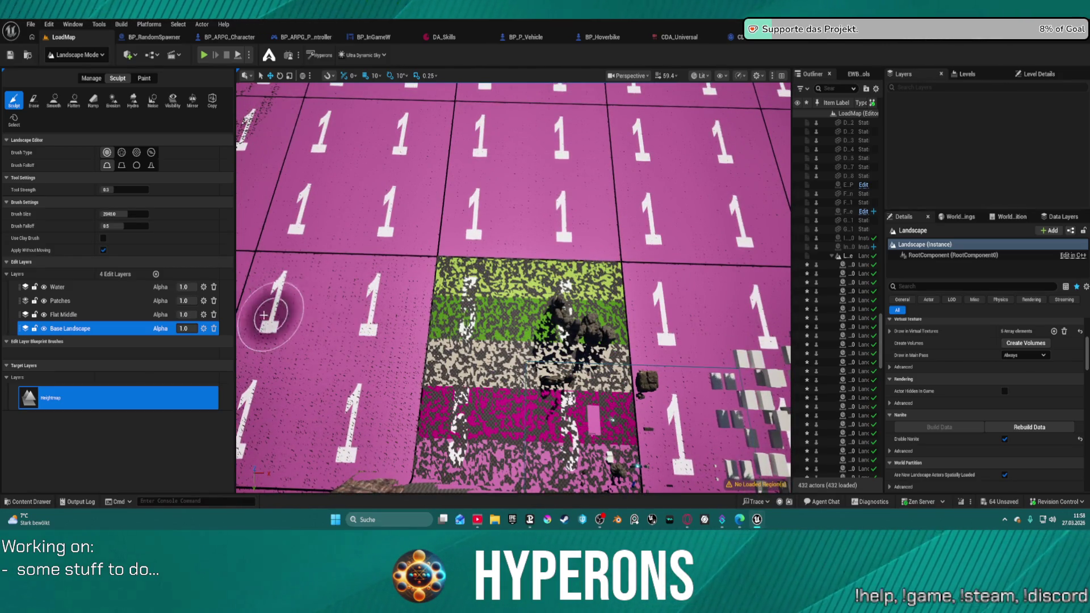
Switch to the Paint tools and use Fill Layer on the Auto target layer
right_click(25, 329)
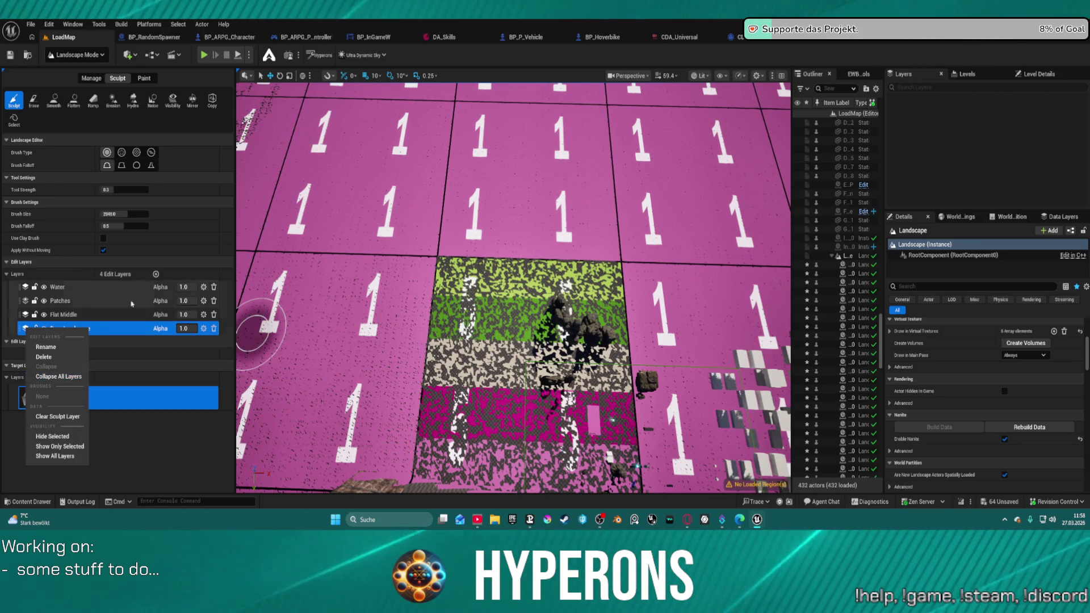
key(Escape)
key(shift+3)
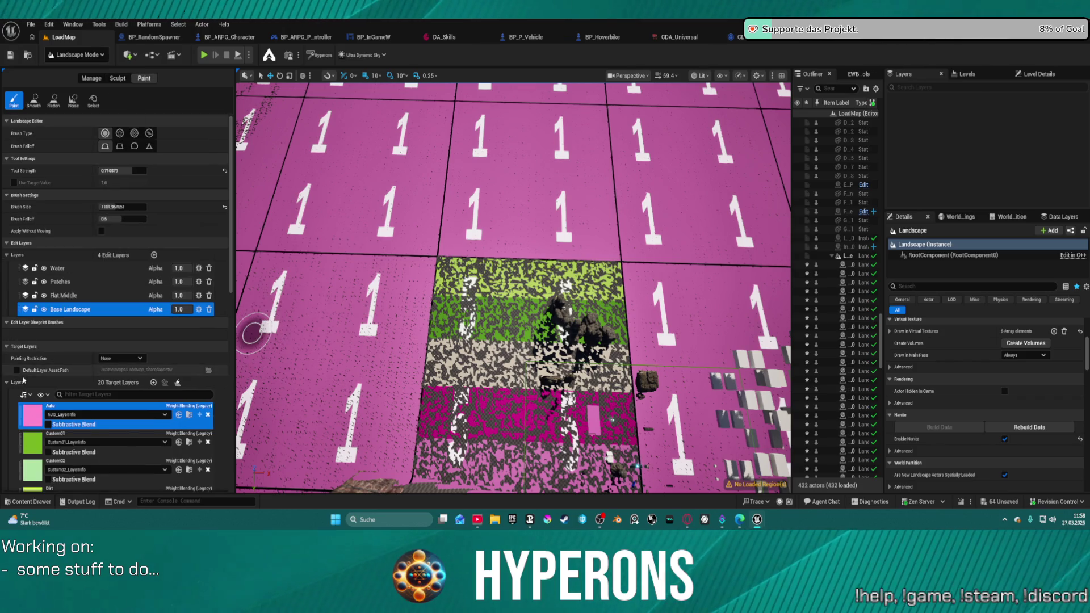
scroll(31, 369, down, 1)
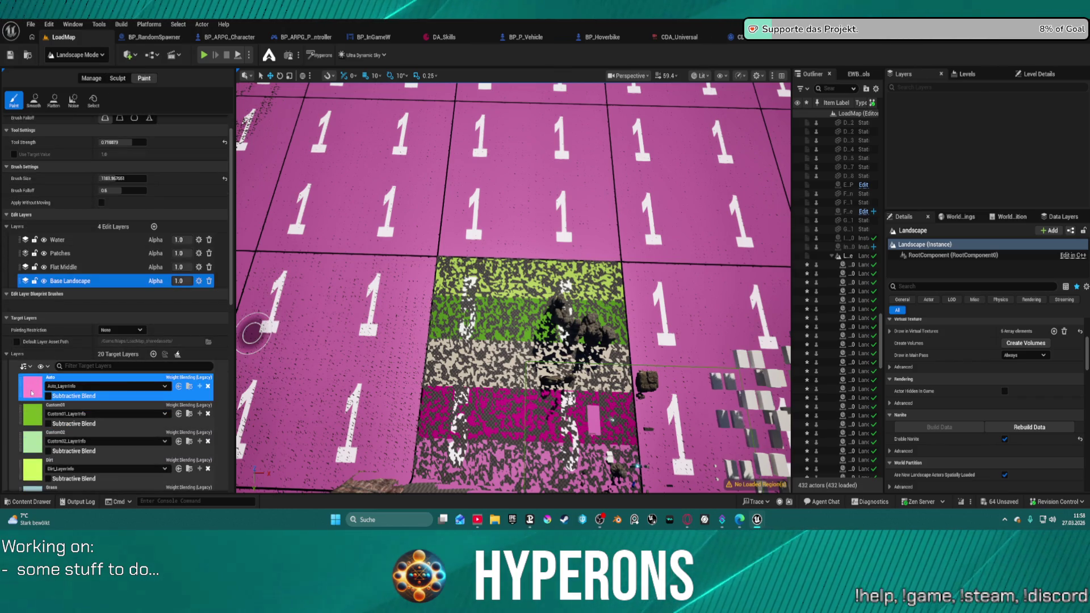
right_click(33, 391)
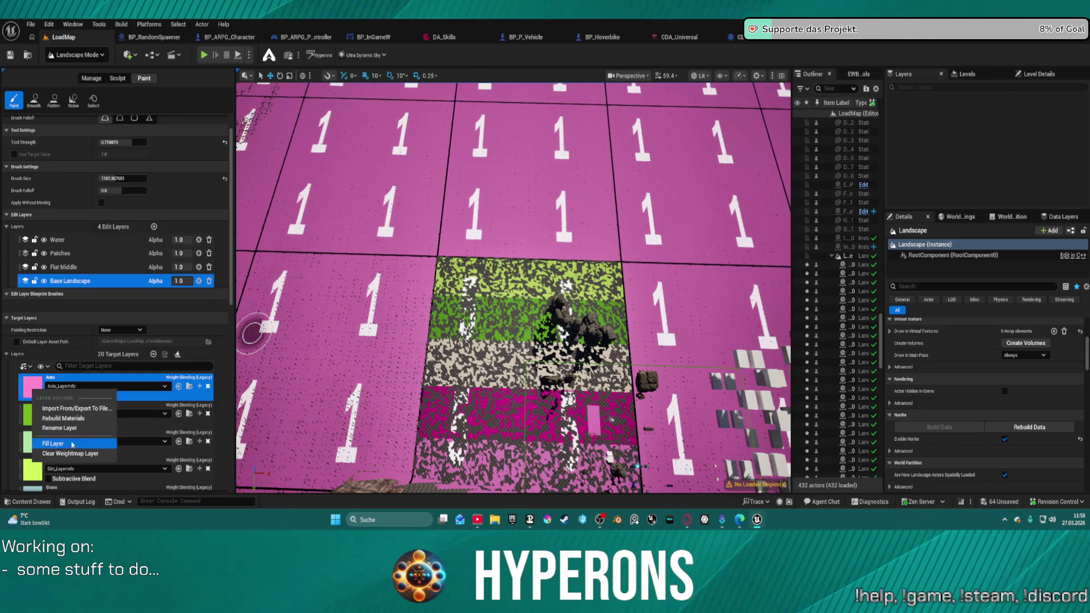
key(Escape)
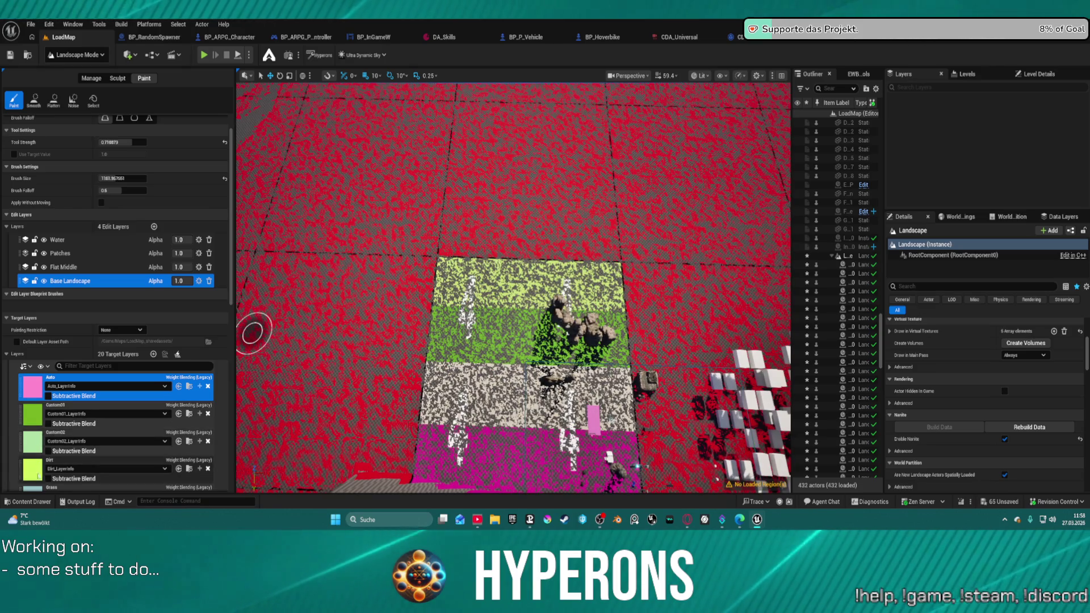
scroll(40, 456, down, 3)
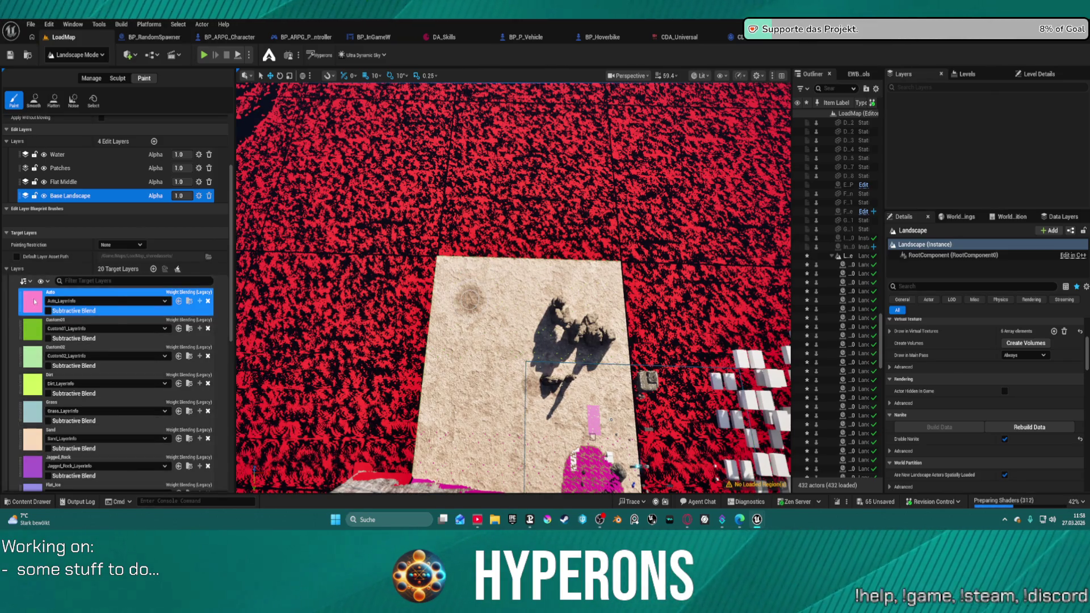
right_click(35, 301)
click(74, 356)
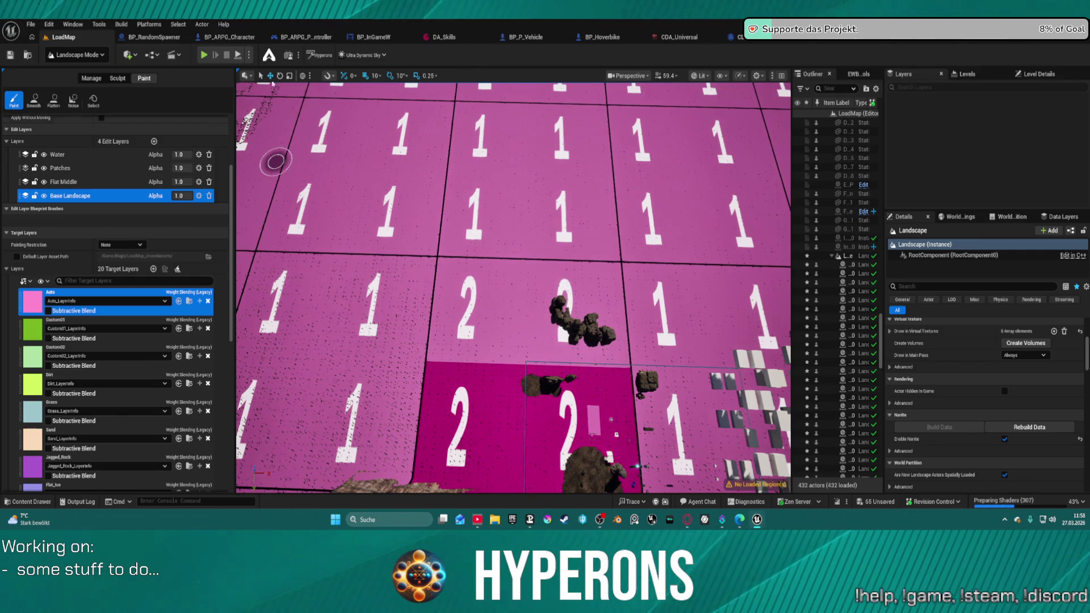
Set the Normal visualizer and fly around to inspect the ruins, wall and cubes
click(704, 76)
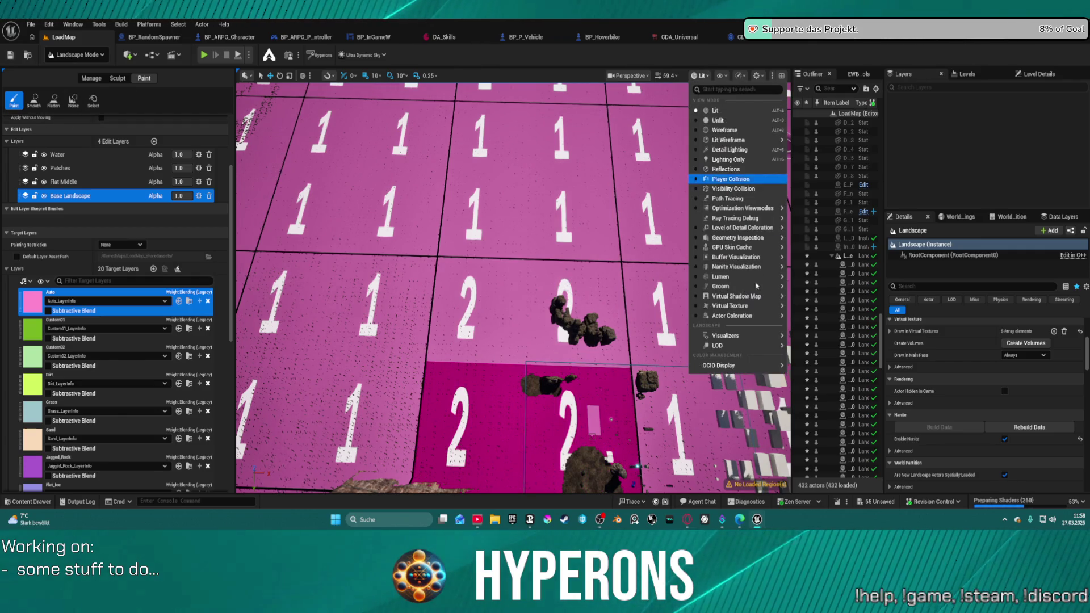
mouse_move(755, 336)
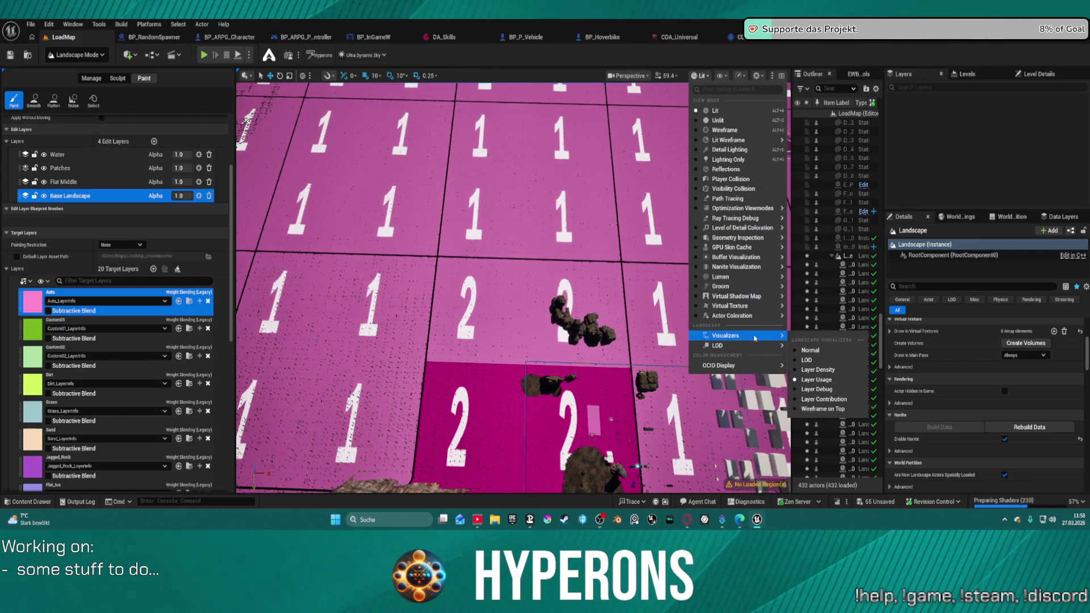
click(807, 351)
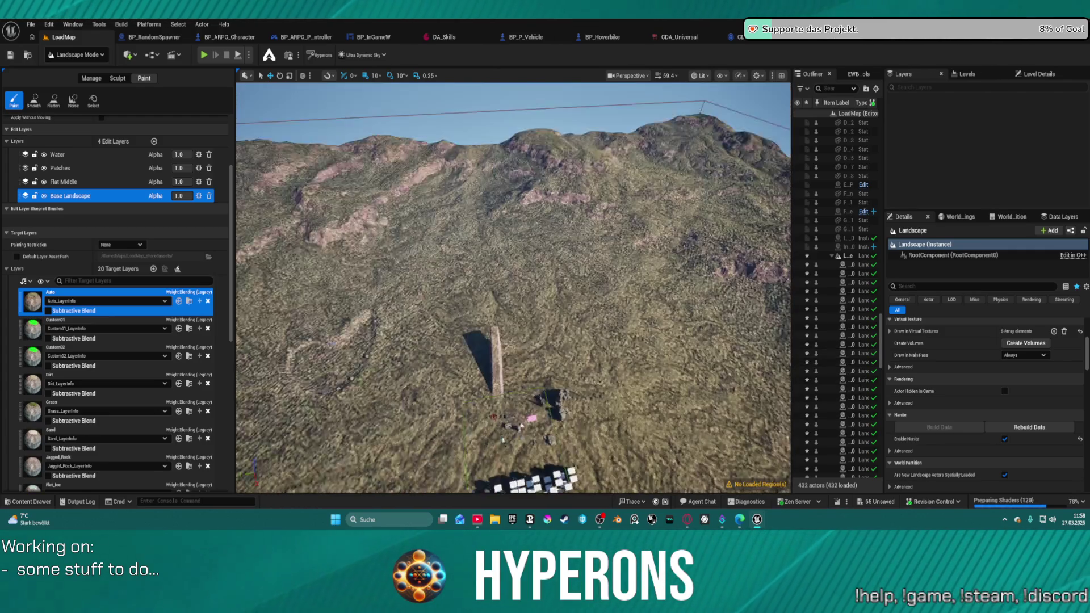
key(w)
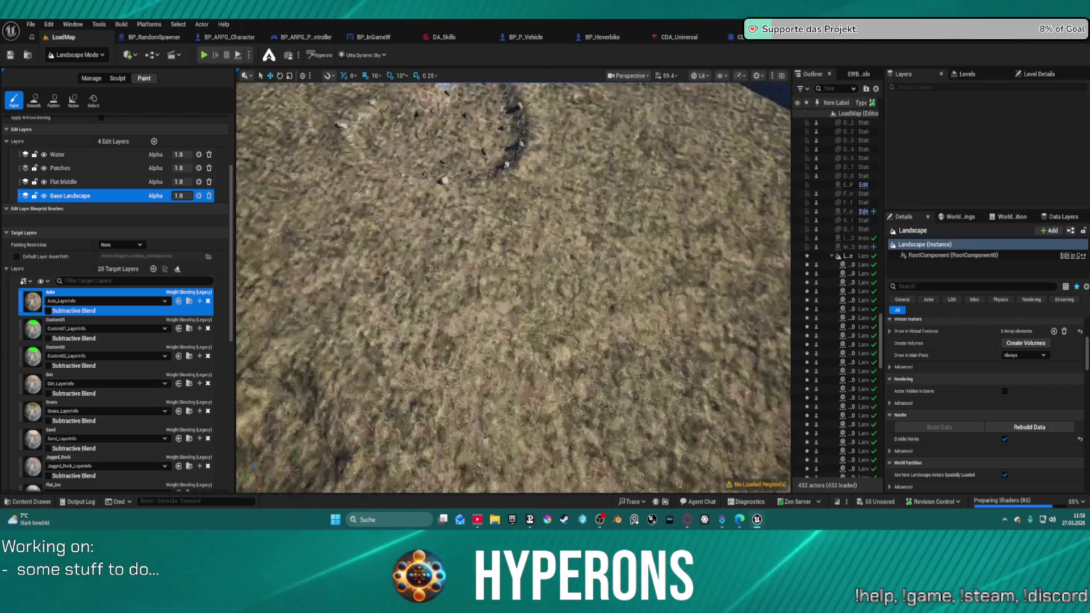
key(s)
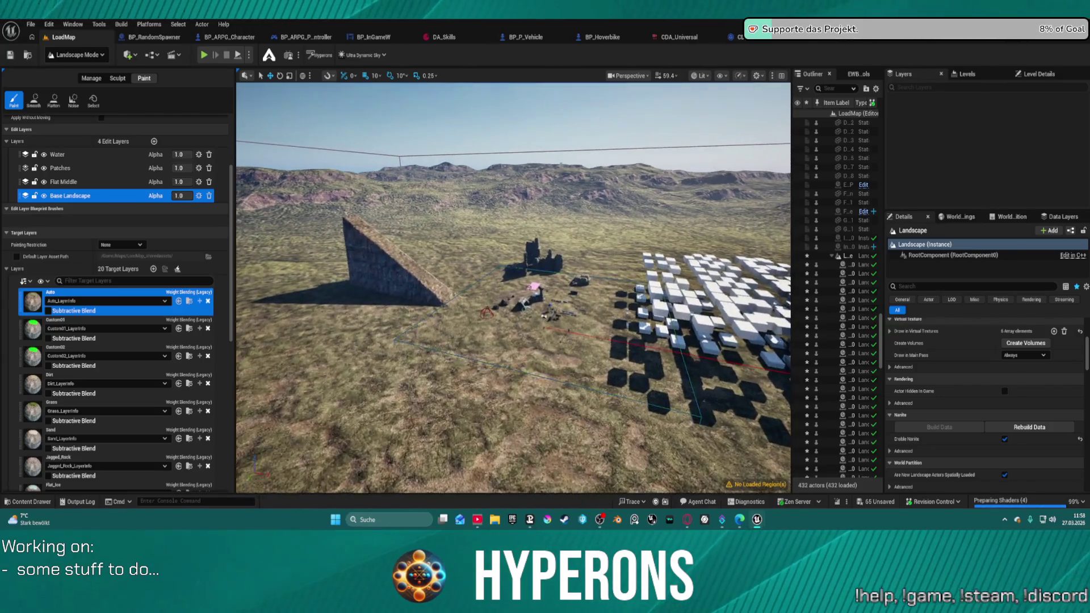
key(w)
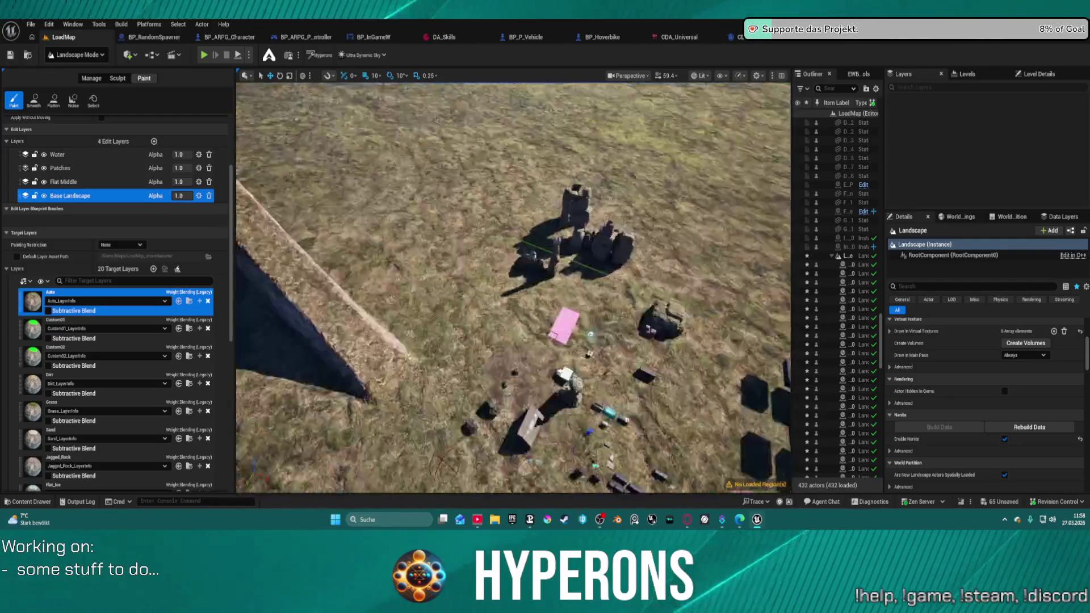
key(s)
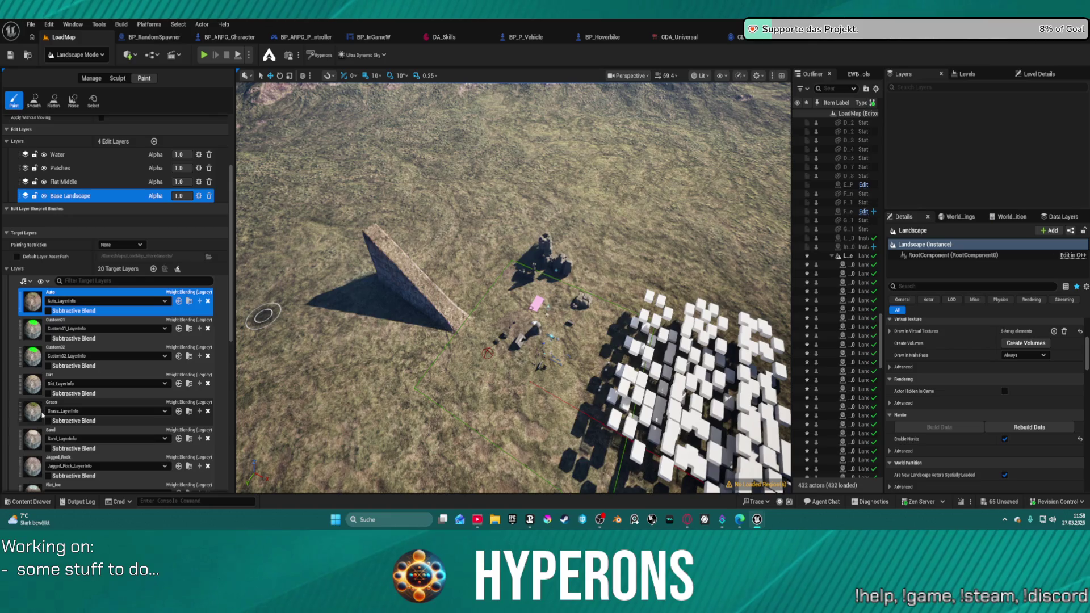
scroll(42, 418, down, 2)
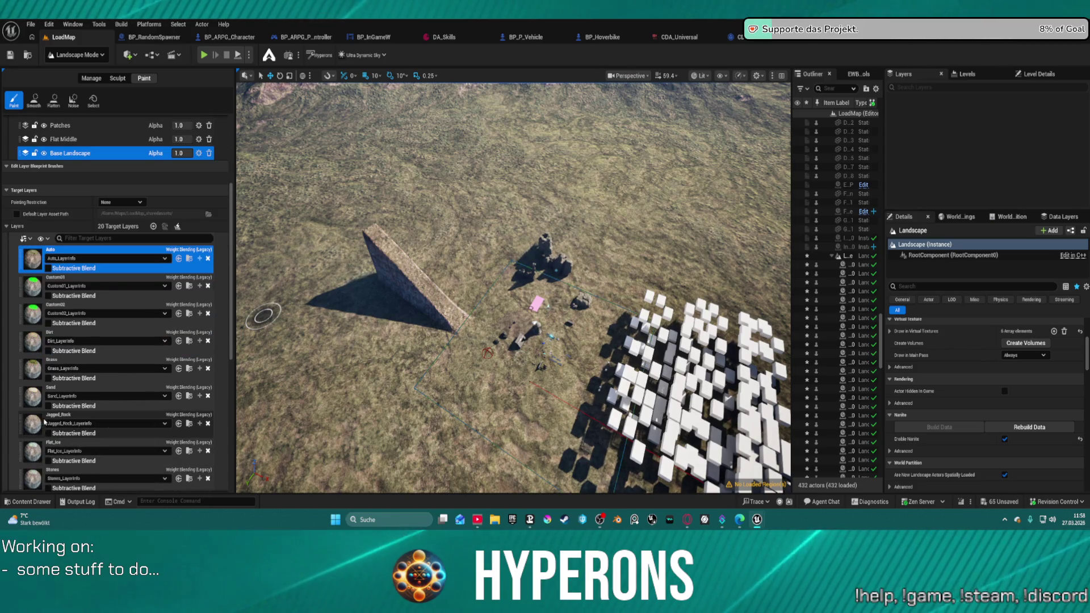
Paint Flat_Ice strokes around the ruins, then switch to Selection Mode
click(34, 453)
drag(512, 289, 475, 353)
mouse_move(476, 352)
mouse_down()
mouse_move(492, 331)
mouse_move(487, 364)
mouse_move(540, 385)
mouse_move(519, 354)
mouse_move(502, 357)
mouse_move(497, 335)
mouse_move(534, 341)
mouse_move(514, 320)
mouse_move(537, 310)
mouse_move(525, 296)
mouse_move(487, 349)
mouse_up()
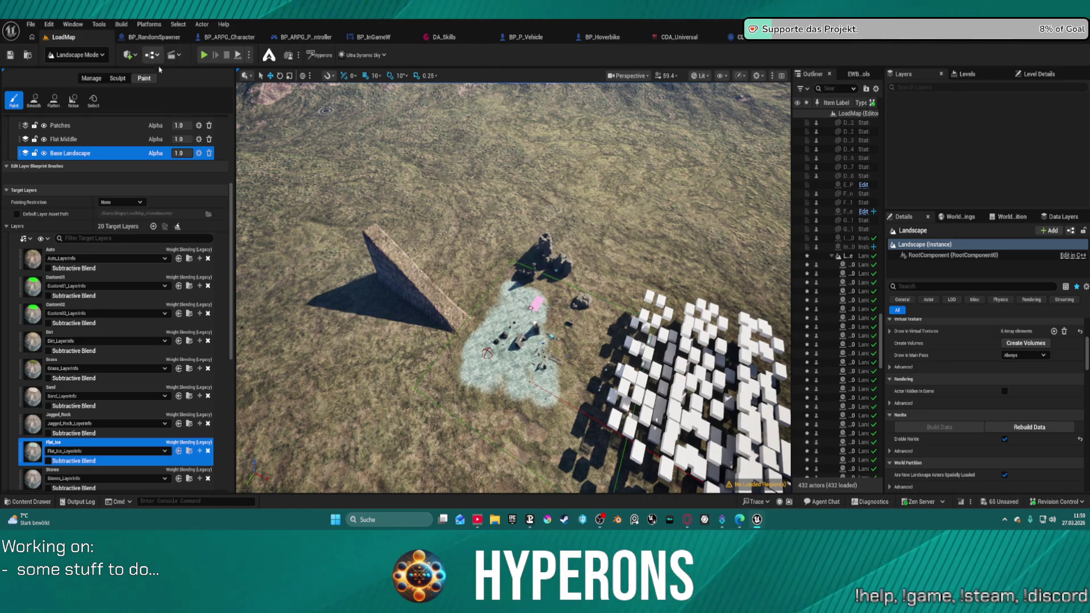
click(79, 55)
click(68, 85)
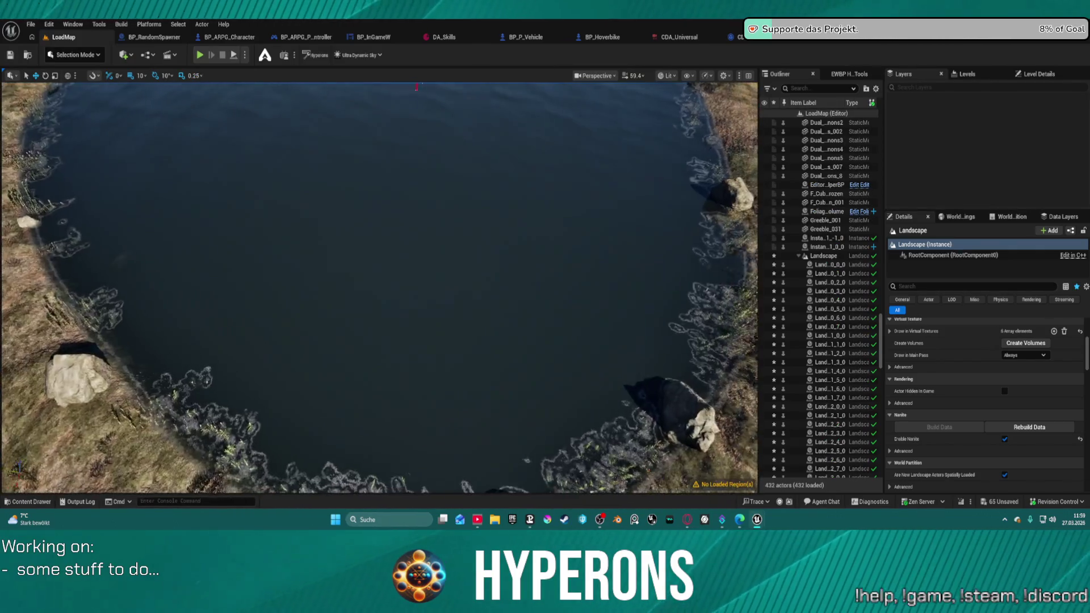
Zoom out over the lake and start Play in Editor with Alt+P
scroll(379, 288, down, 5)
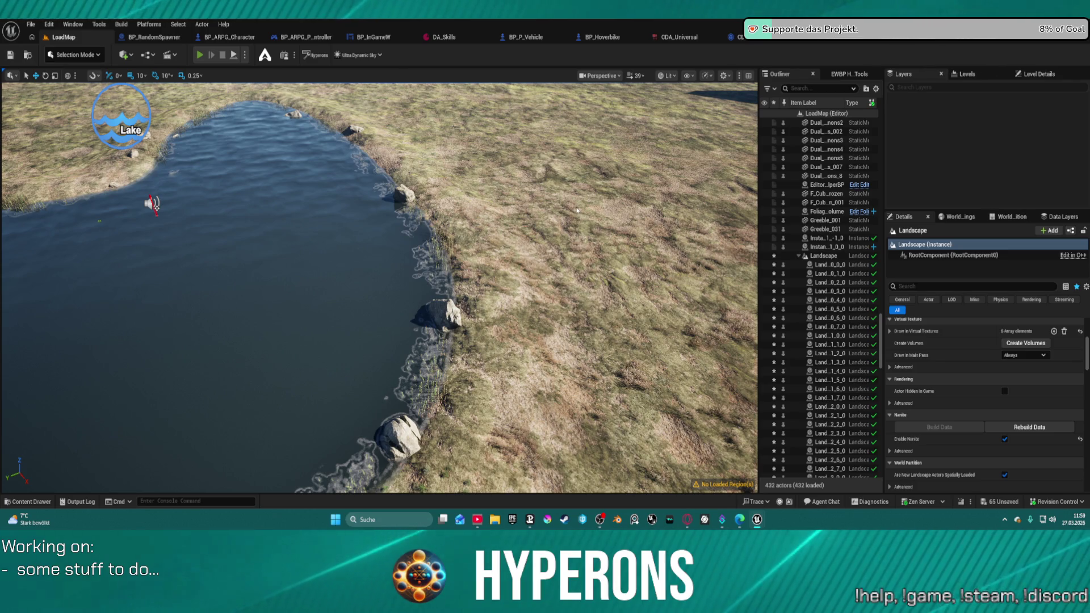
key(alt+p)
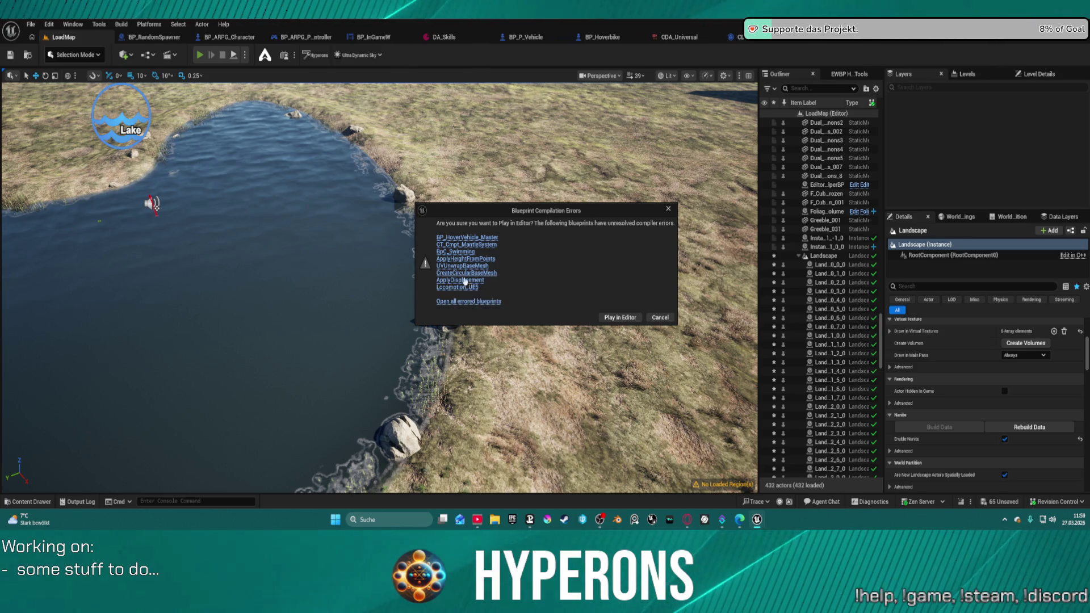
Play in Editor anyway, despite errors in BP_HoverVehicle_Master and BpC_Swimming
click(619, 317)
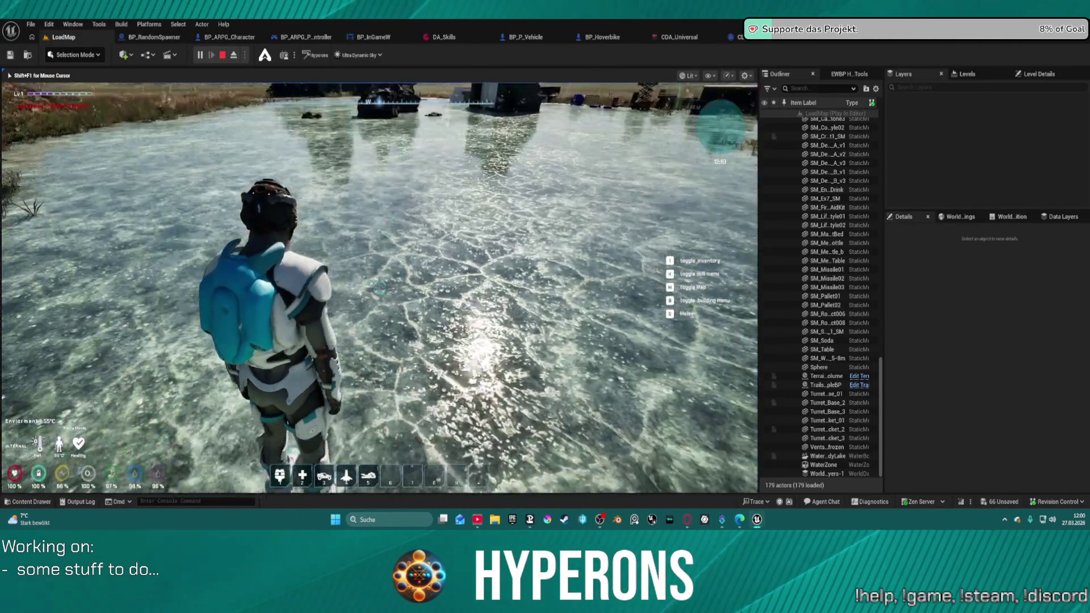
Select hotbar slot 5, mount the hoverbike, and drive it left across the water onto grassland
key(5)
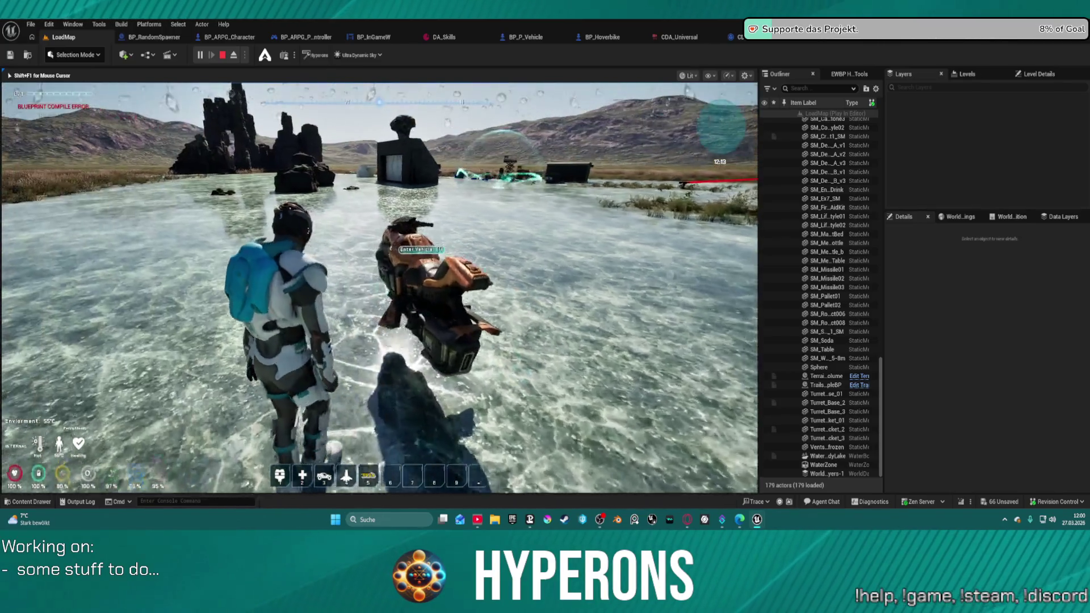
key(f)
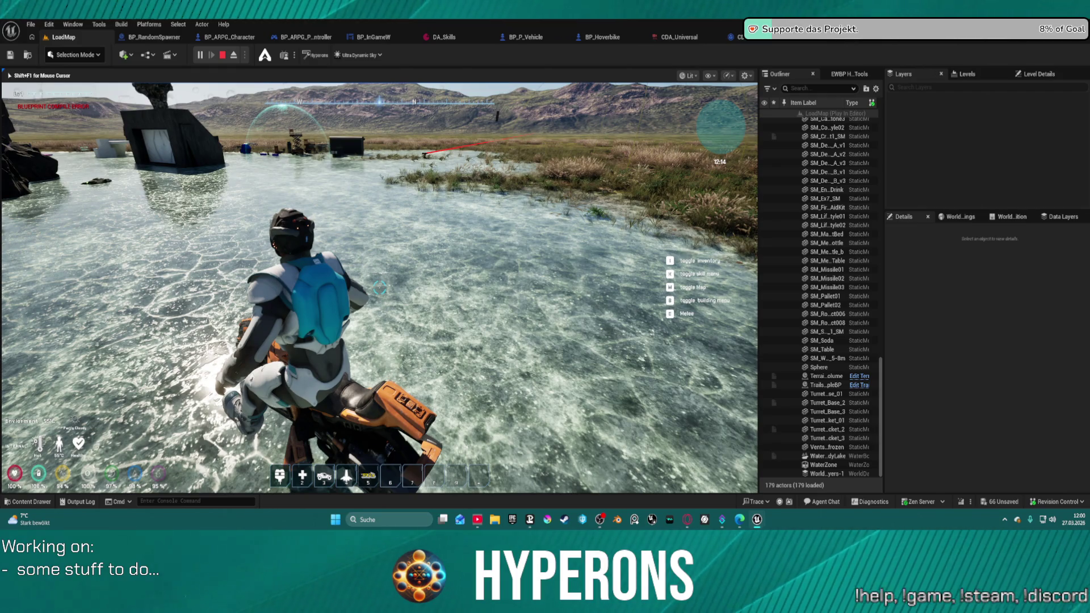
key(w)
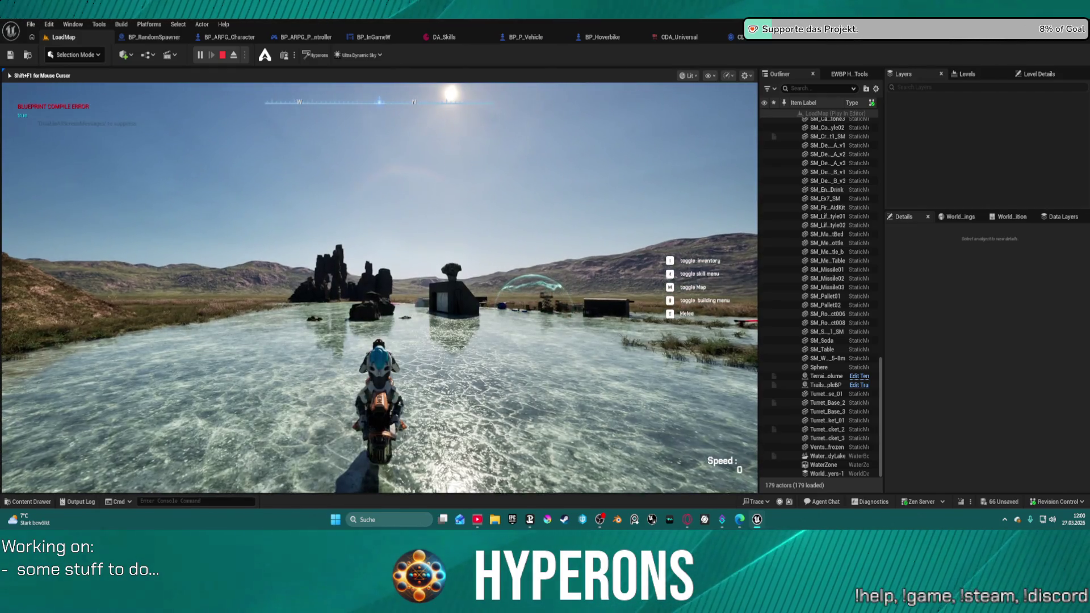
key(a)
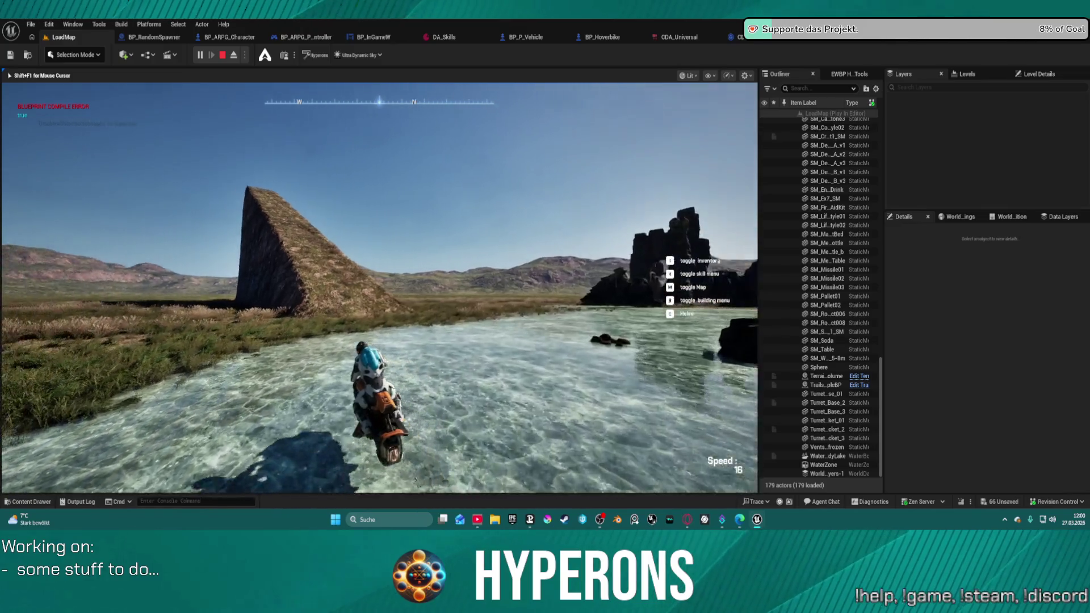
key(a)
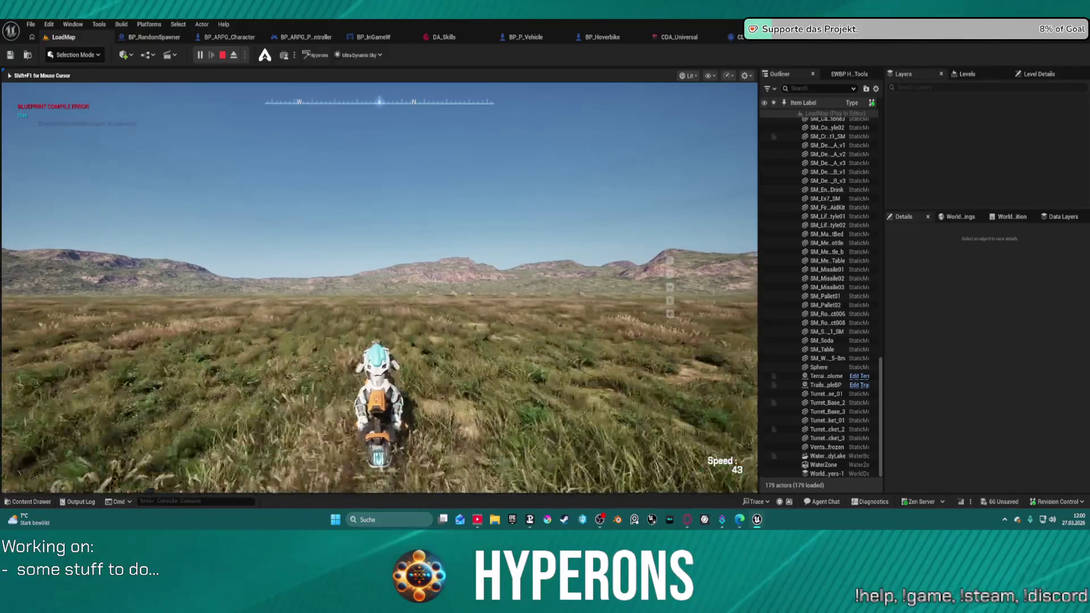
key(w)
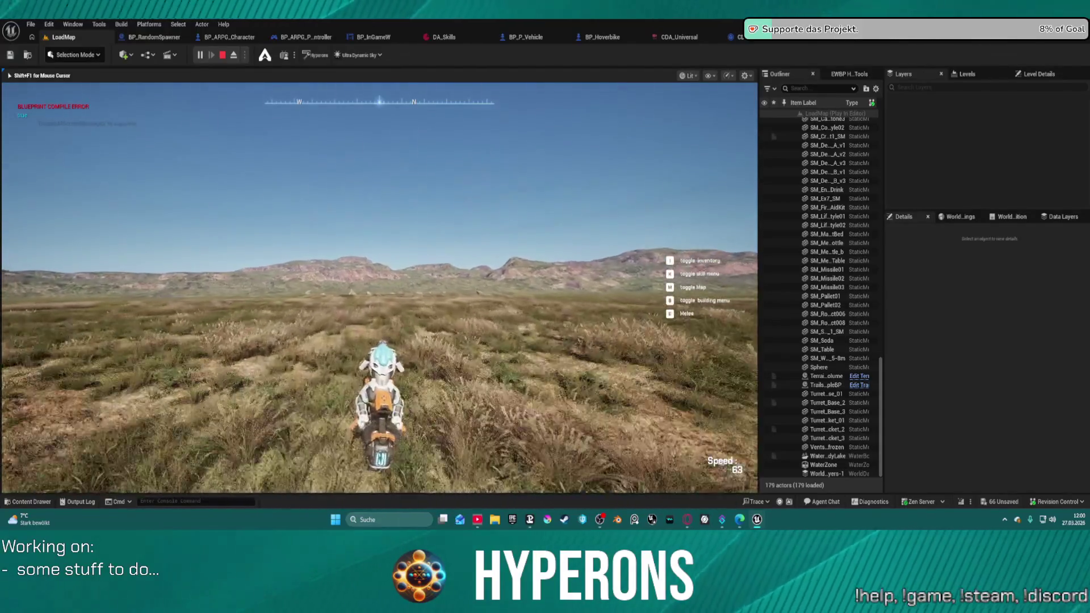
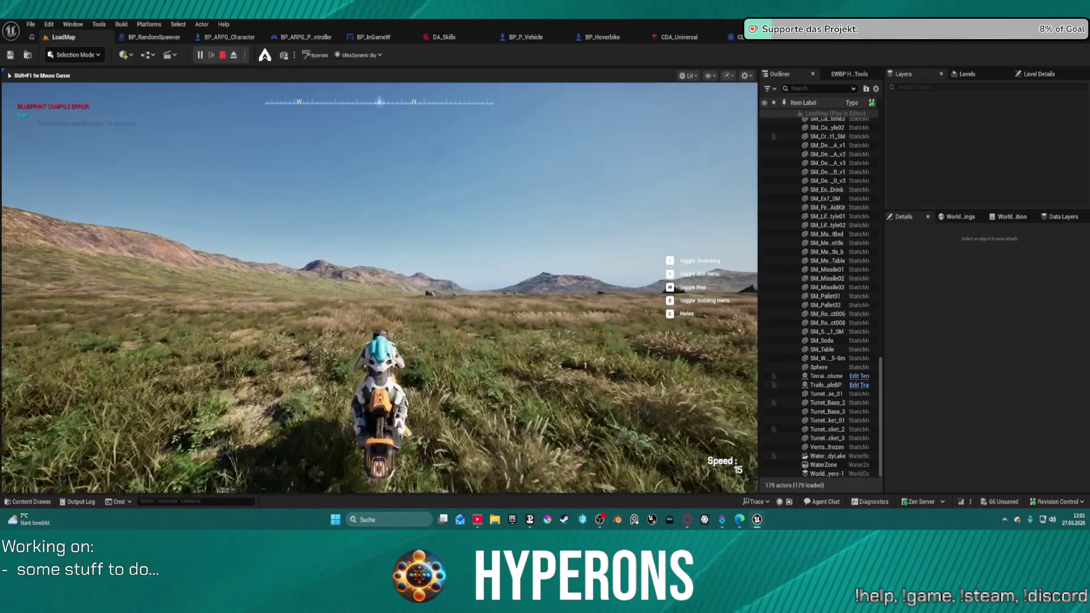
Drive the hoverbike across the grassland toward the dark pyramid and out onto the lake
key(w)
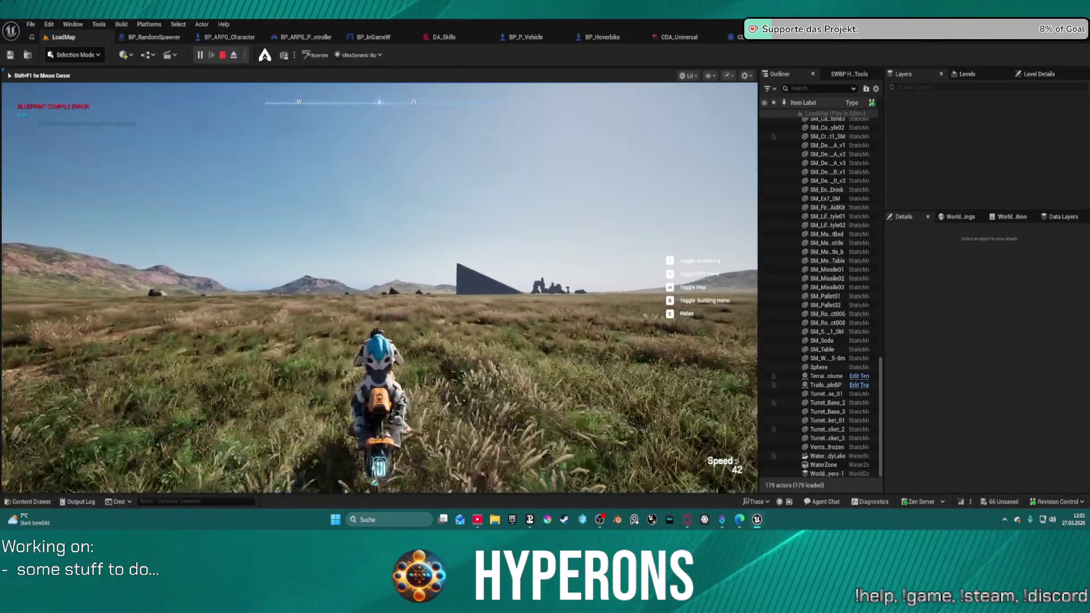
key(a)
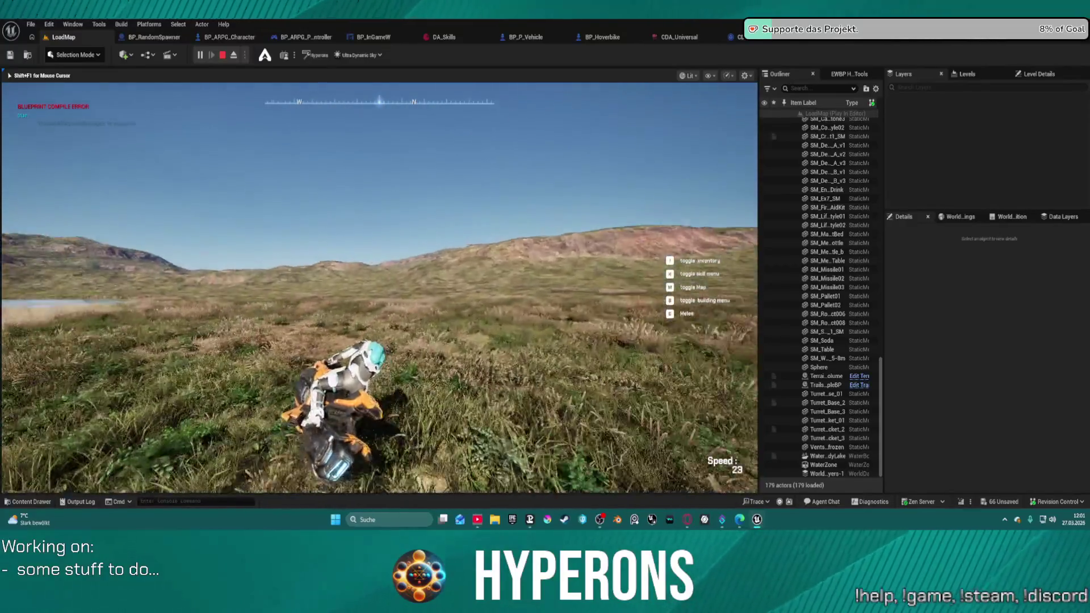
key(w)
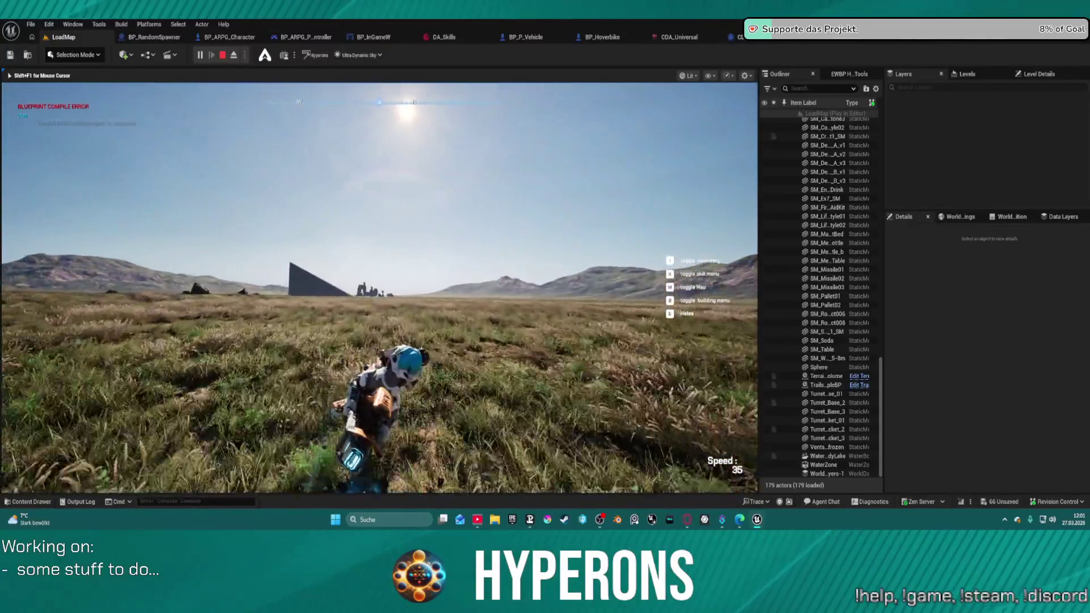
key(a)
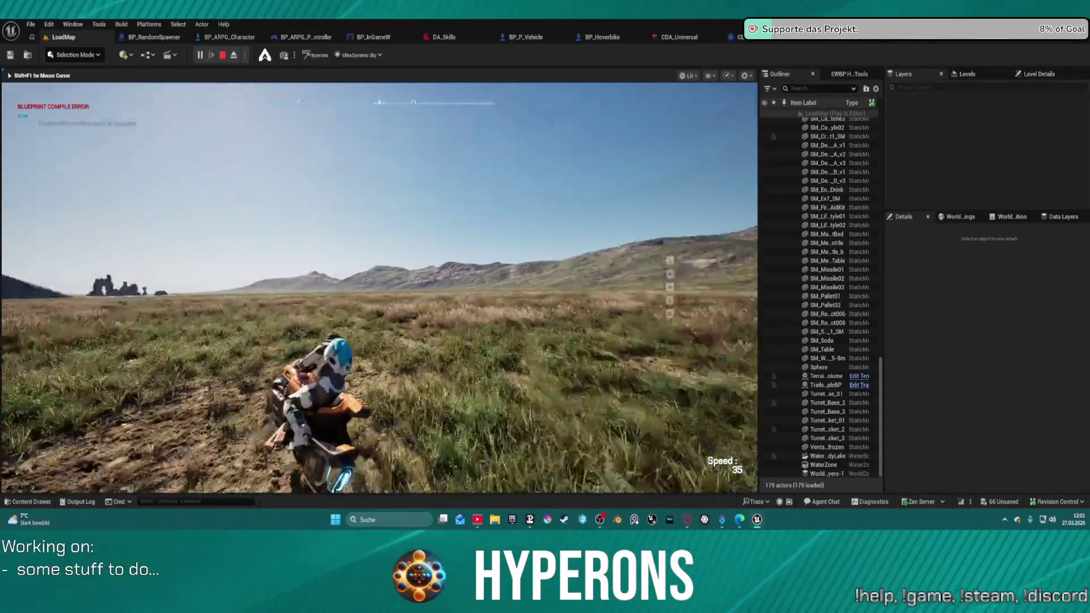
key(a)
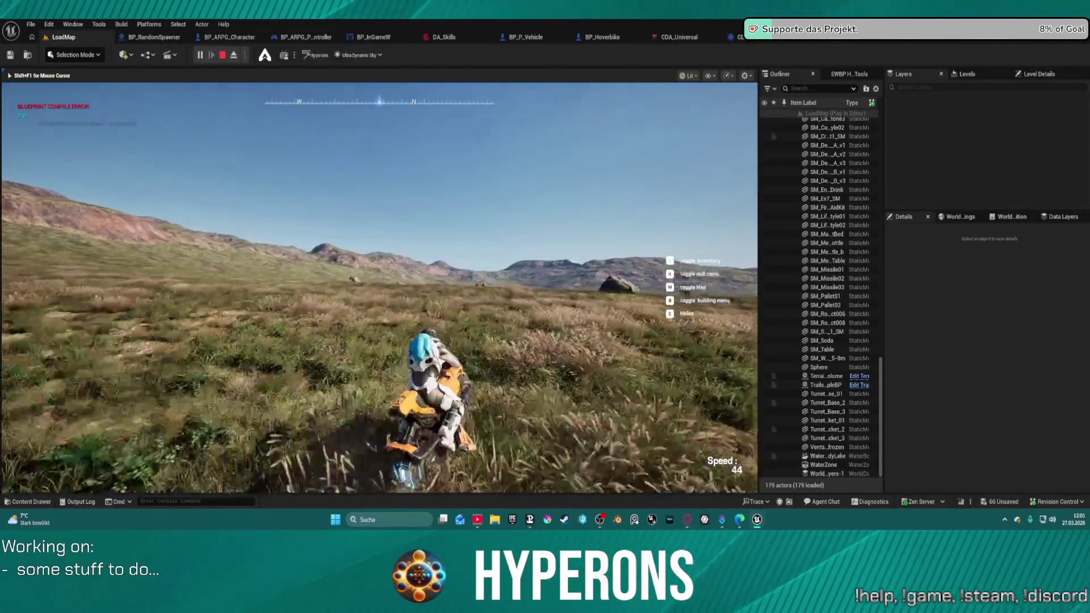
key(w)
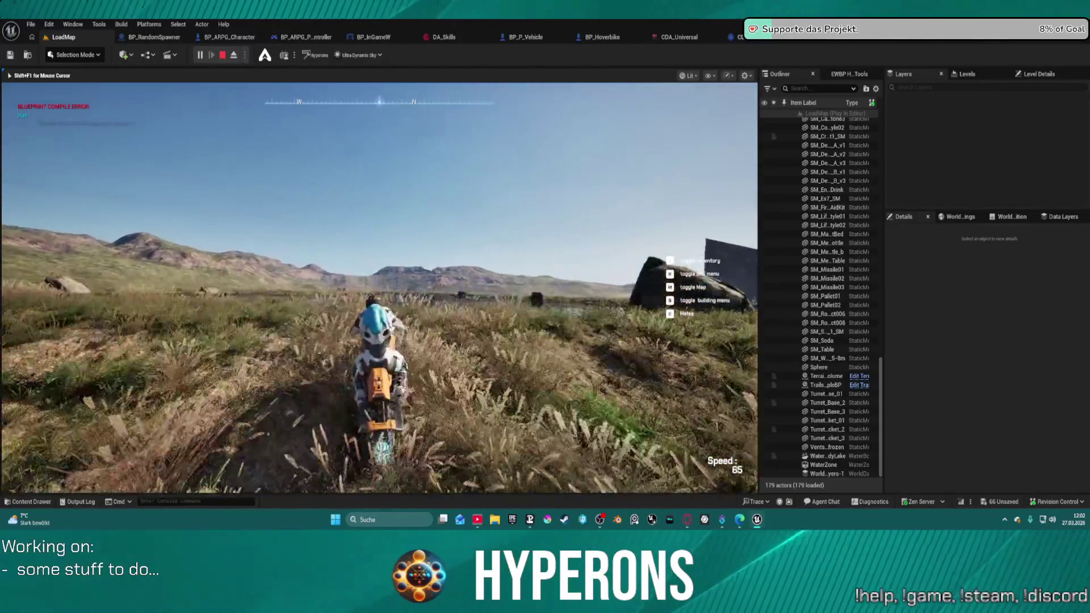
key(w)
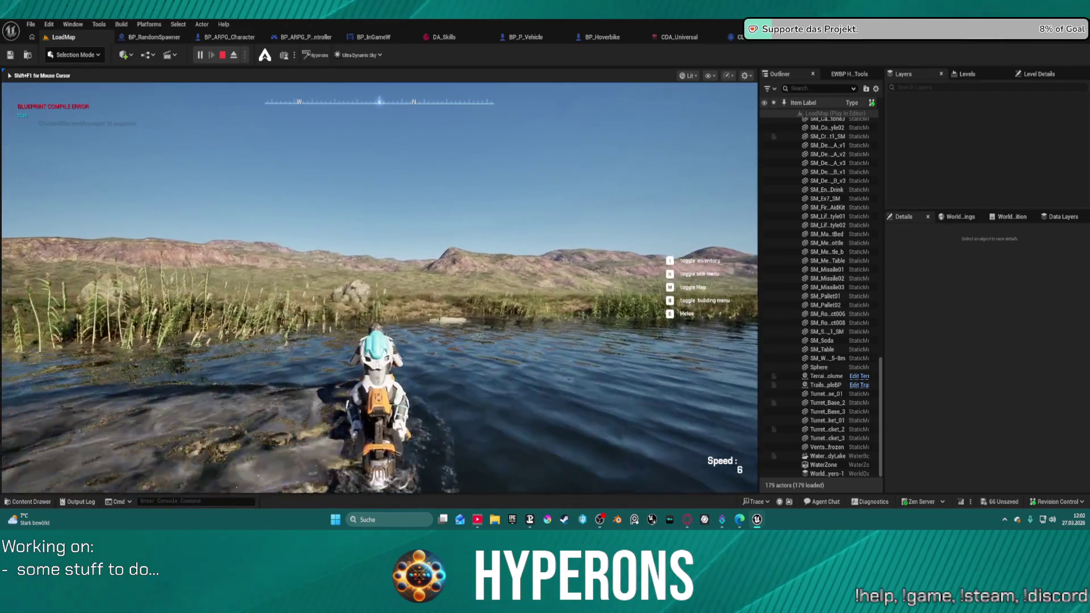
Steer the hoverbike out of the lake and up alongside the tall dark rock wedge
key(a)
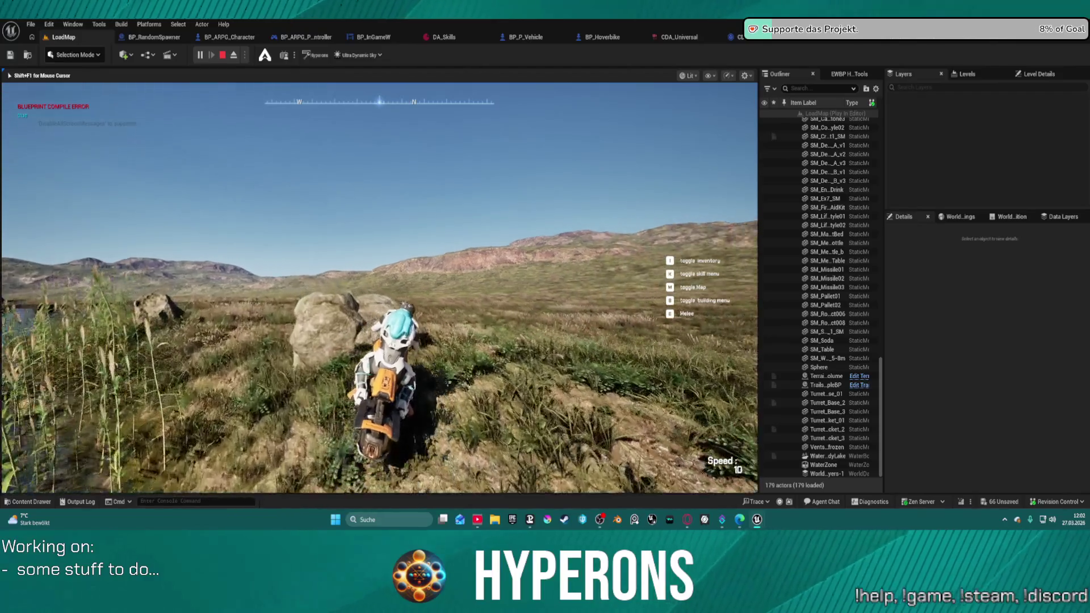
key(w)
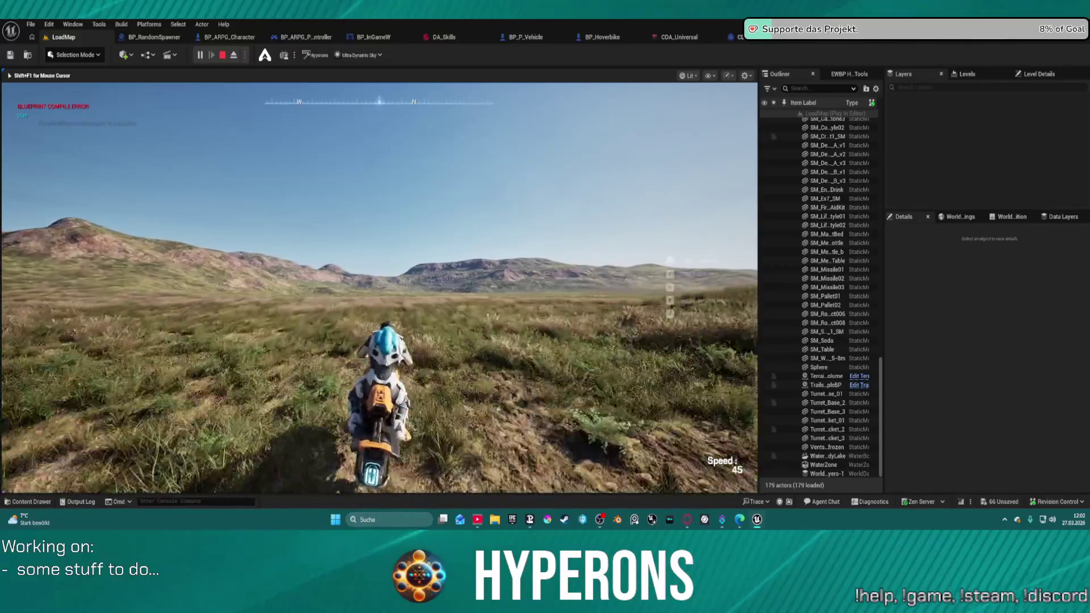
key(d)
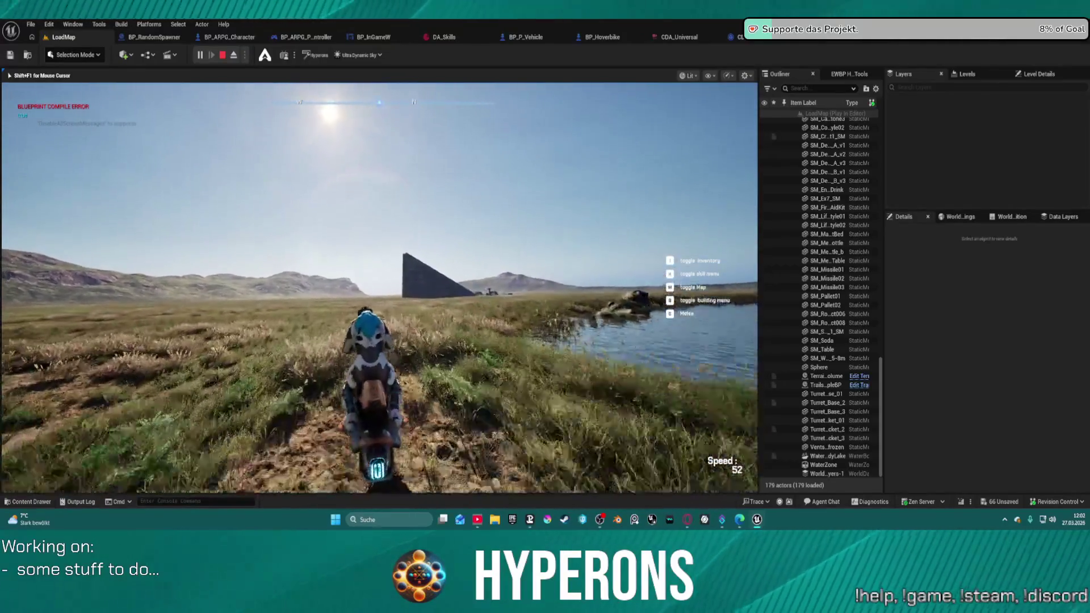
key(a)
key(d)
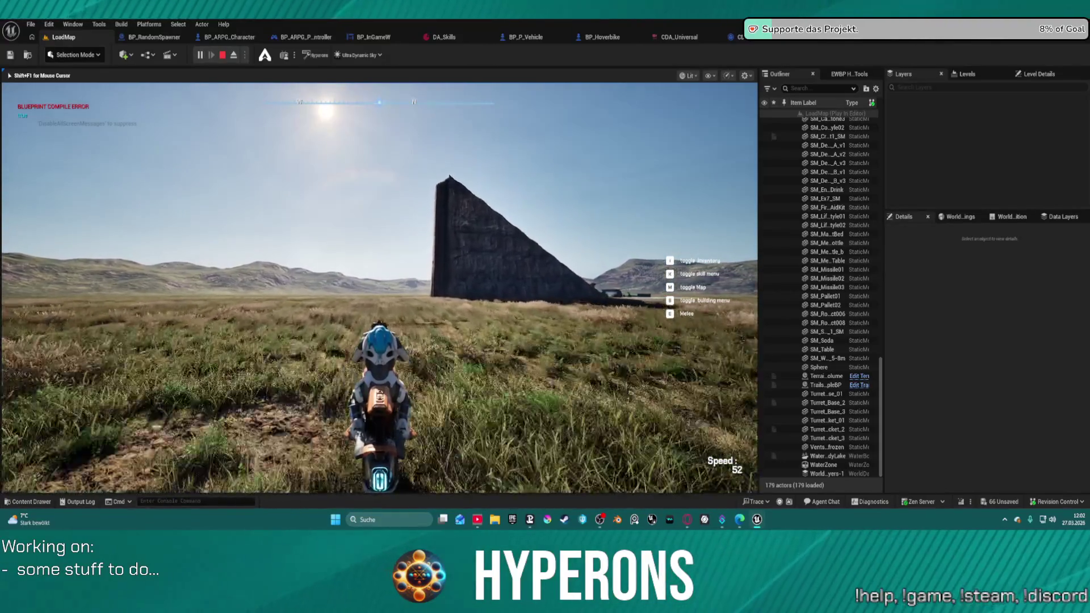
key(w)
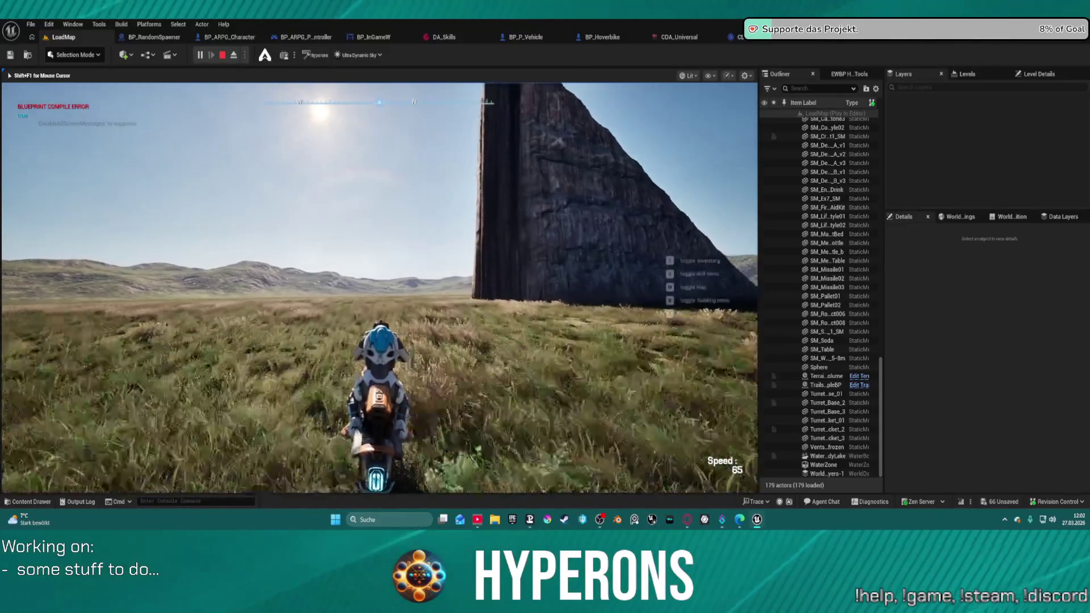
key(w)
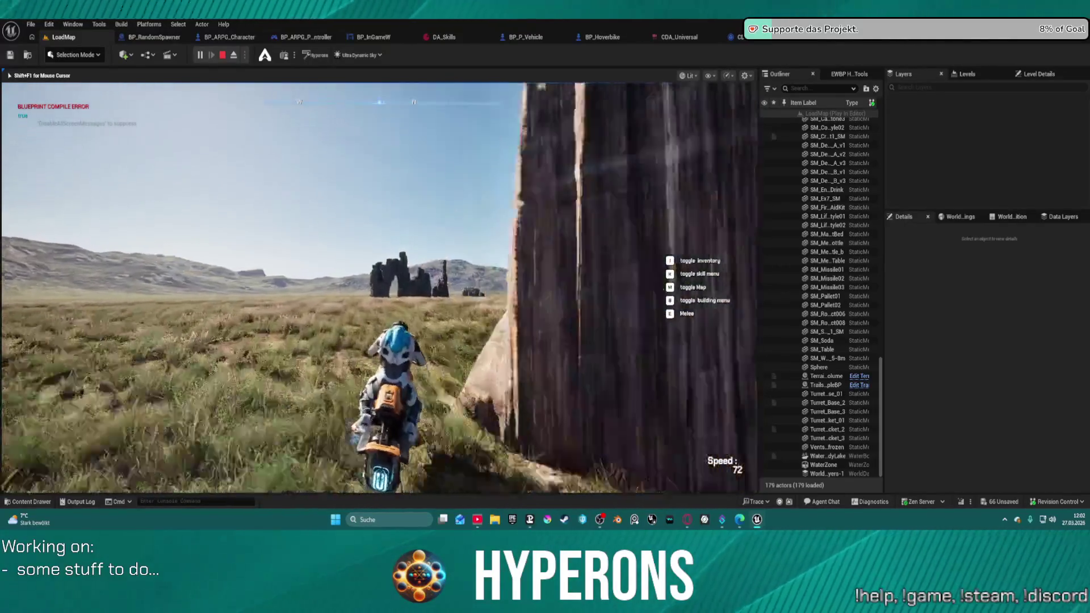
key(d)
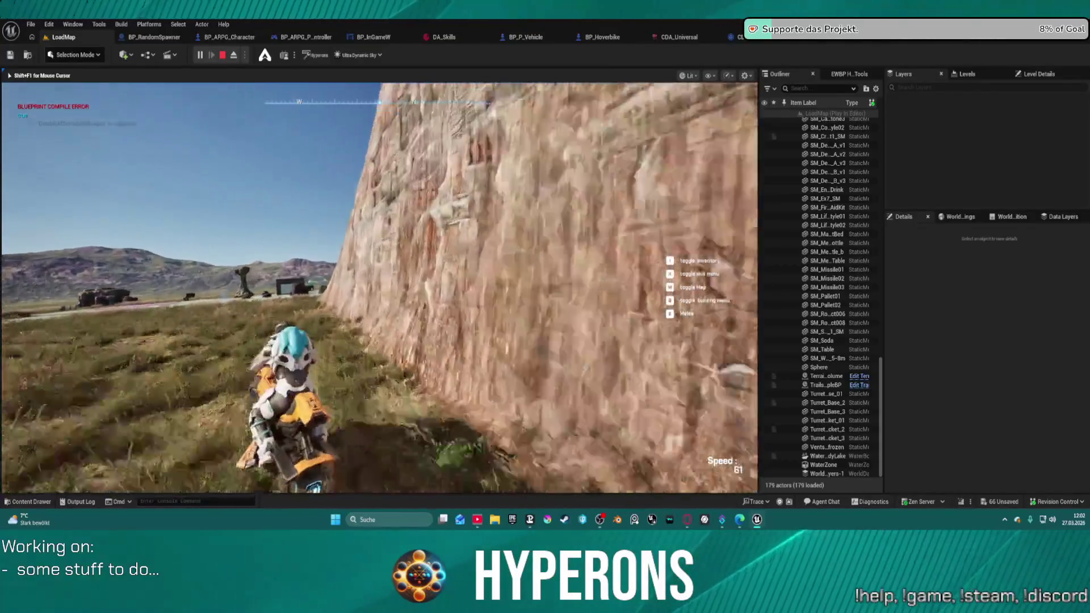
Dismount, run to the lakeshore, jetpack up beside the rock pillar and walk out of the water
key(f)
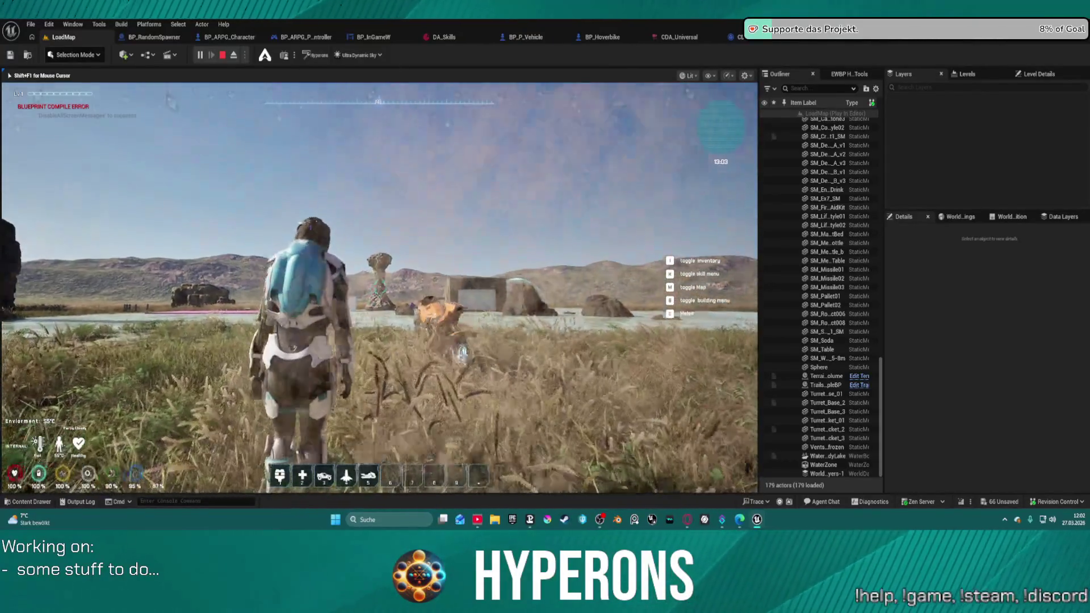
key(w)
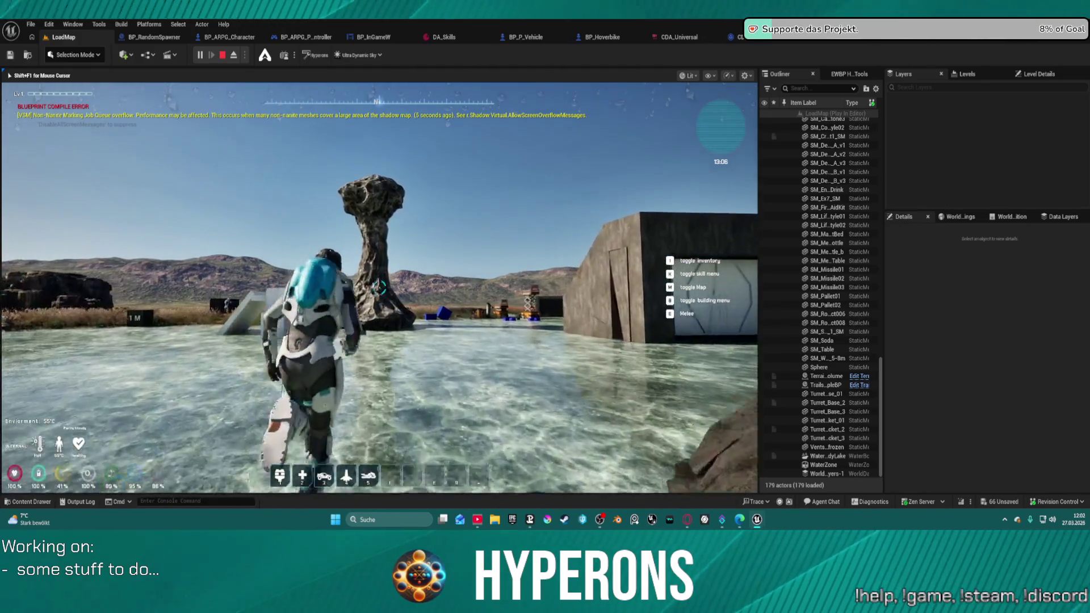
key(space)
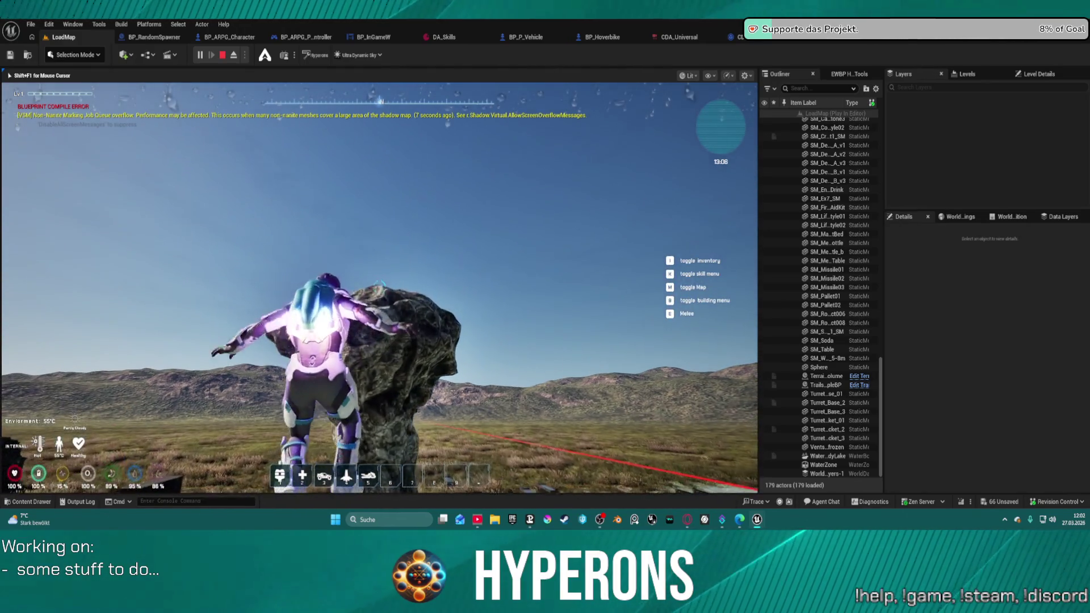
key(w)
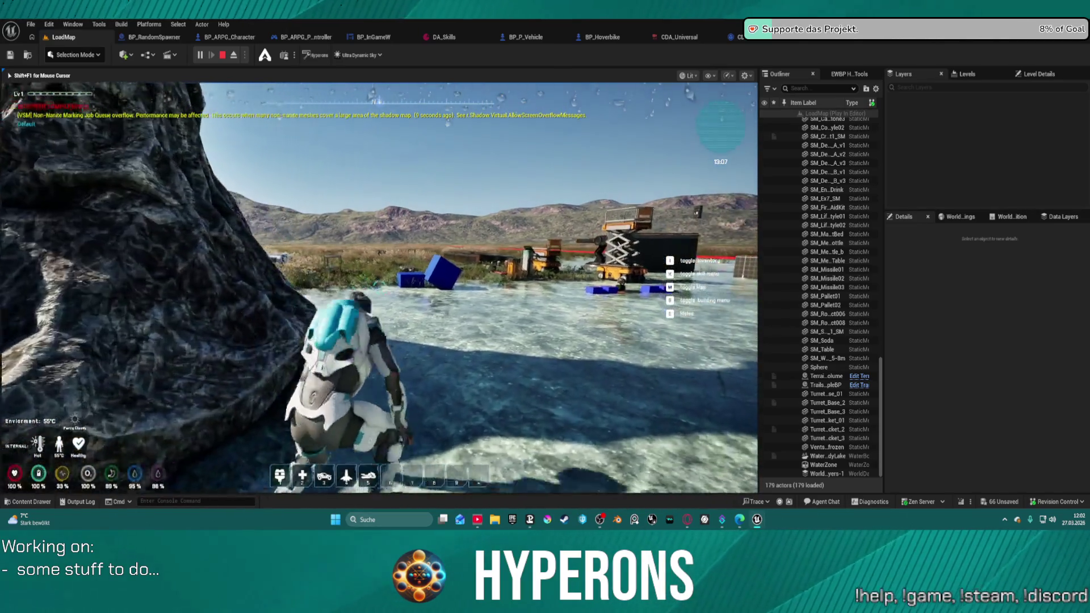
key(w)
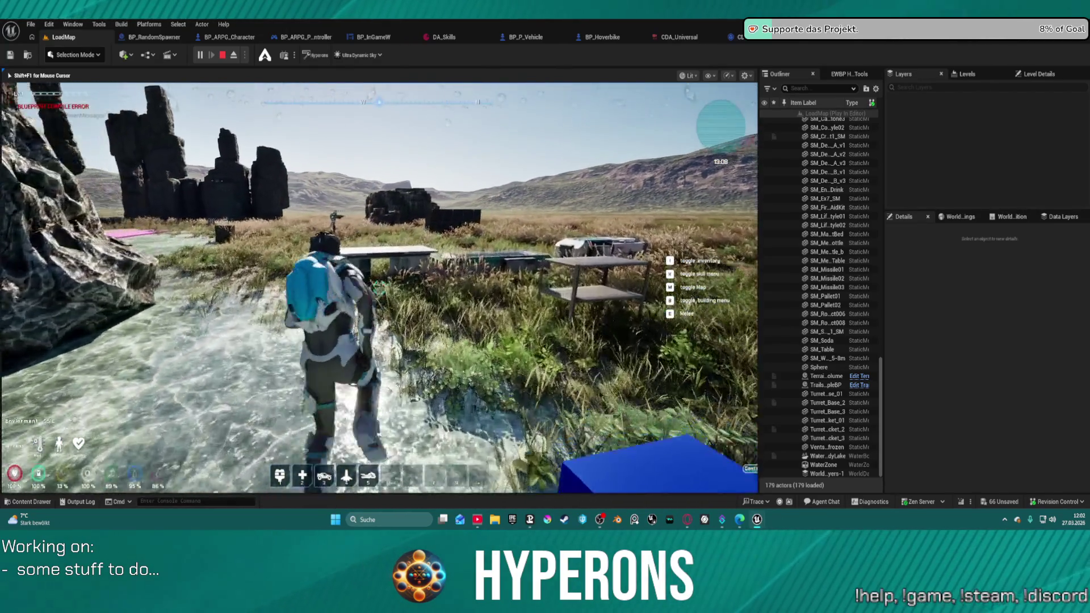
Check the inventory, then run across the ice onto the bunker roof and drop back onto the ice
key(i)
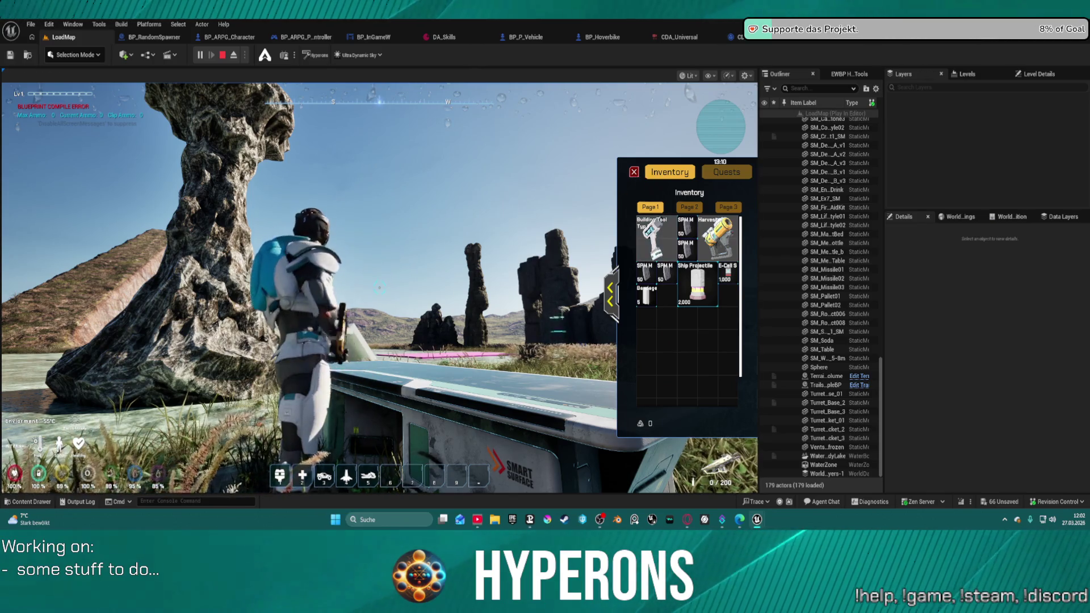
key(i)
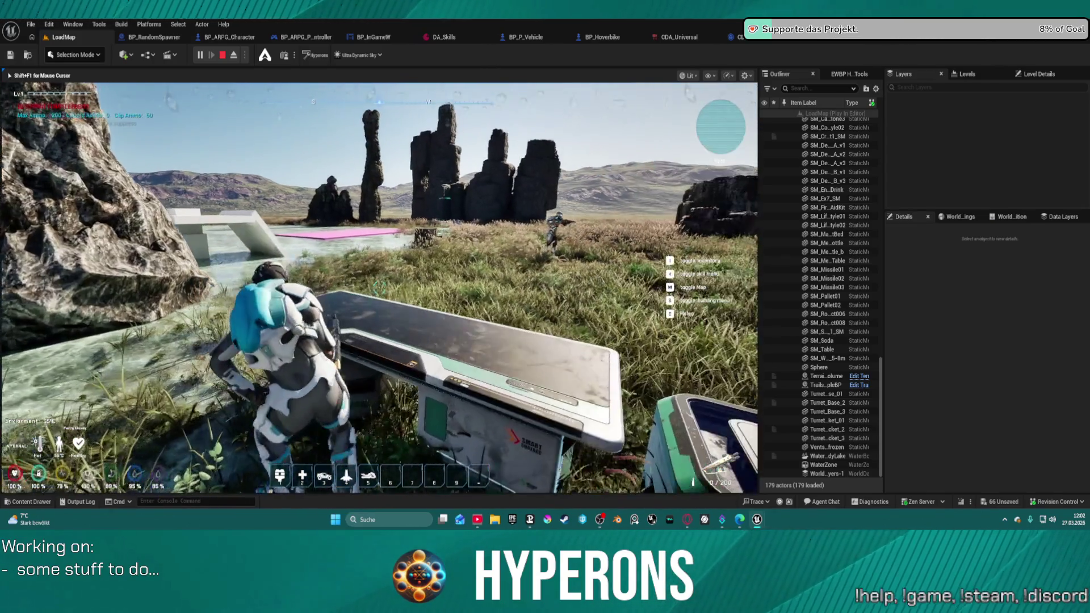
key(s)
key(s)
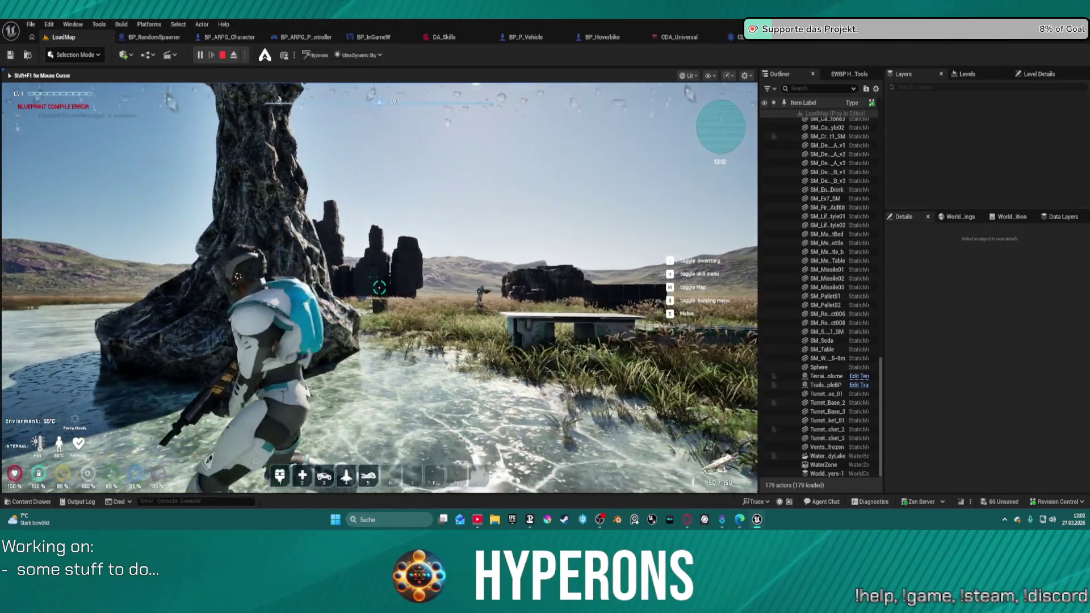
key(w)
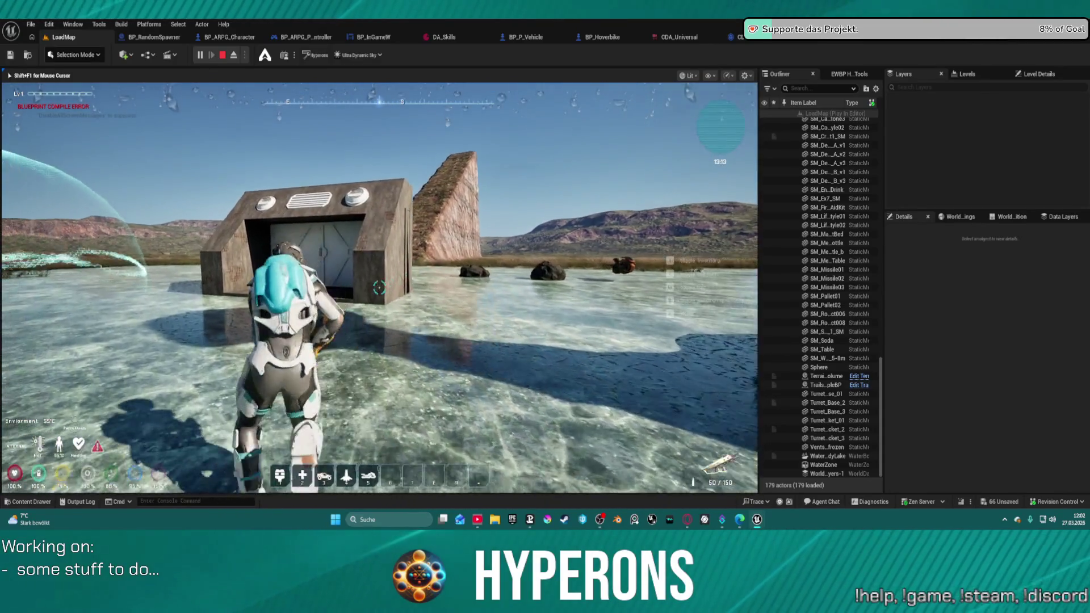
key(w)
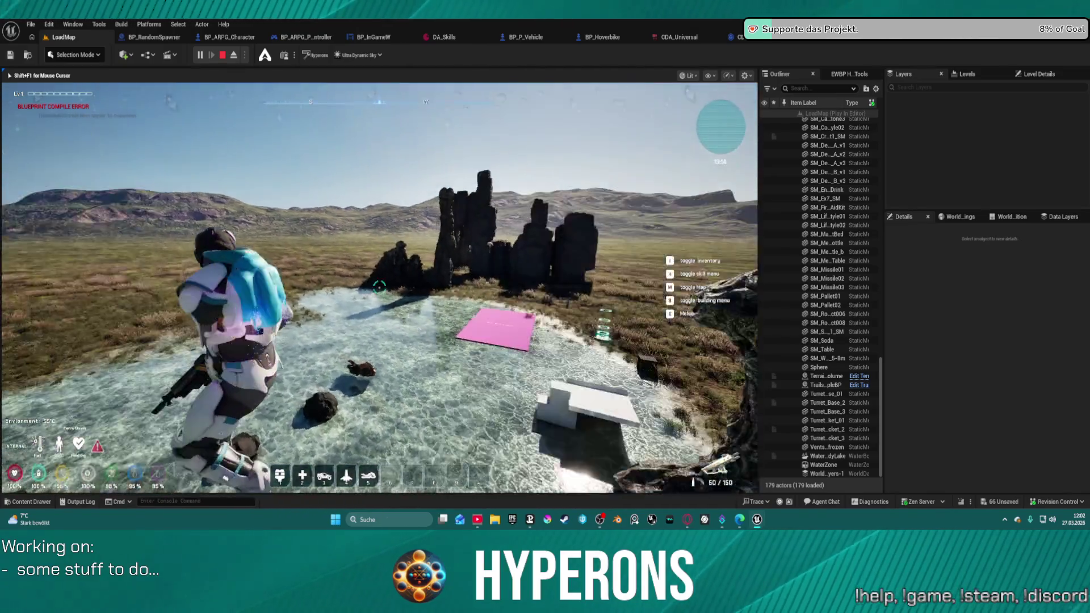
key(w)
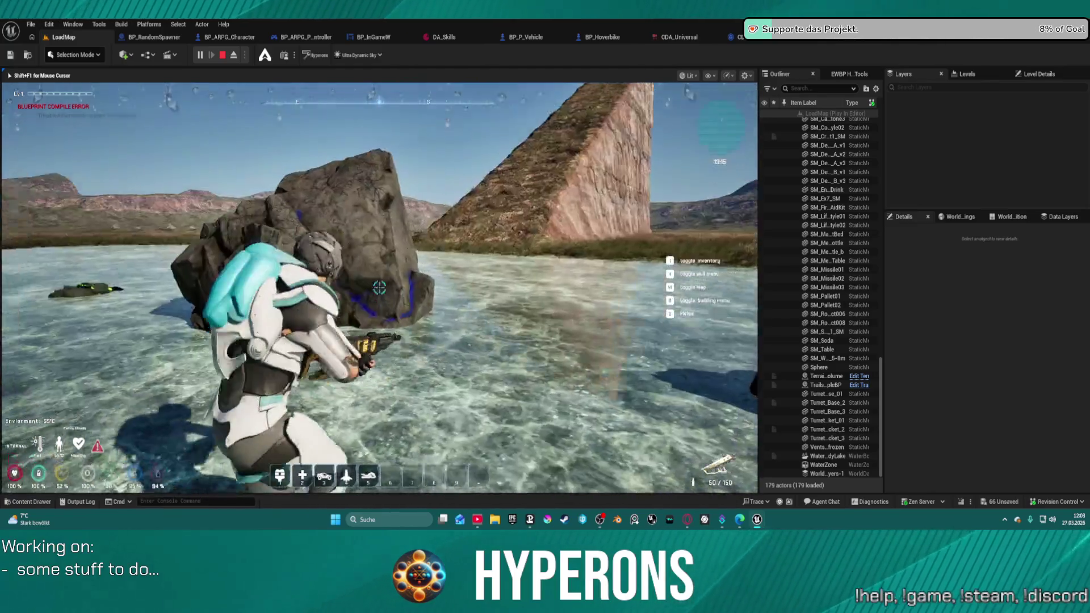
Fire the rifle at the large rock and the white ramp until the ammo reads 0/150
click(379, 288)
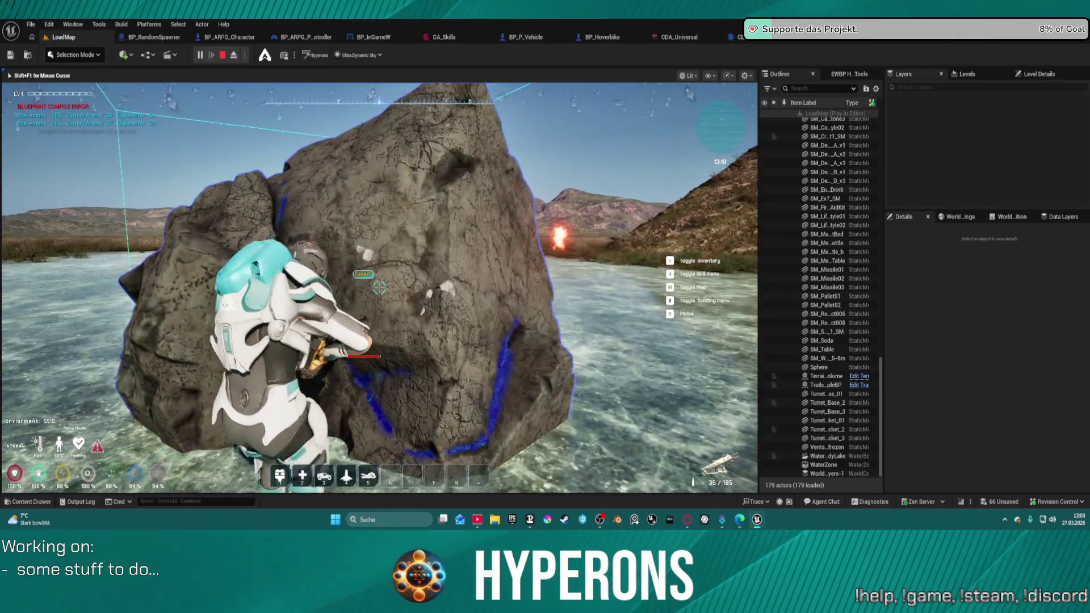
click(379, 288)
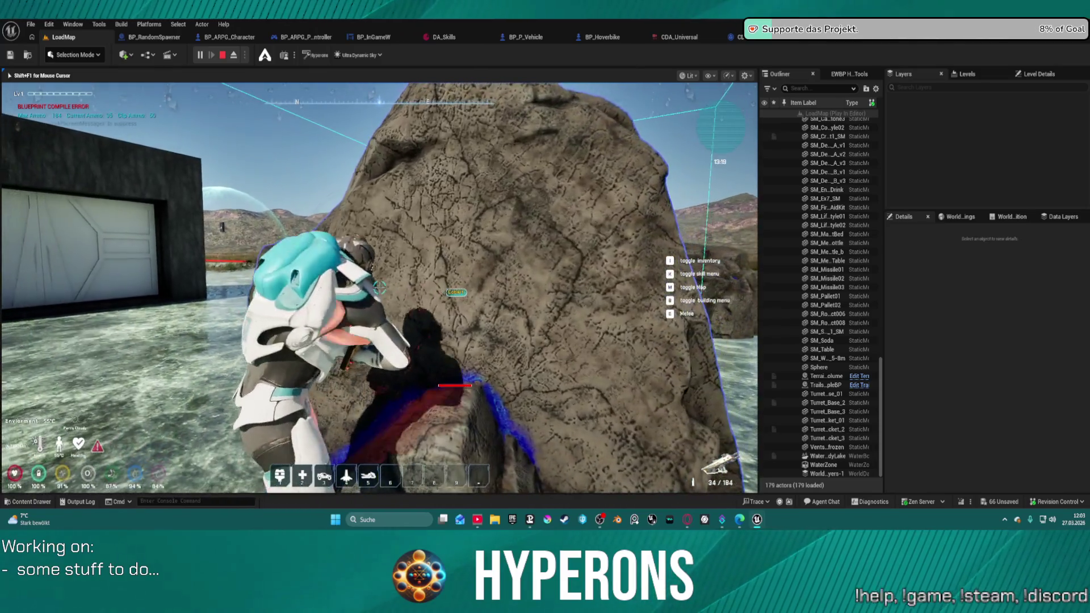
click(379, 288)
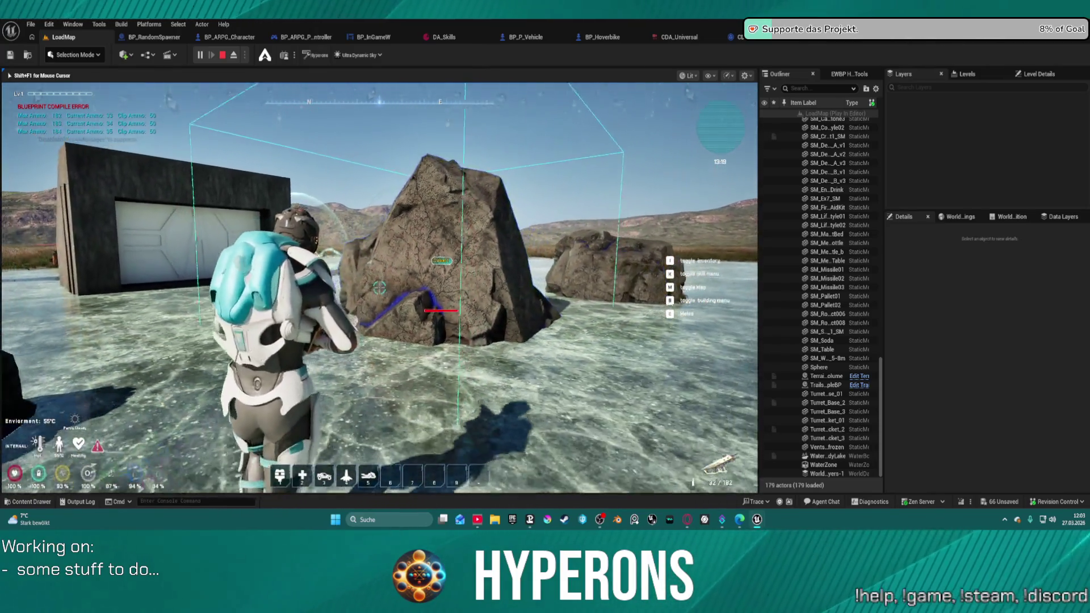
click(379, 288)
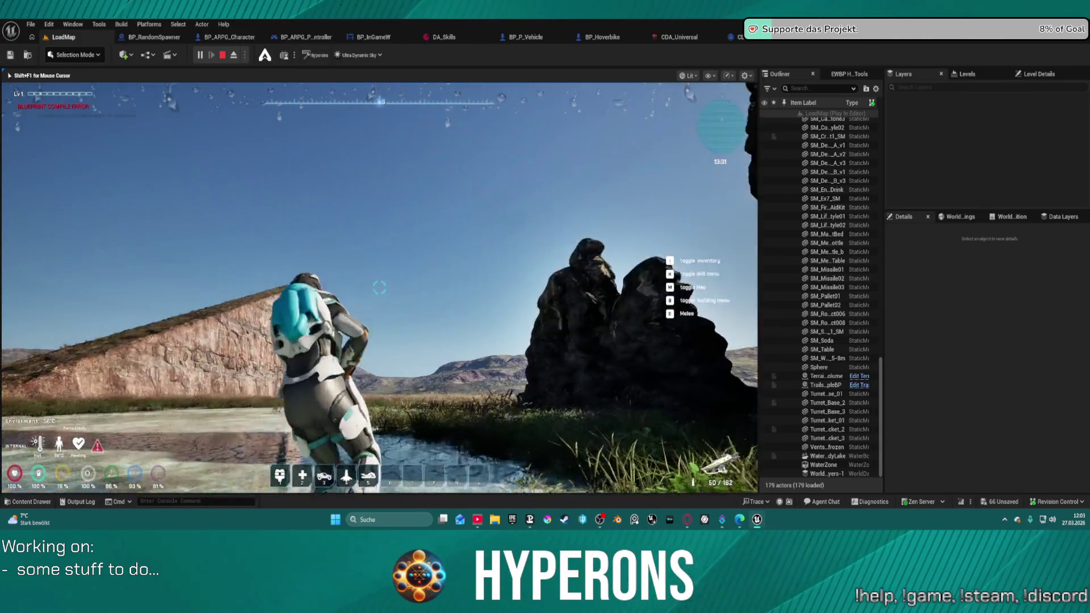
key(w)
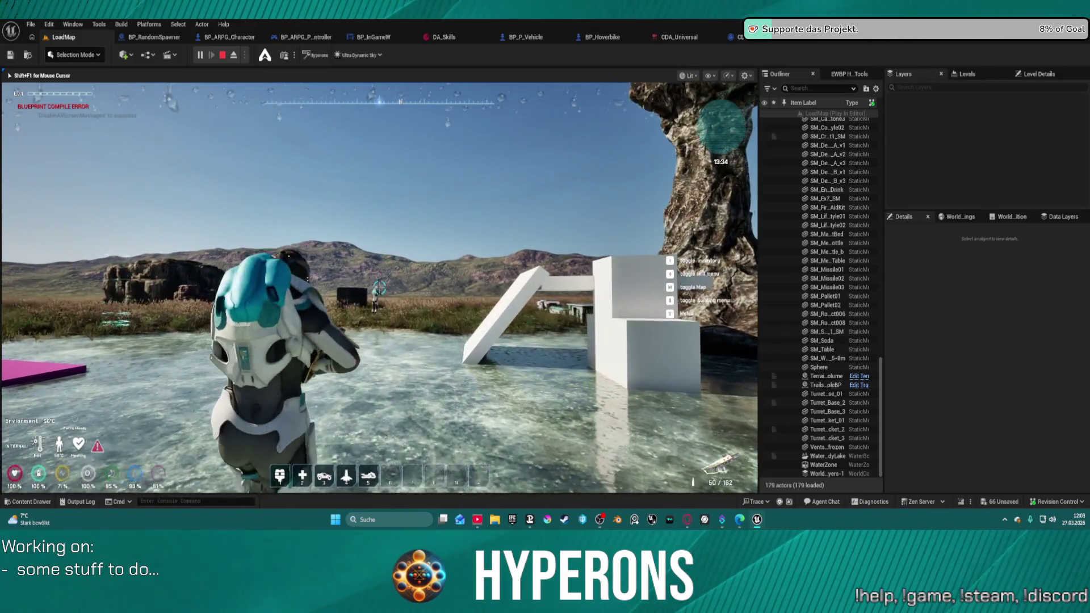
click(380, 288)
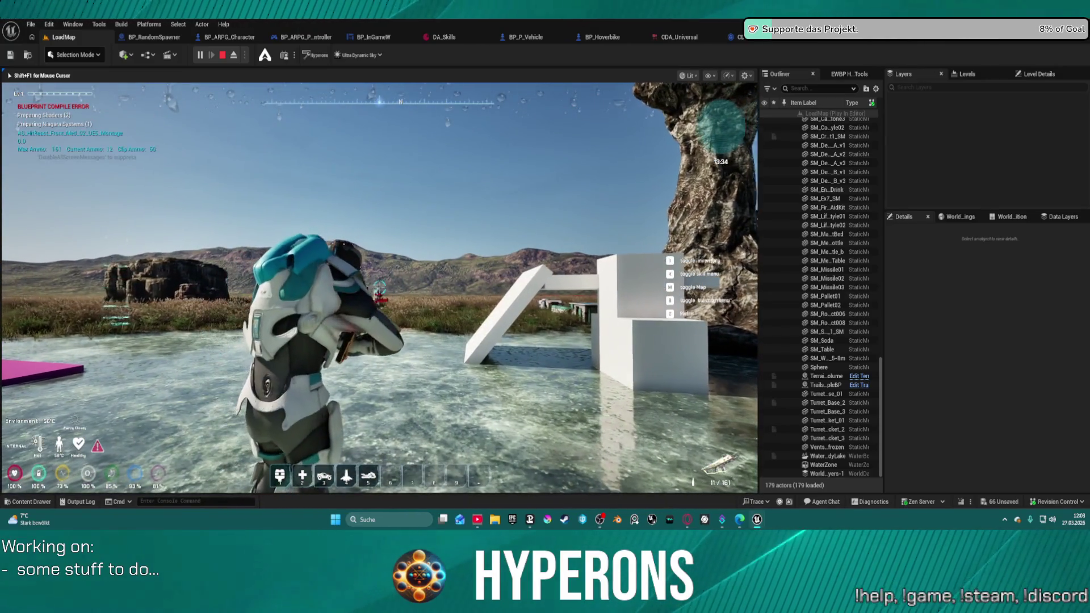
click(379, 288)
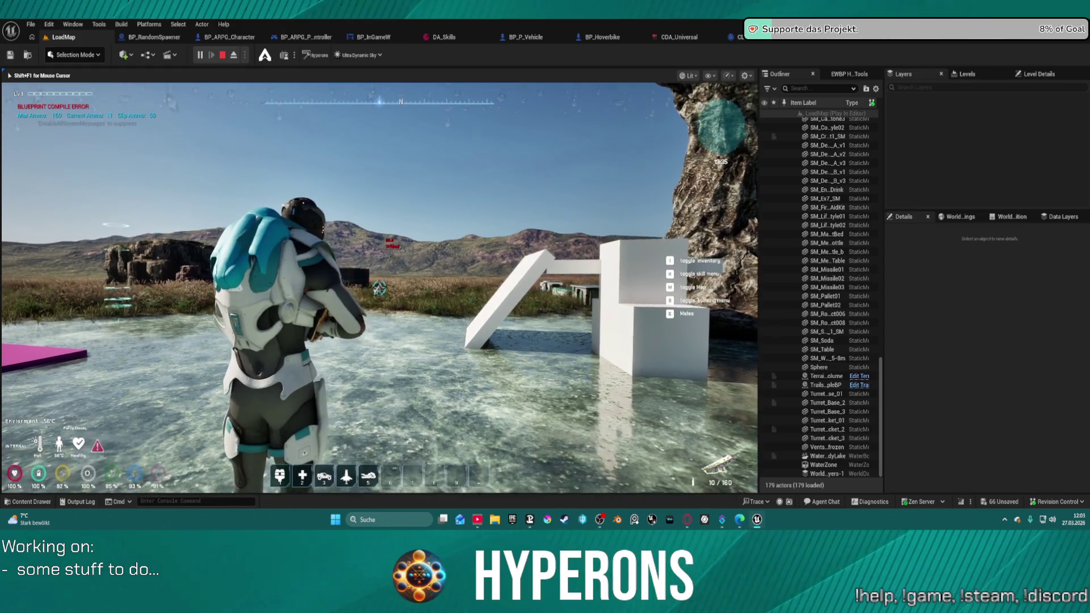
click(379, 289)
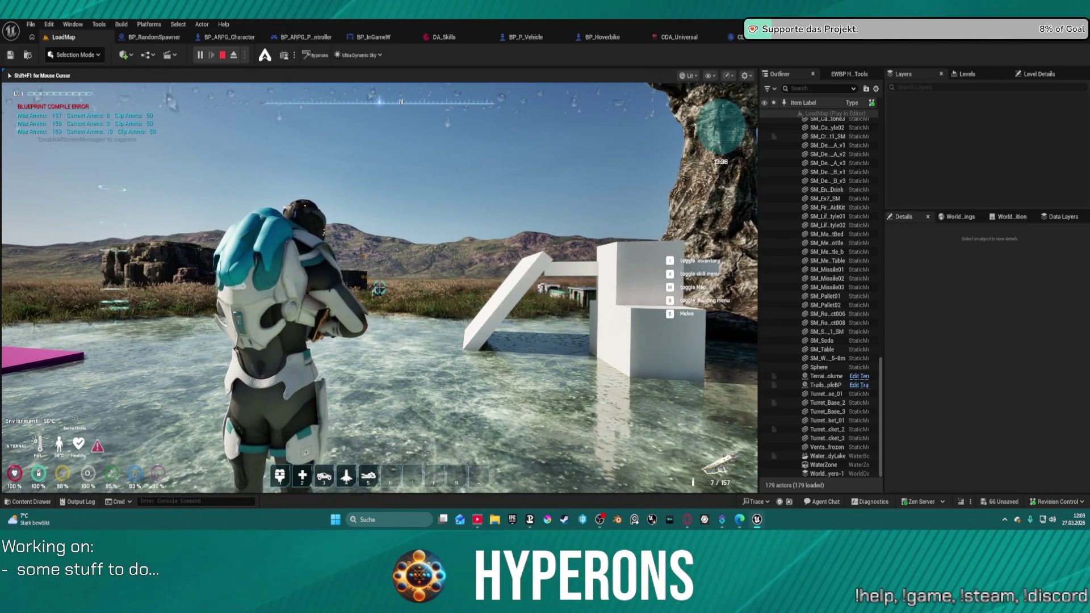
drag(379, 287, 381, 284)
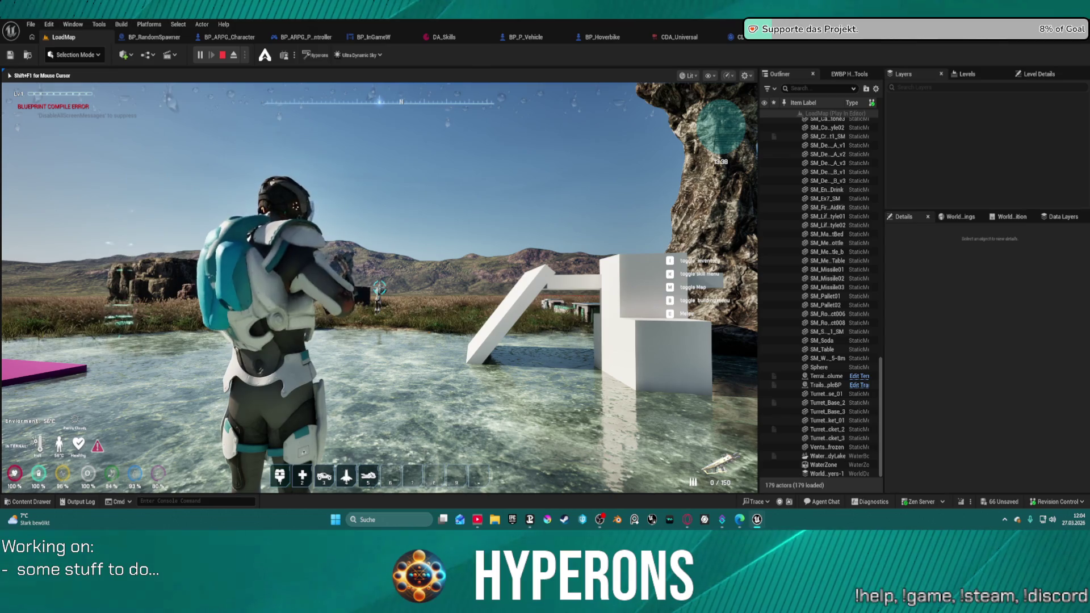
Reload, run out of the water across the grass, and shoot the NPC near the rocks
key(r)
key(w)
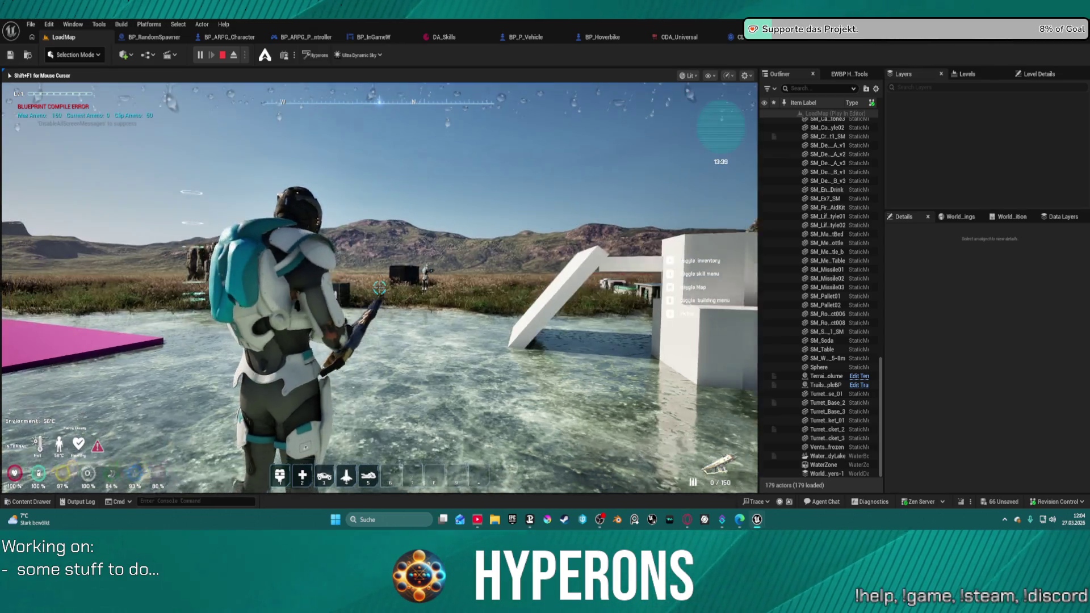
key(w)
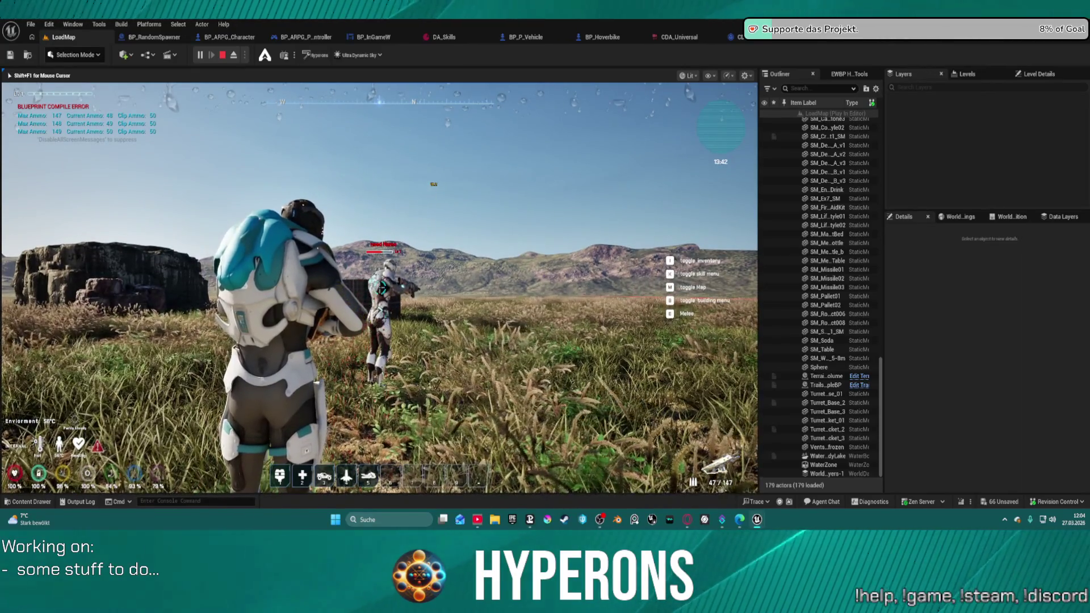
key(w)
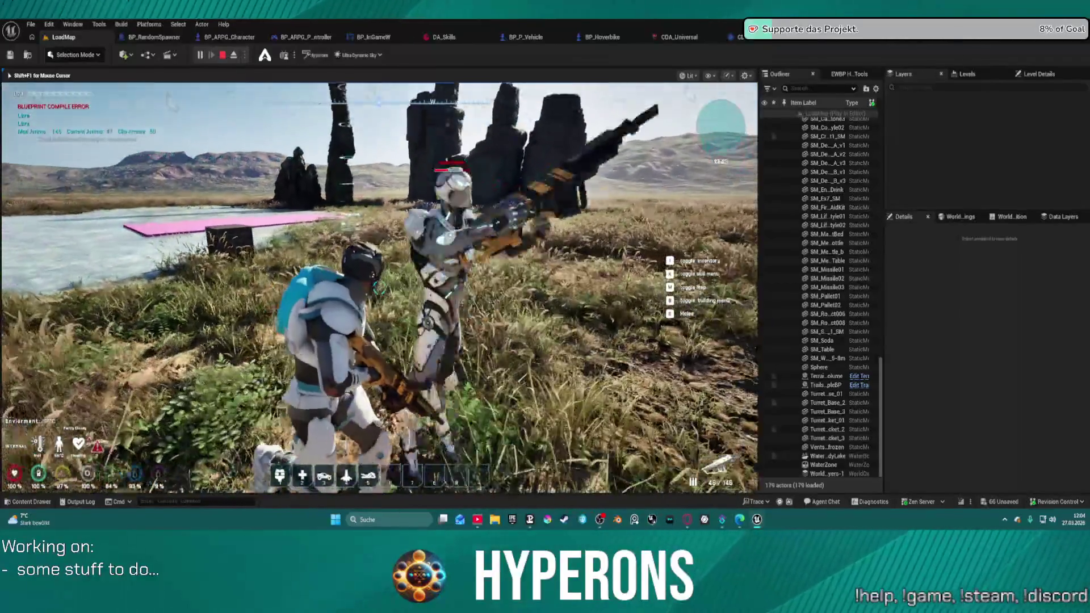
key(w)
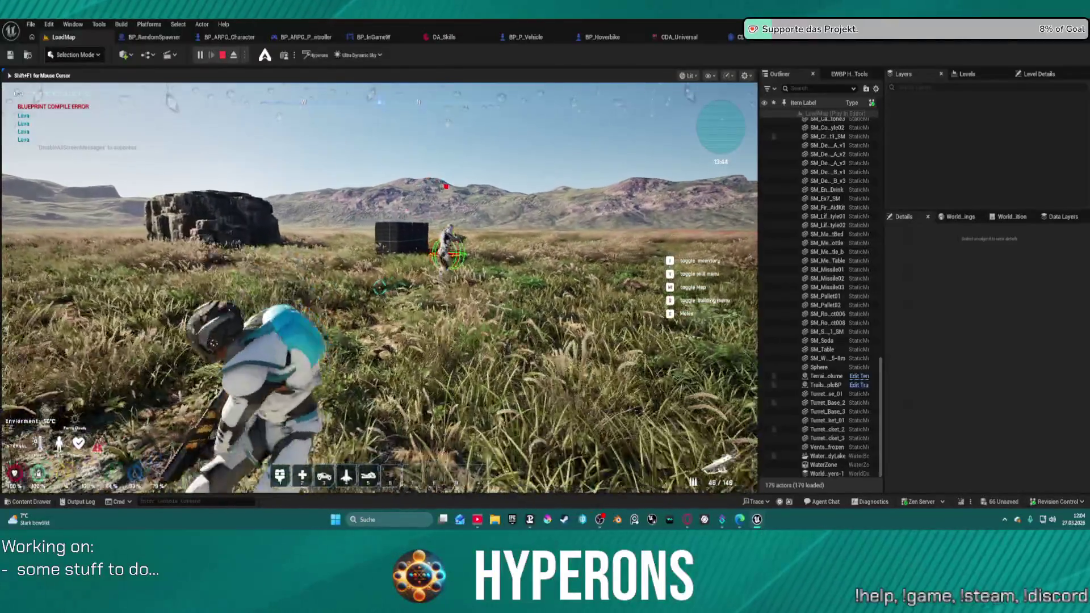
key(w)
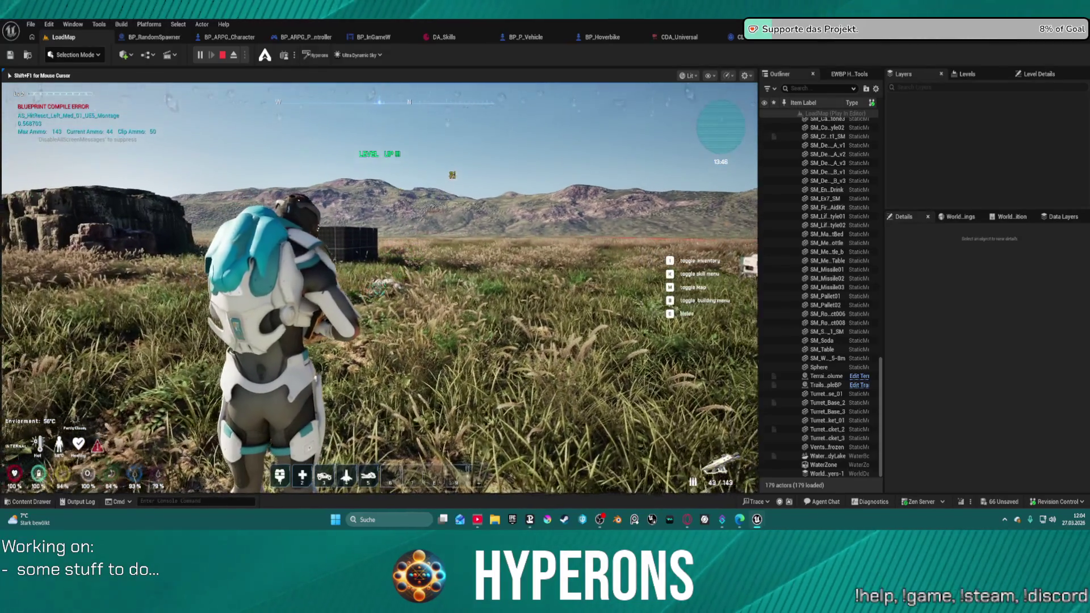
click(379, 288)
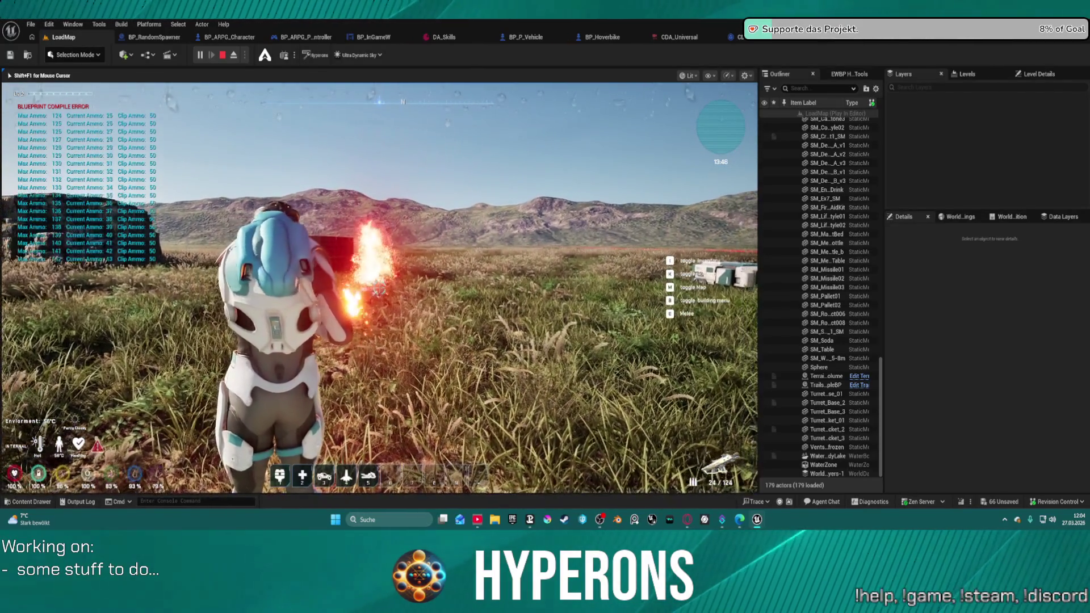
Walk over to the downed NPC, head back toward the water, and stop the playtest
key(w)
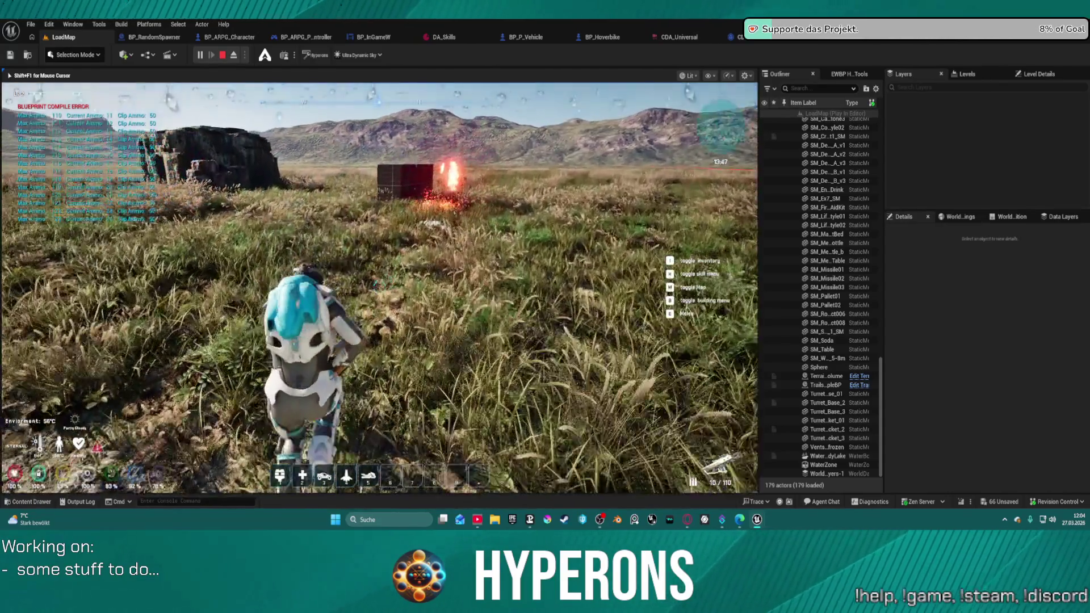
key(w)
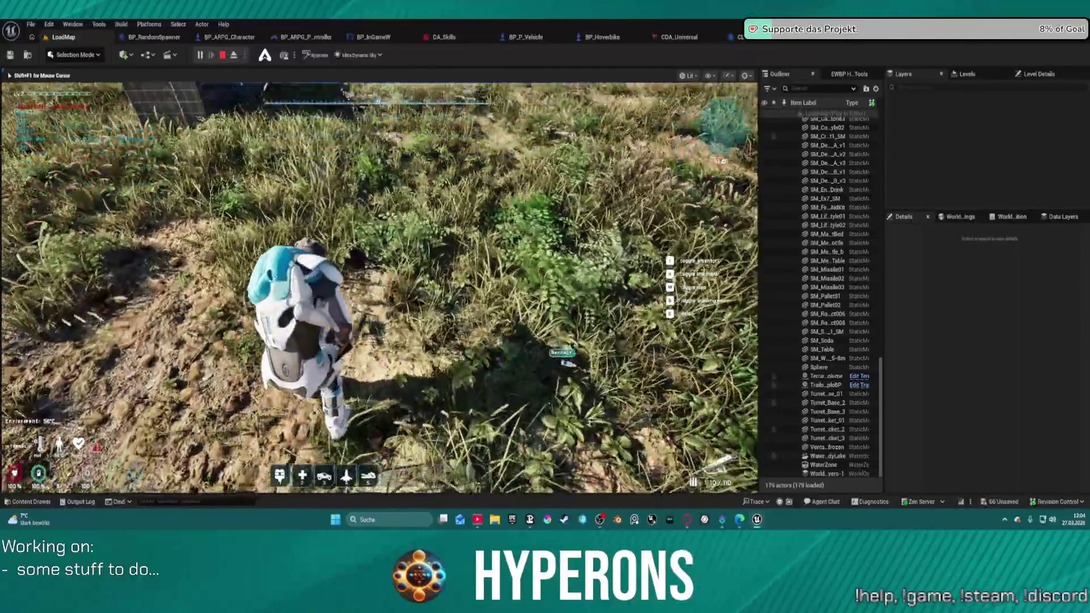
key(w)
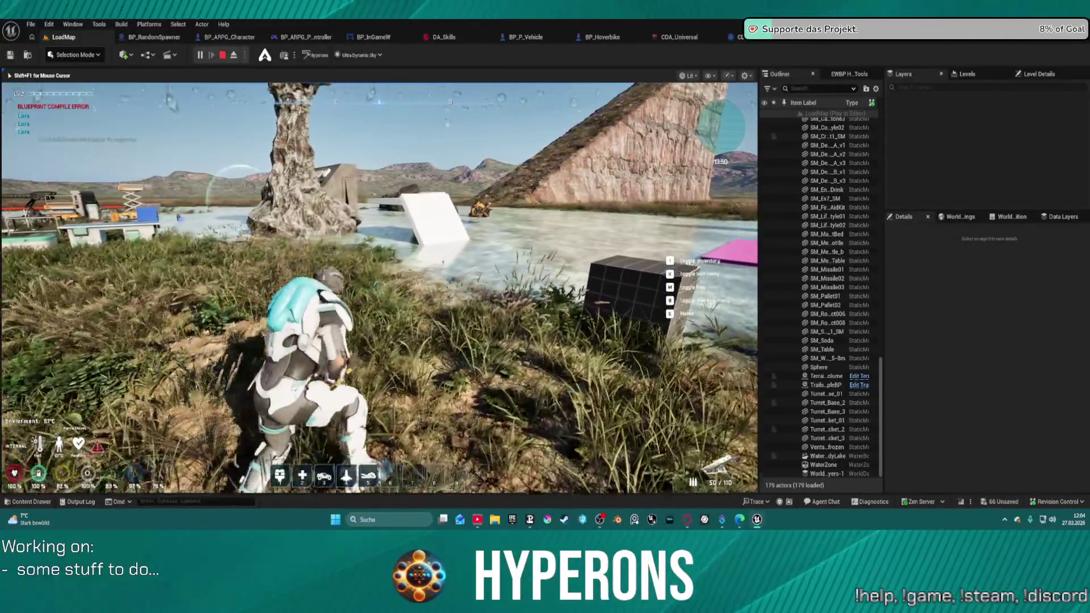
key(Escape)
Switch to Landscape Paint mode and browse to the Custom01 layer's info asset in TrailAndTramp_SharedAssets
key(ctrl+space)
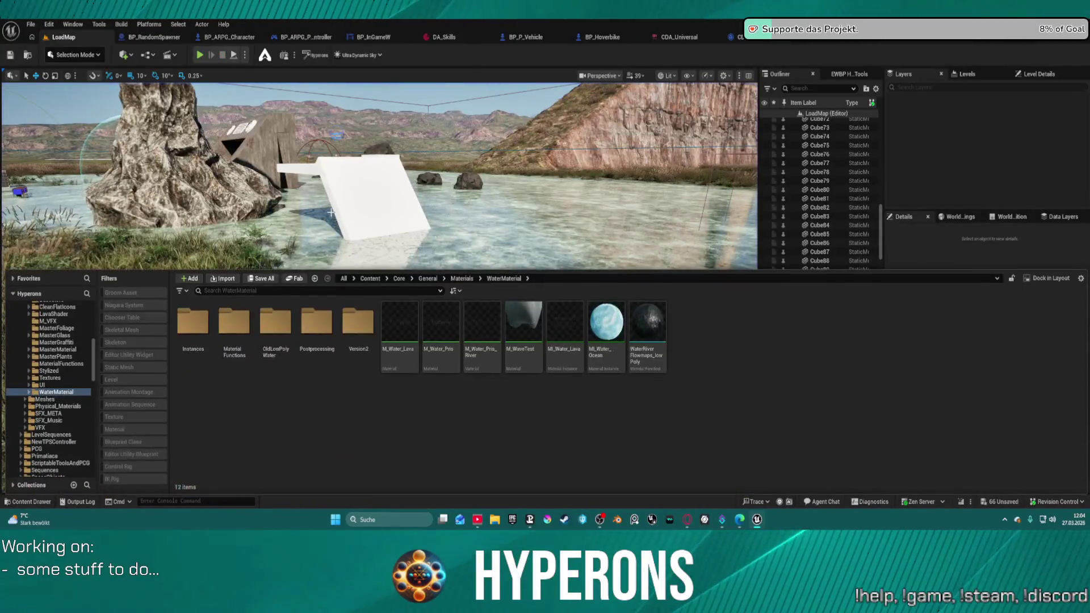
click(72, 54)
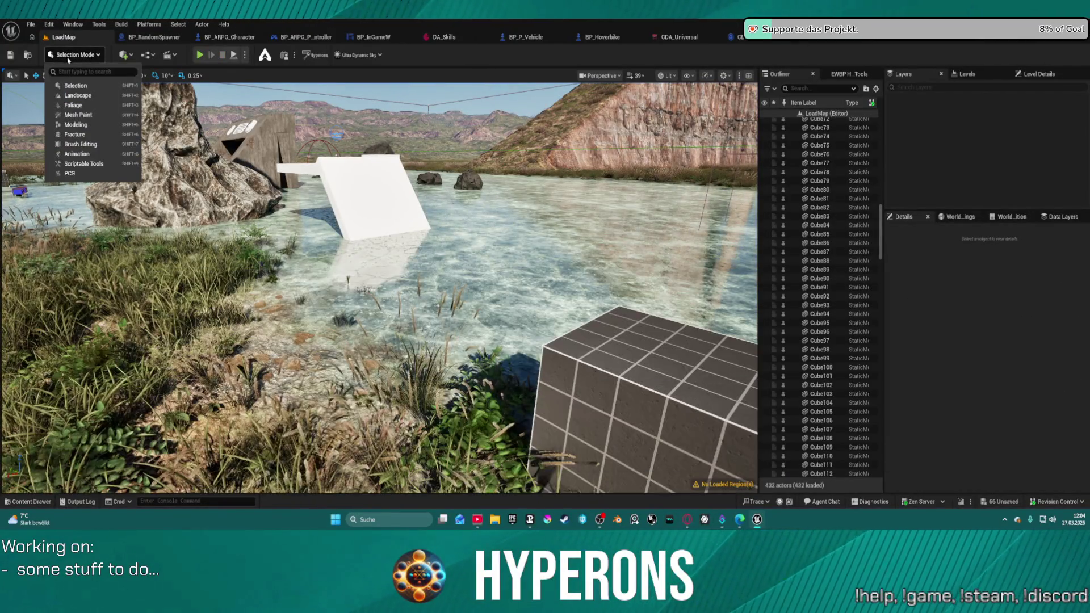
click(102, 94)
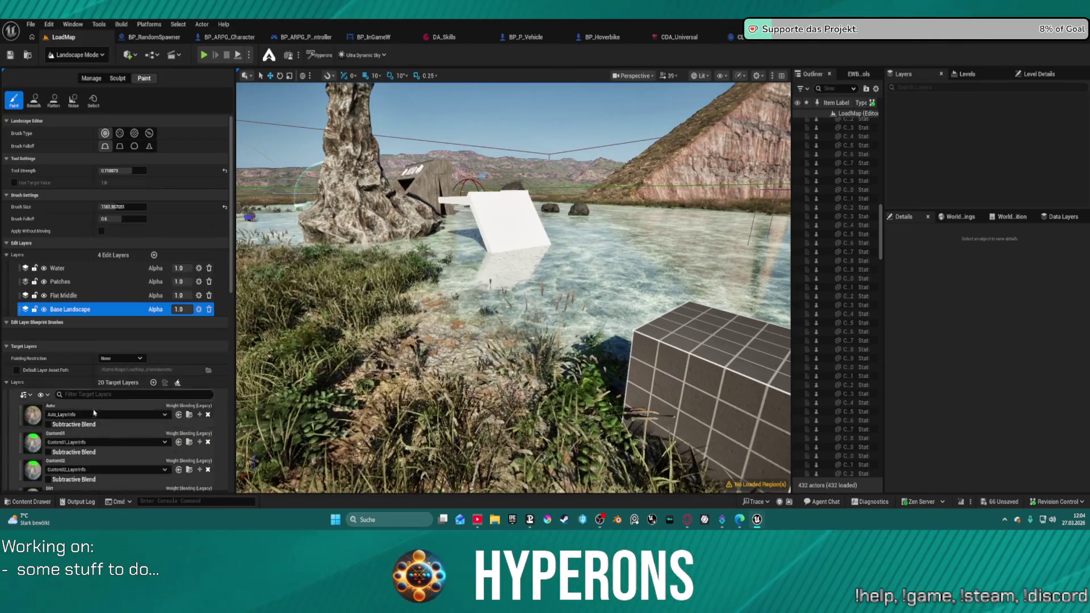
click(189, 442)
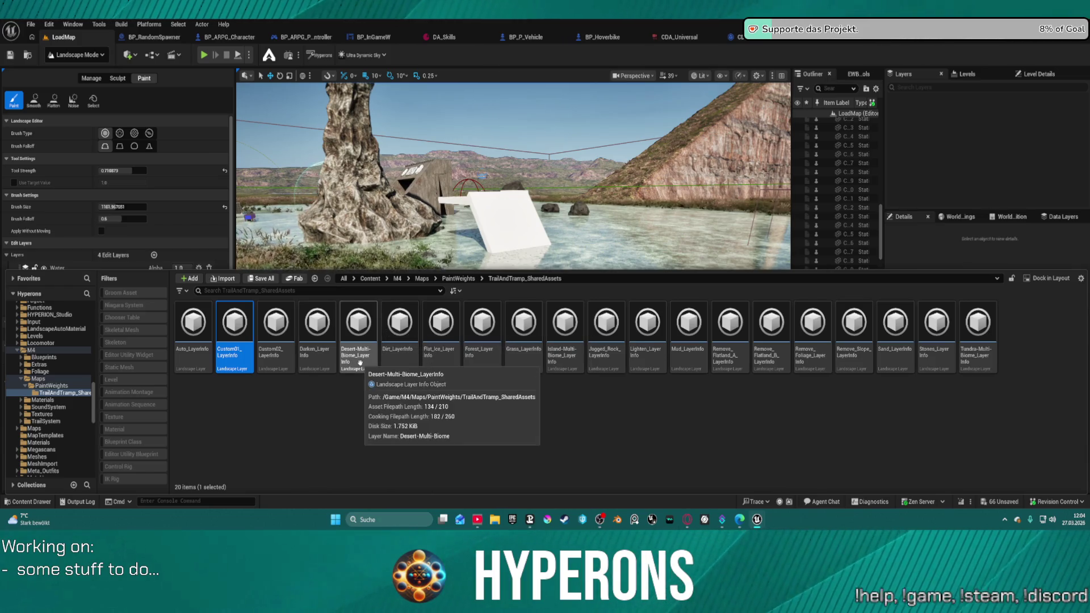
Inspect the Island-Multi-Biome, Auto and Tundra-Multi-Biome layer info assets, ending on Tundra's PM_Snow material
double_click(567, 335)
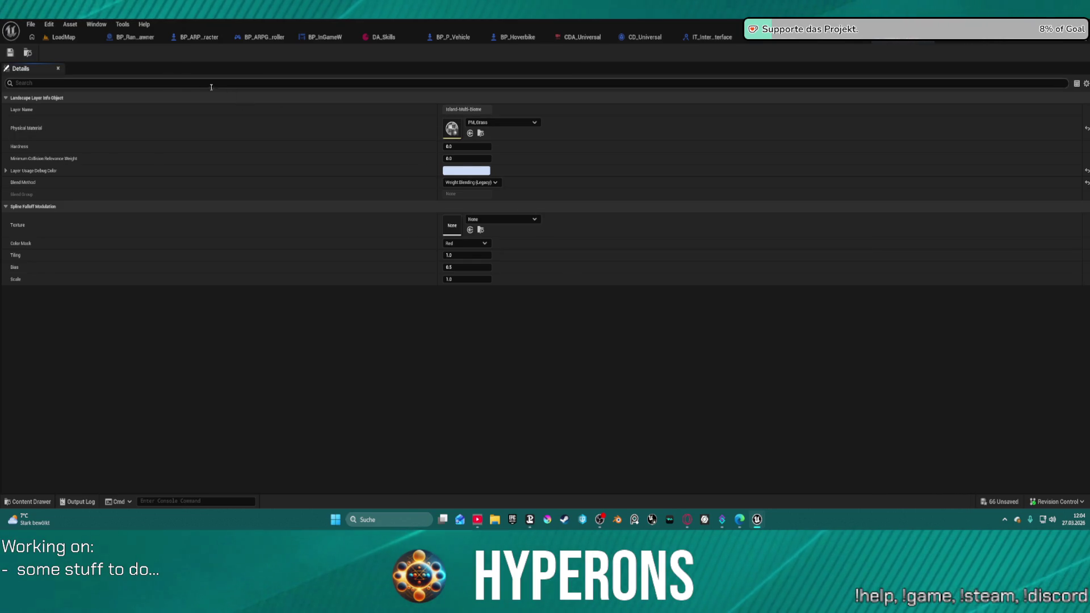
key(ctrl+space)
click(235, 384)
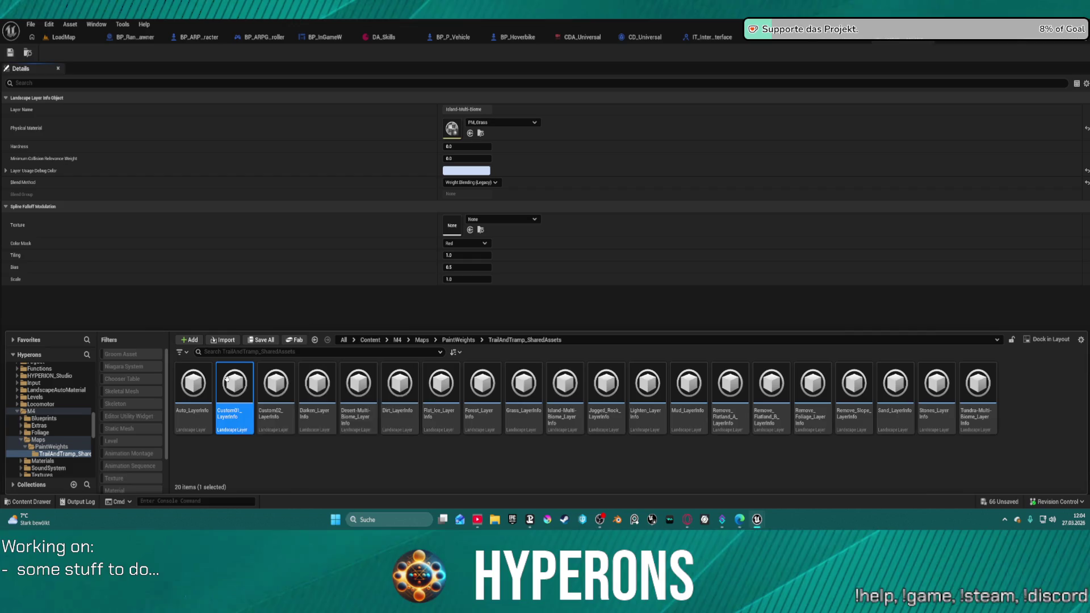
double_click(192, 398)
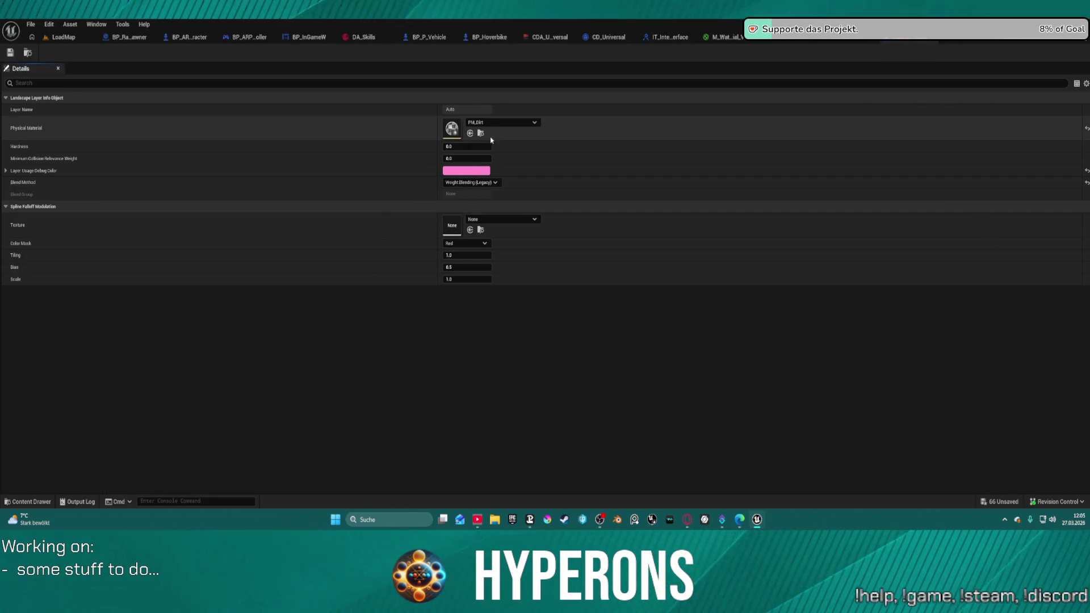
key(ctrl+space)
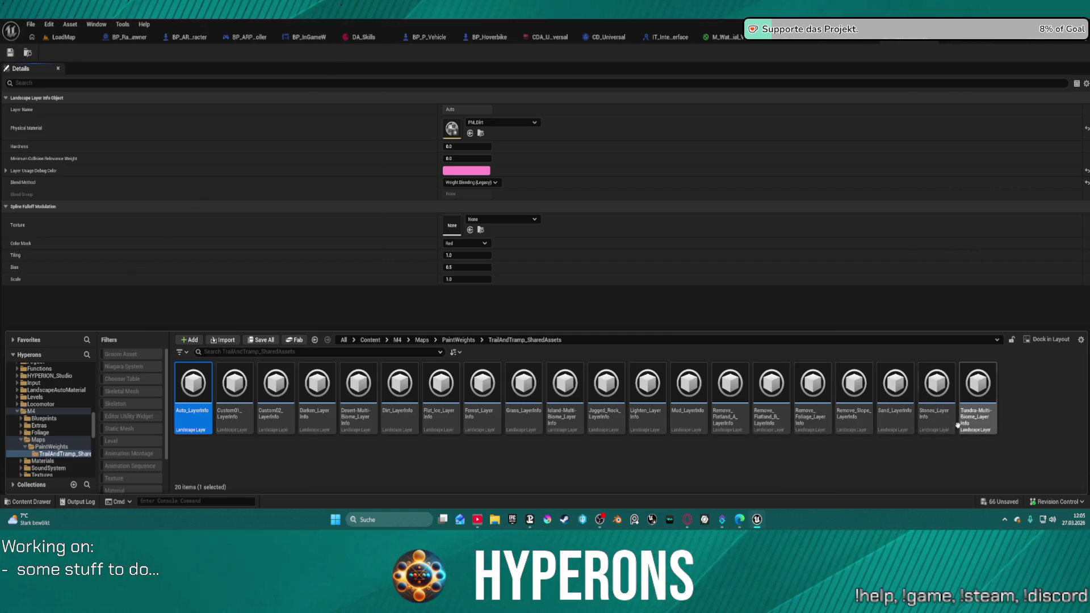
click(974, 405)
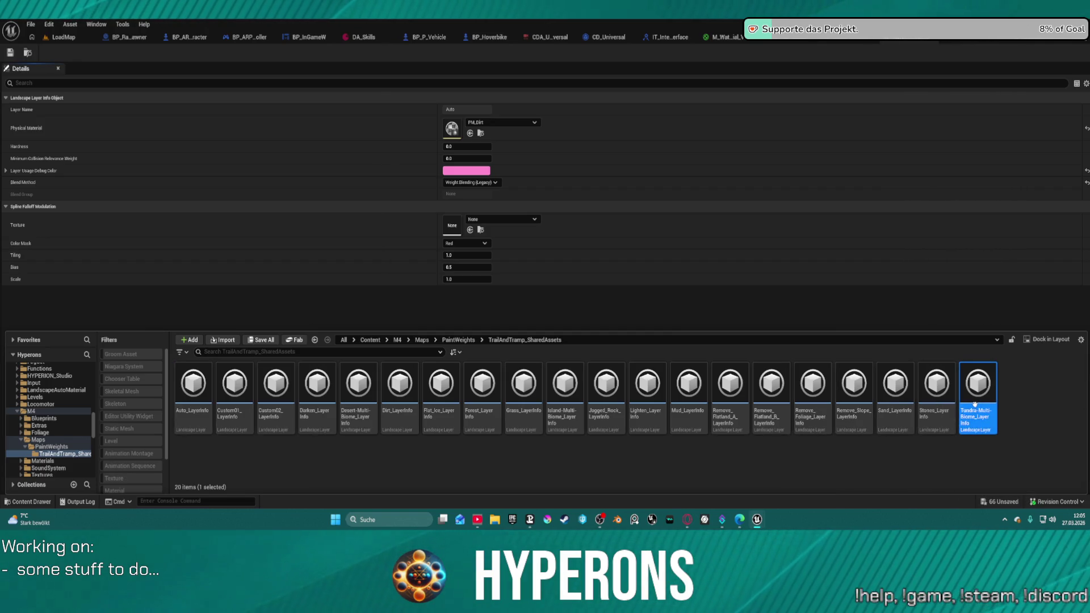
double_click(975, 406)
key(ctrl+space)
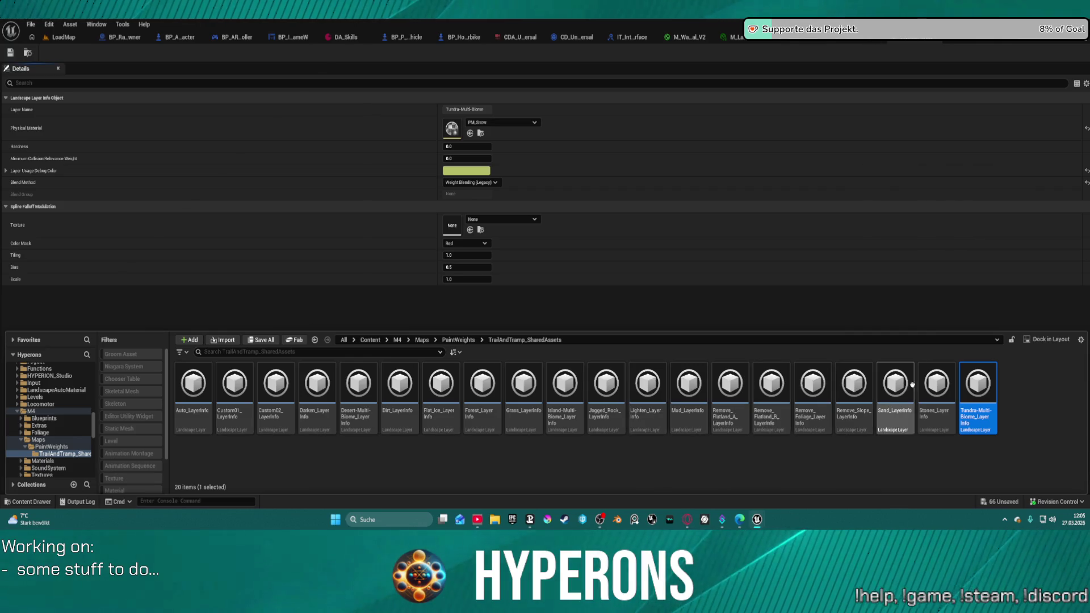
Set the Flat_Ice layer info's physical material to PM_Ice
double_click(439, 398)
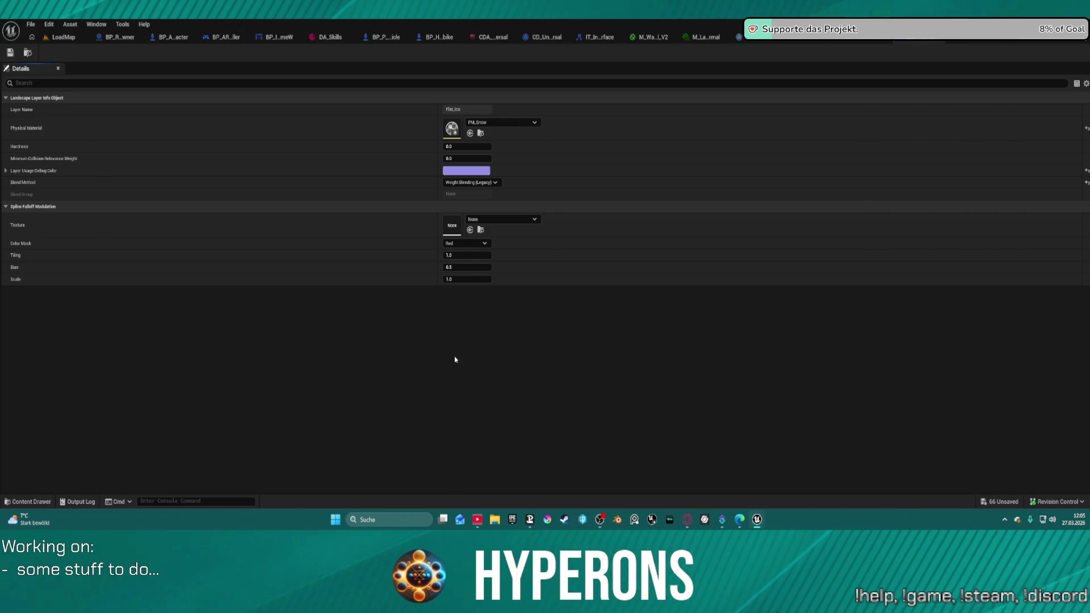
click(481, 123)
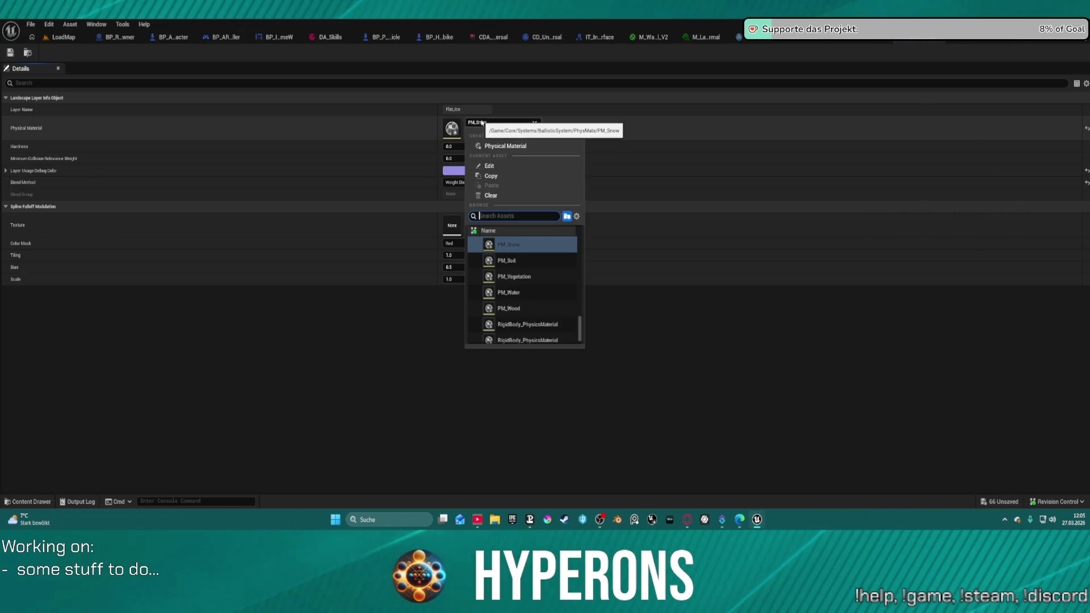
scroll(555, 270, up, 5)
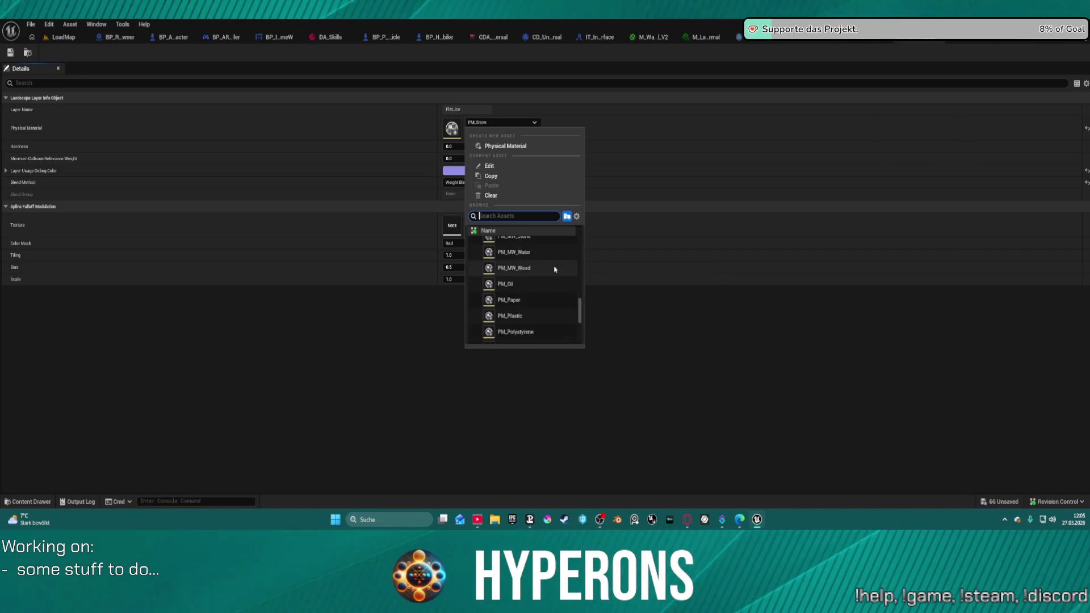
scroll(555, 269, up, 5)
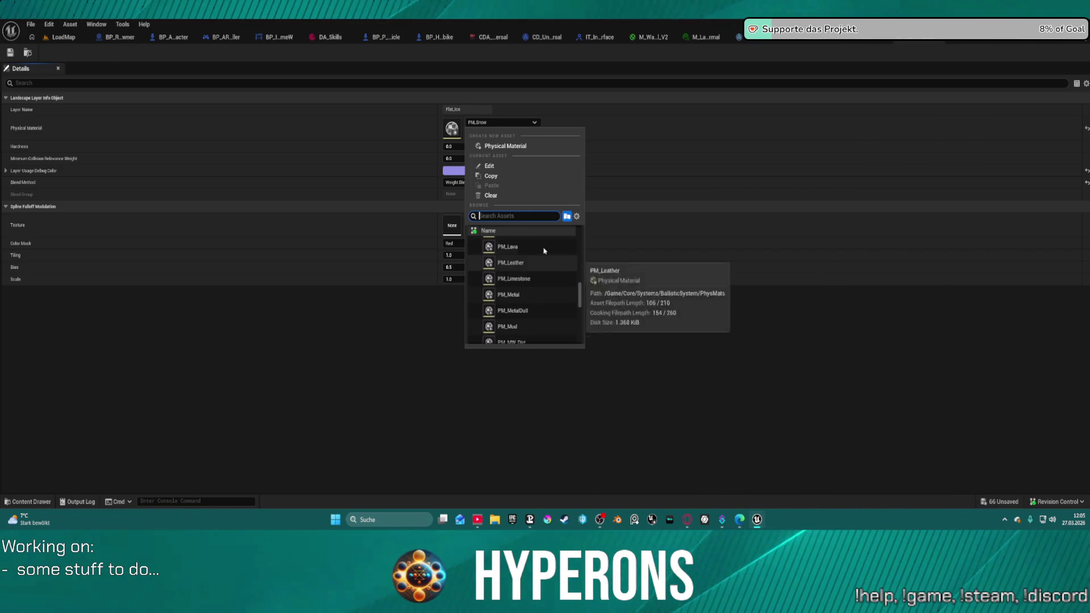
scroll(545, 253, up, 3)
click(523, 302)
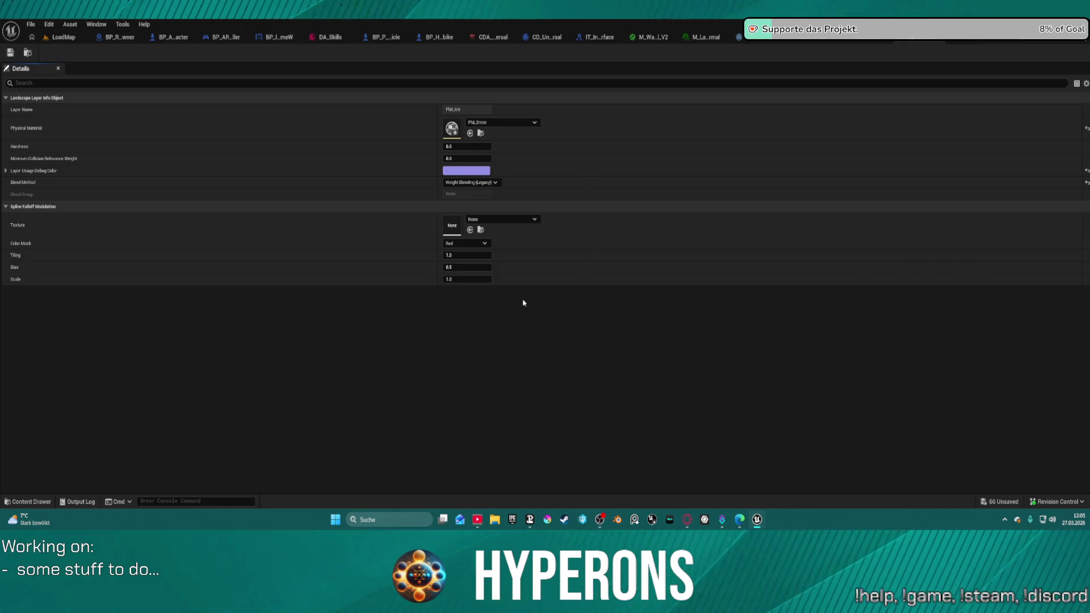
Save the Flat_Ice change, dismiss the check-out prompt, and return to the LoadMap level
click(11, 53)
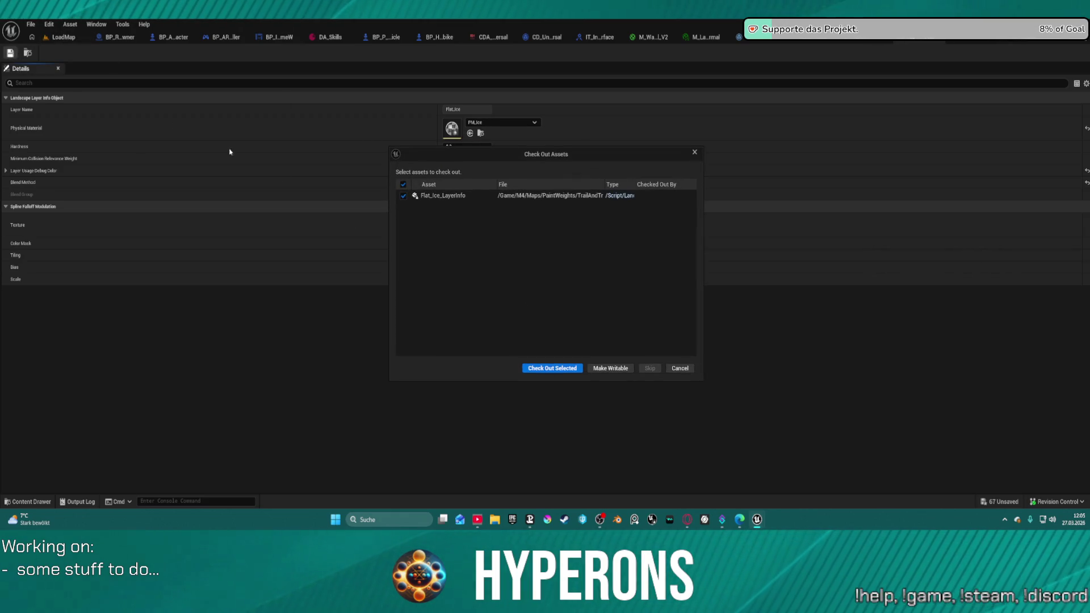
click(561, 366)
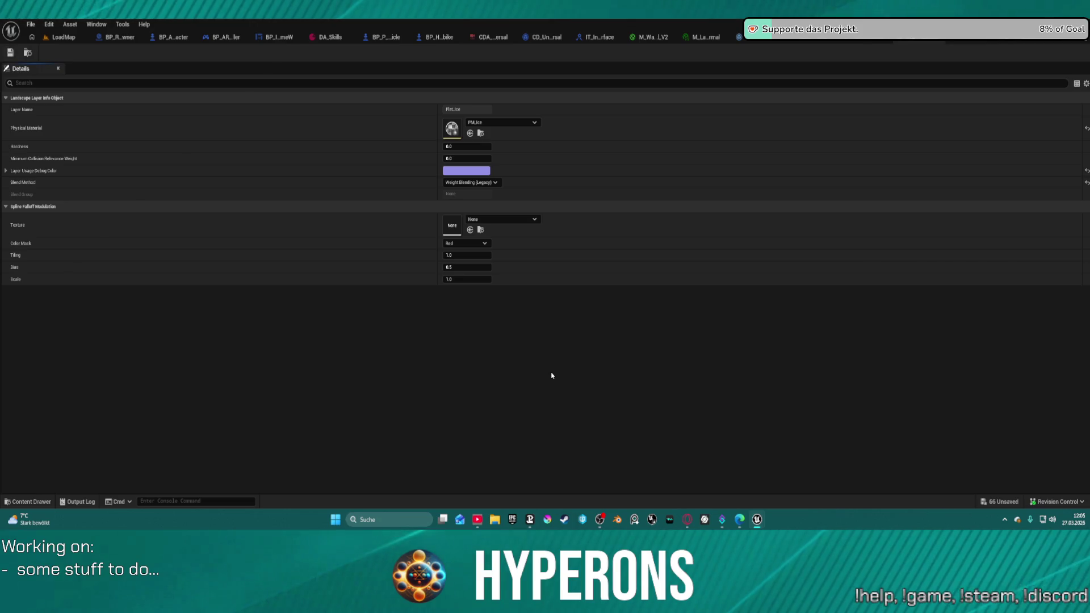
click(61, 37)
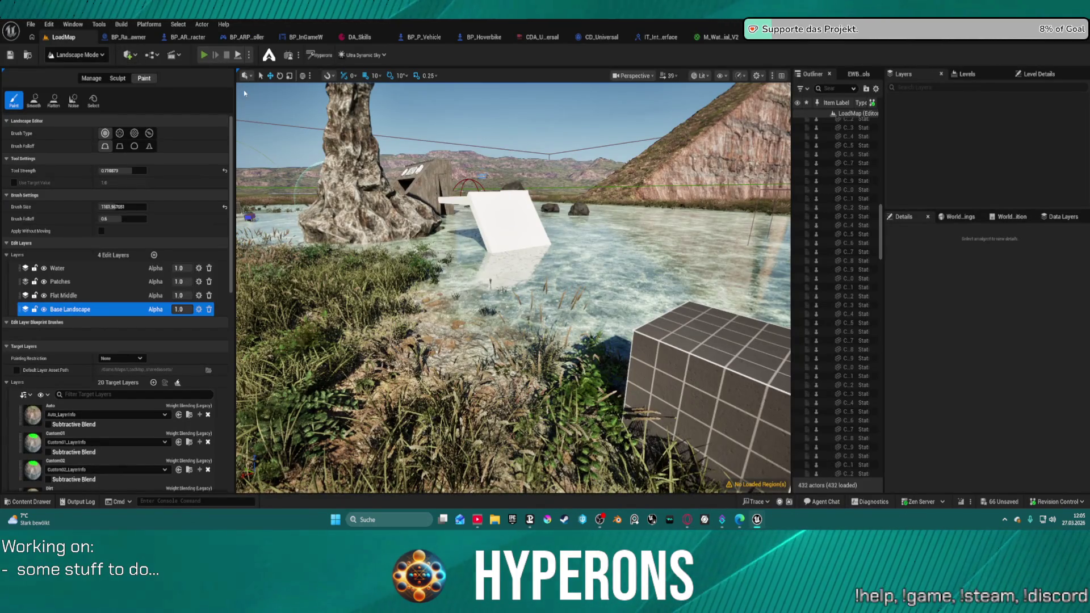
Start a play test, equip the MG 01 gun from the inventory, and reload it
key(alt+p)
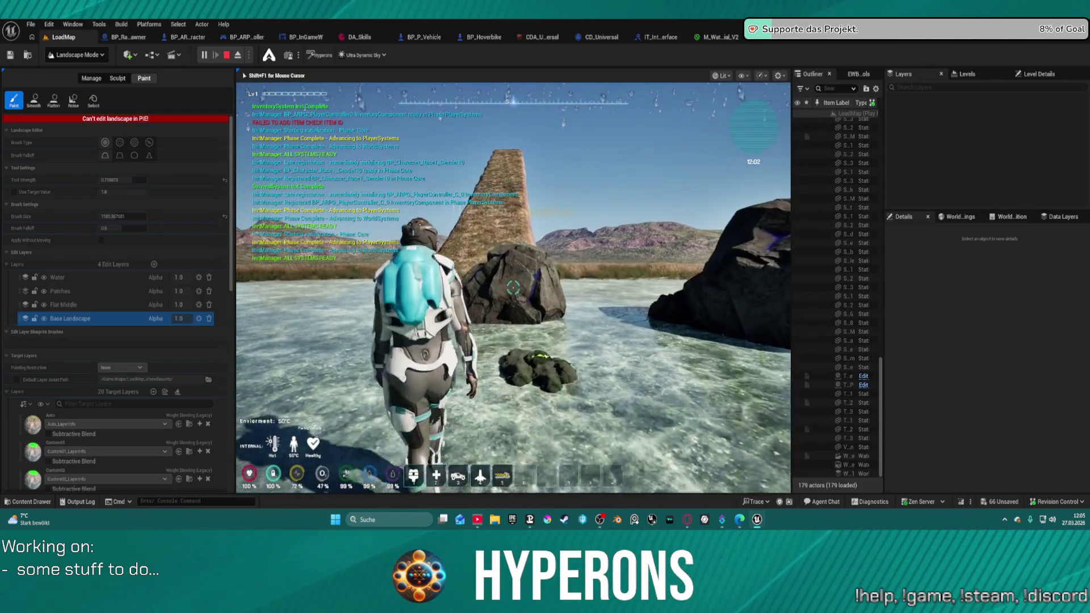
key(i)
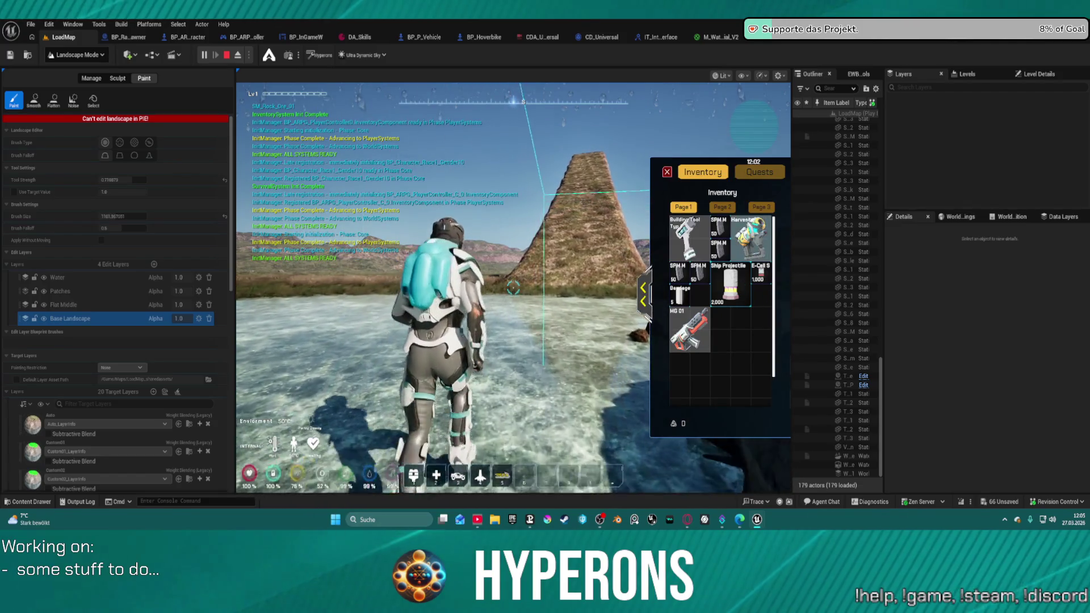
double_click(690, 329)
key(i)
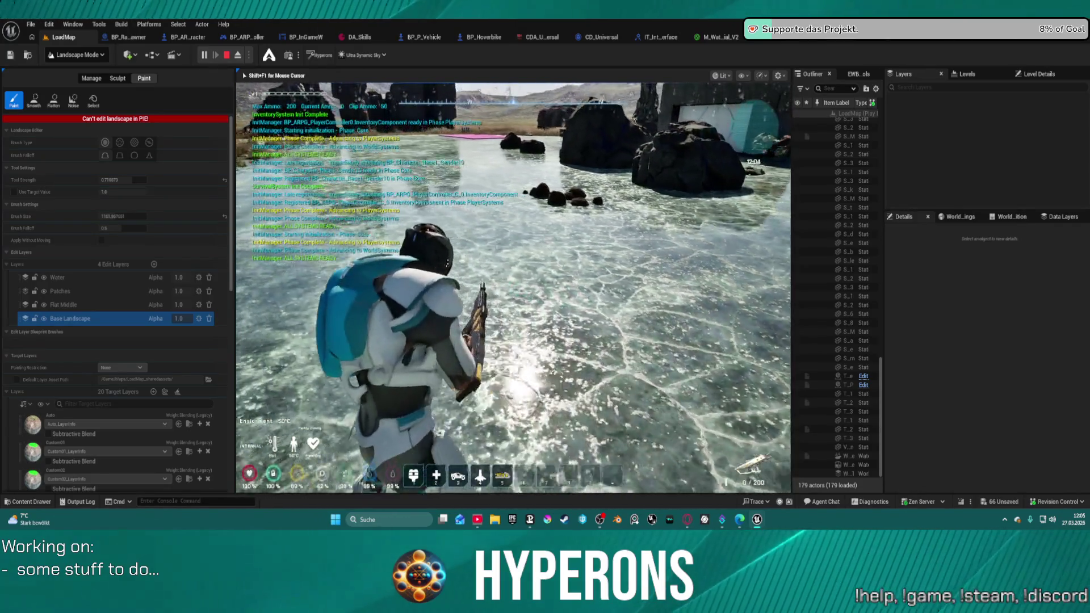
key(r)
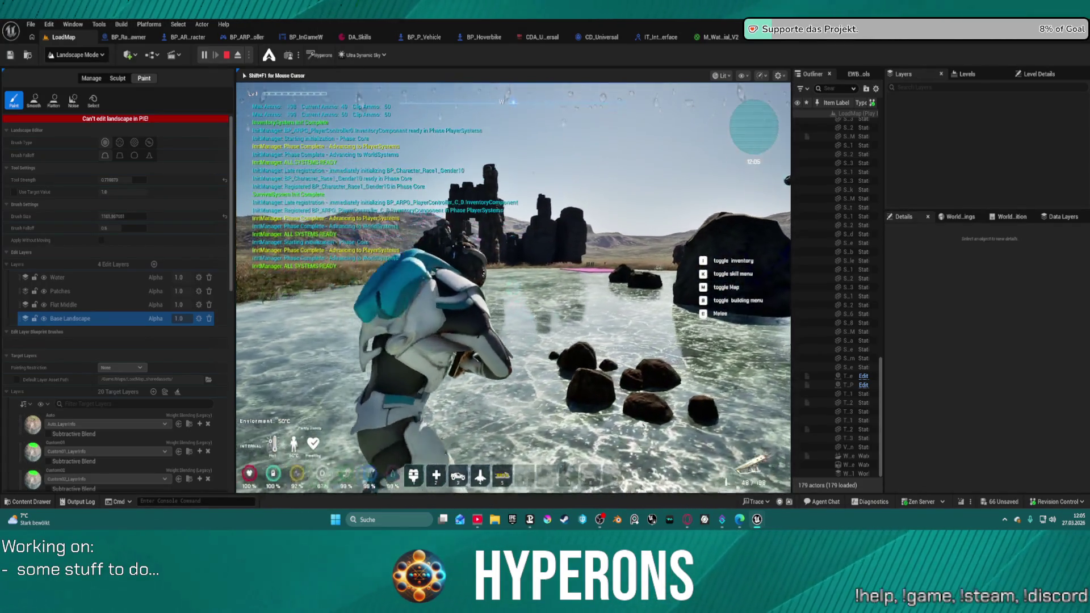
Fire single shots and bursts from the MG 01 at the rocks
click(513, 286)
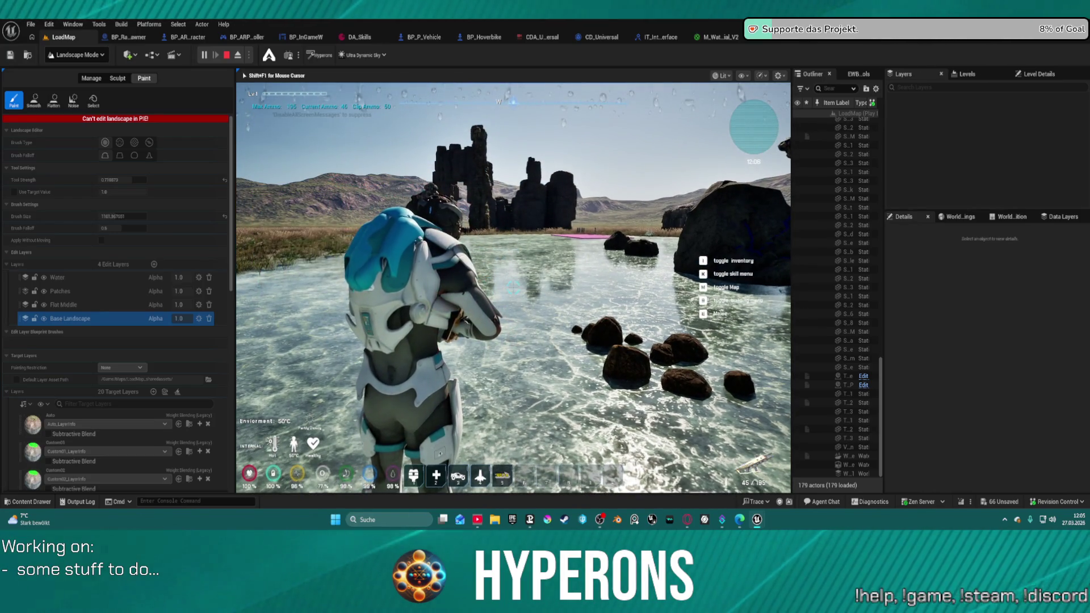
click(512, 286)
click(513, 287)
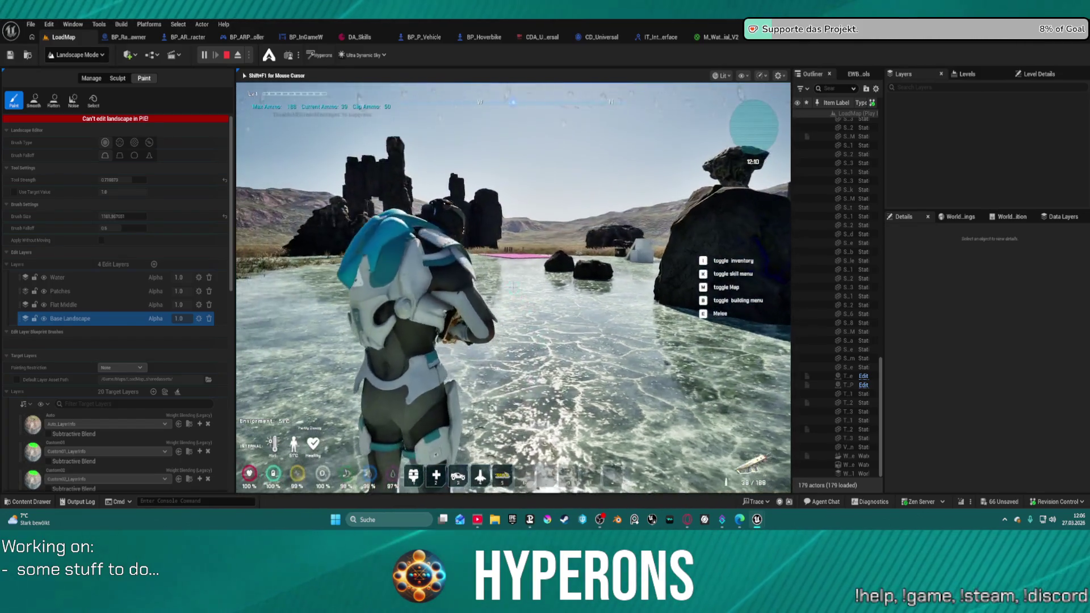
click(513, 287)
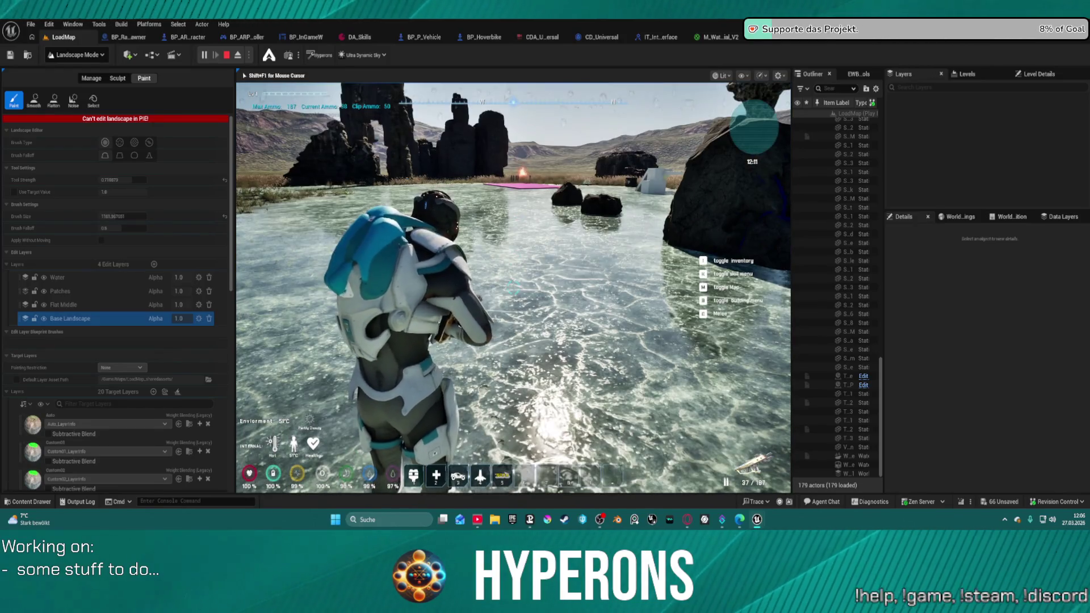
click(513, 287)
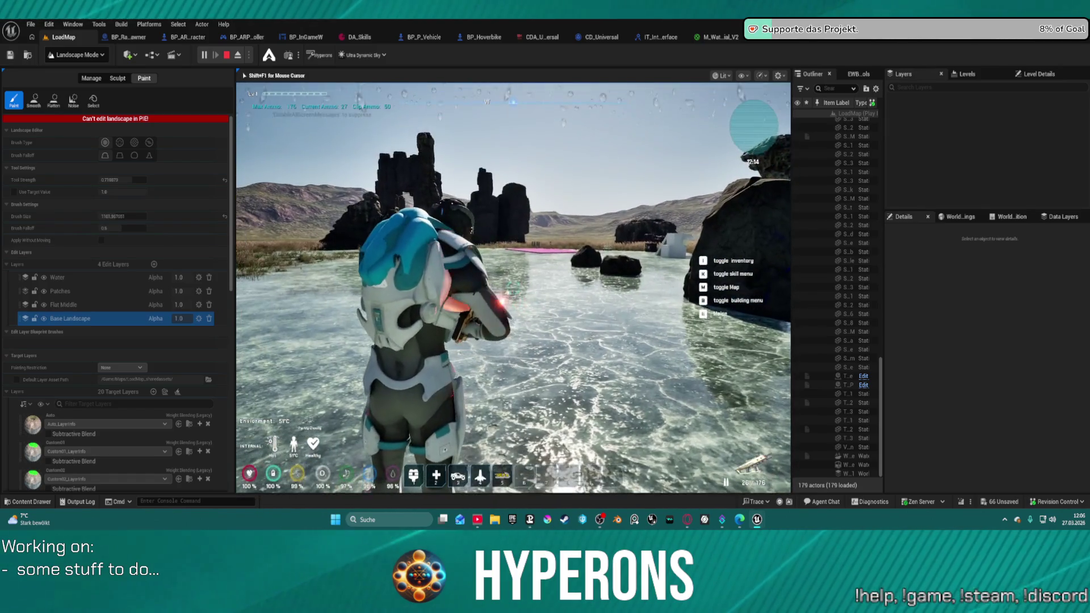
click(512, 287)
click(513, 287)
click(513, 287)
click(513, 287)
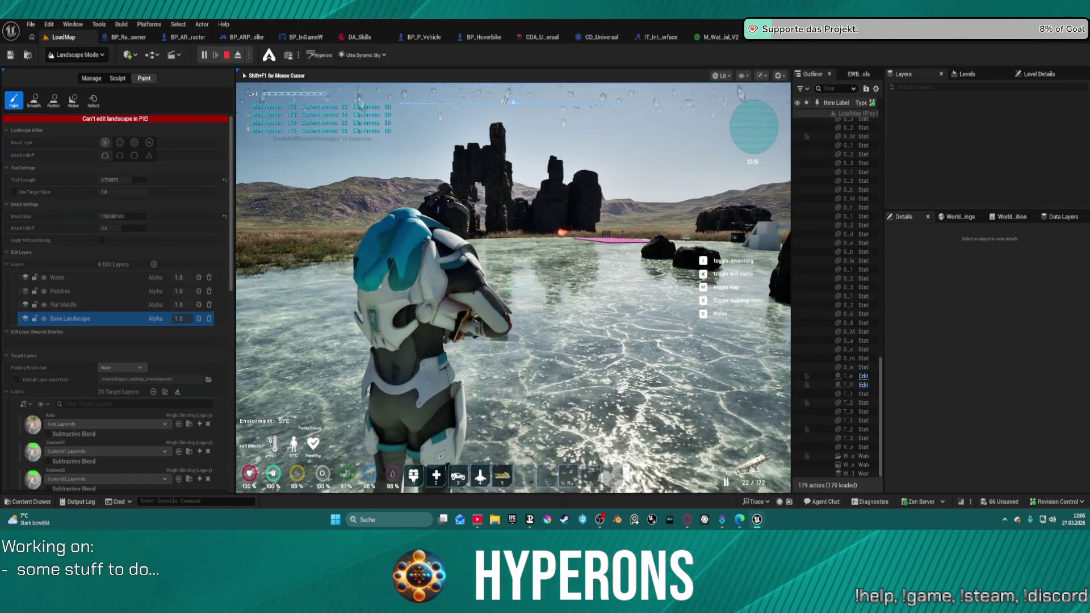
Walk toward the pink strip while firing across the ice, ground, water and grass
key(w)
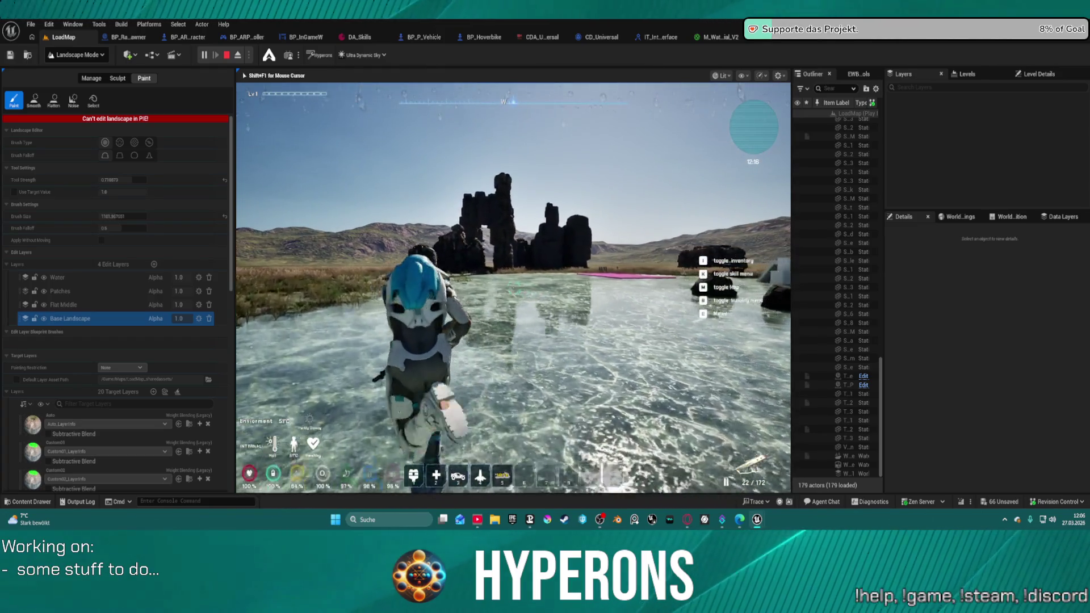
click(513, 287)
click(512, 287)
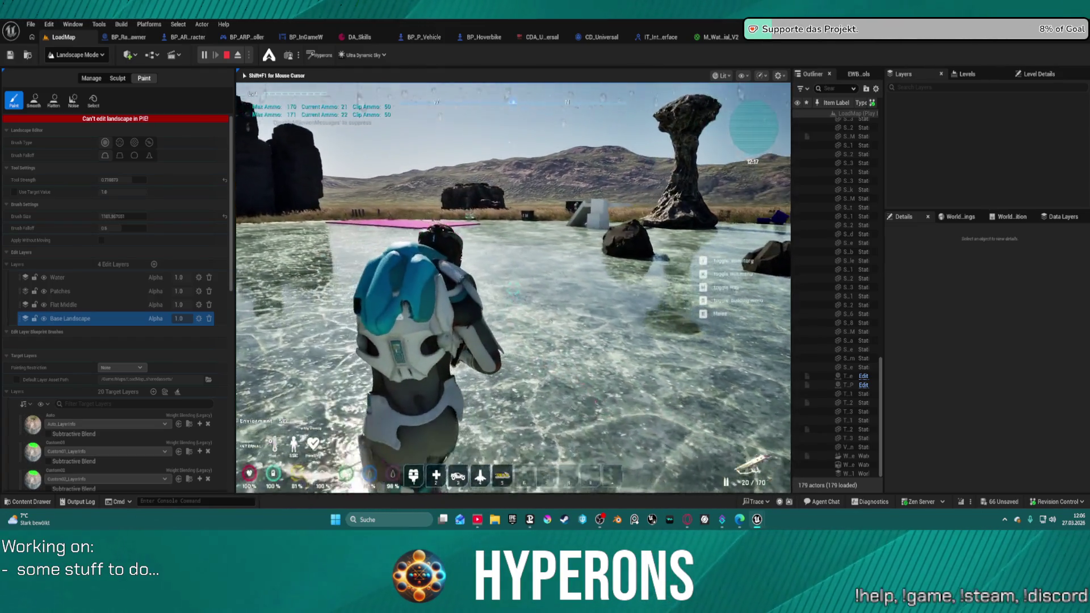
click(512, 287)
click(513, 287)
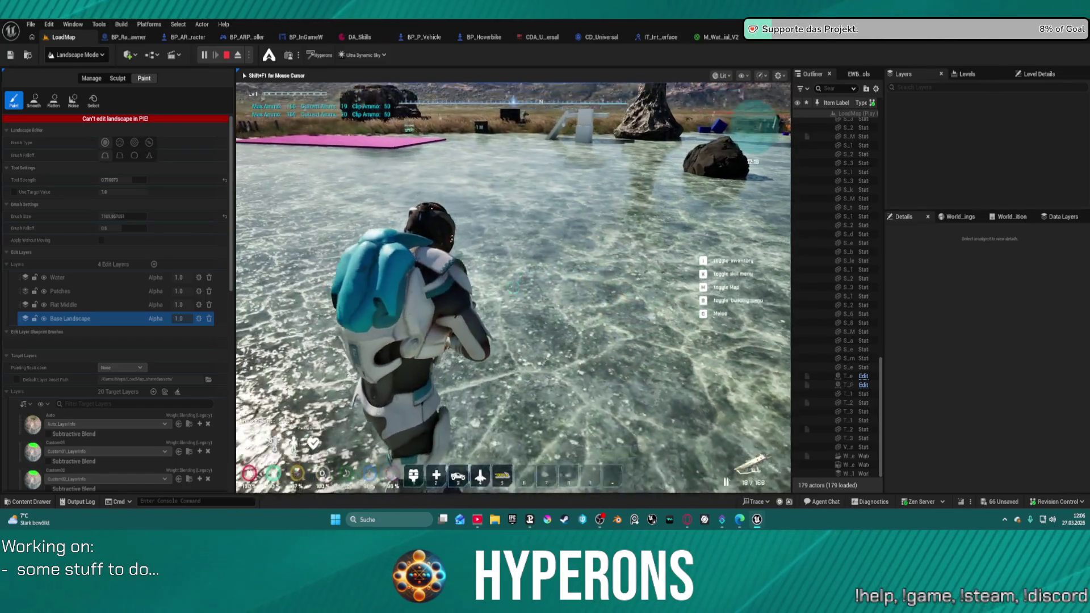
click(513, 287)
click(512, 287)
click(513, 287)
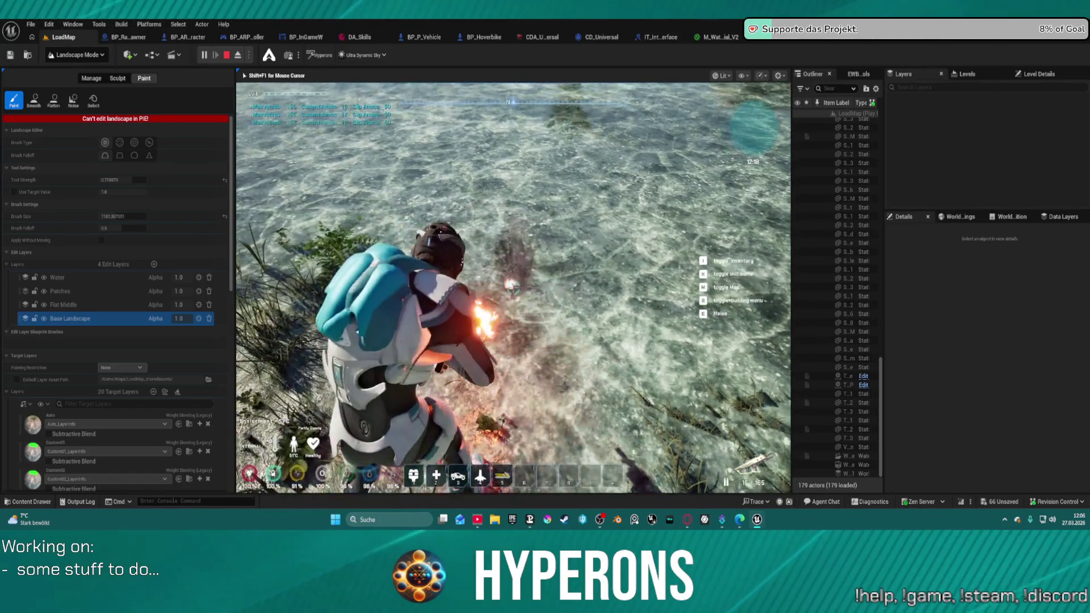
click(513, 287)
click(513, 286)
click(512, 287)
click(513, 287)
click(513, 287)
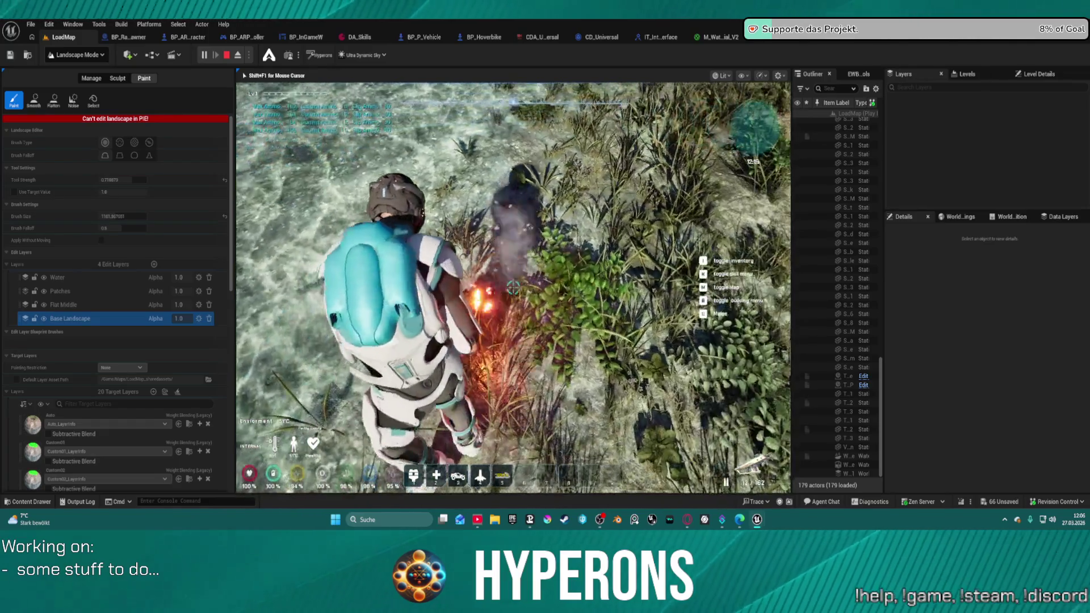
click(513, 287)
click(513, 286)
click(513, 287)
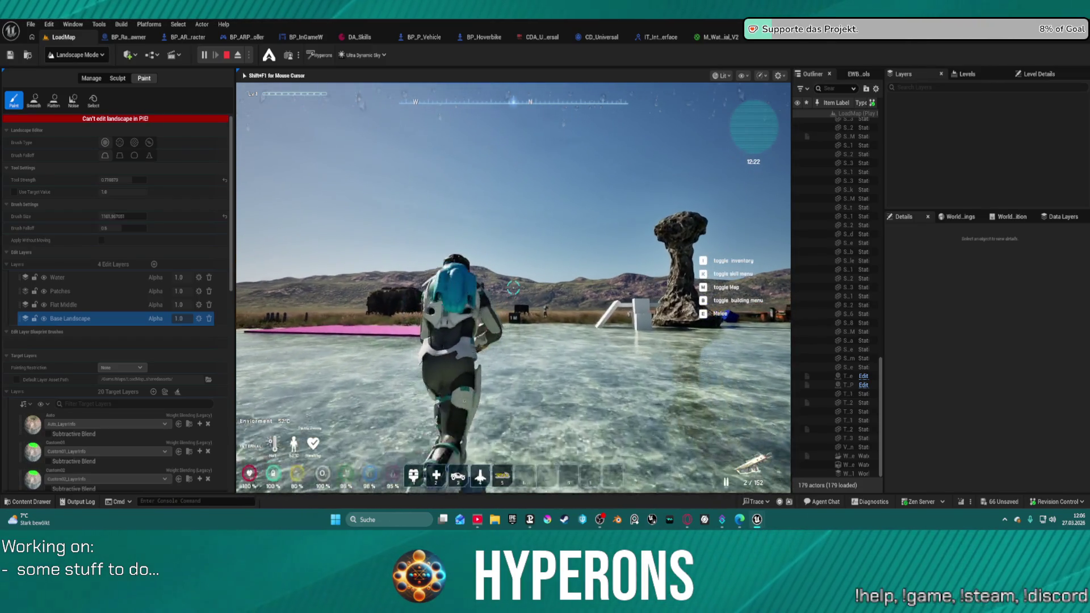
Walk toward the rock tower, then free the mouse and switch the editor to Selection Mode
key(w)
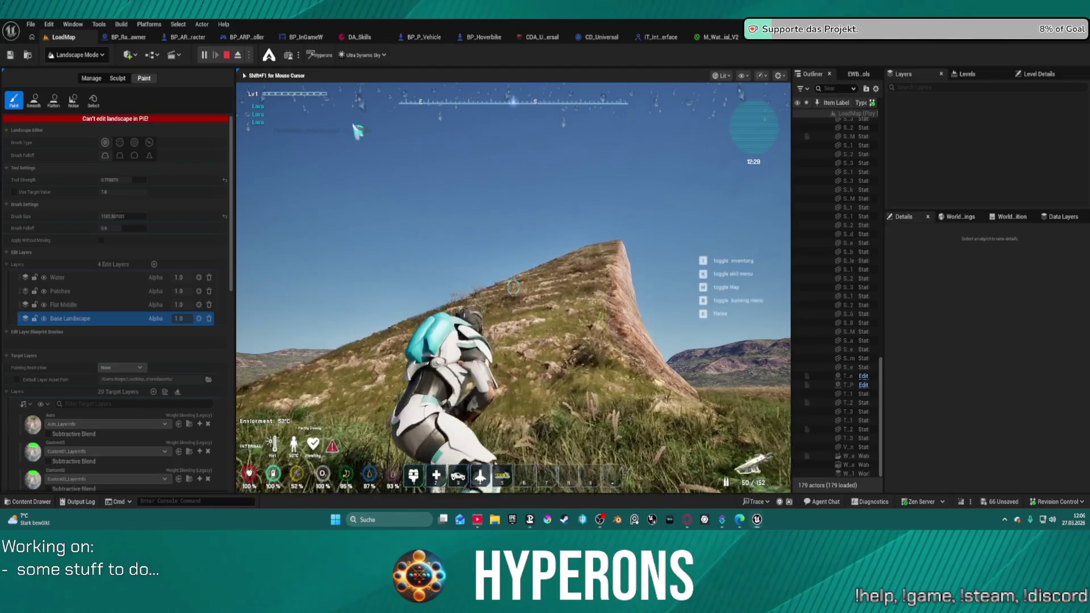
key(super)
click(80, 53)
click(85, 85)
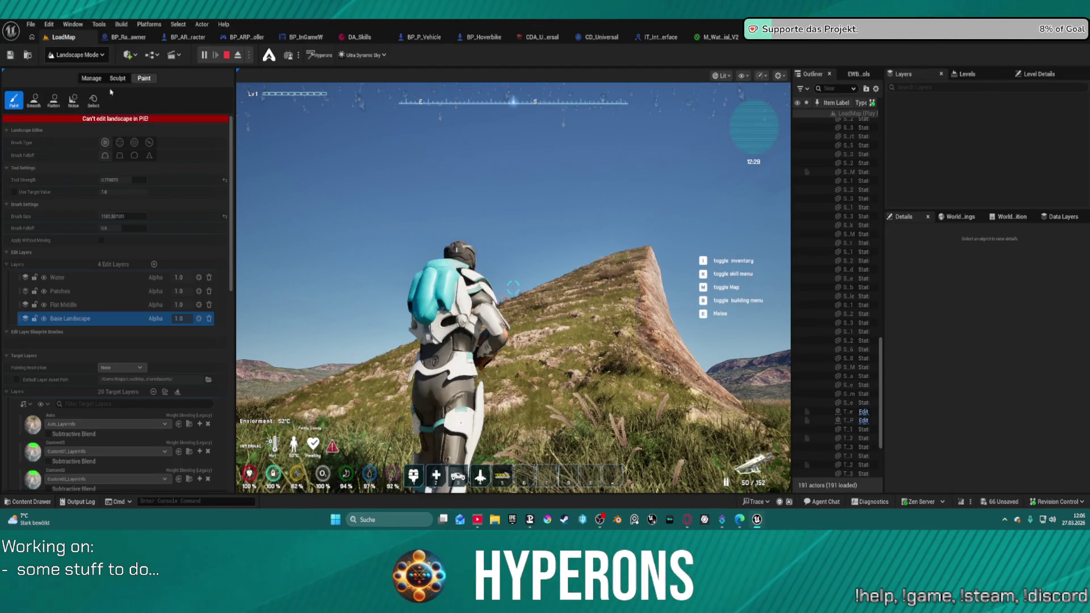
Walk up the grassy ridge to the hilltop, then descend the slope to the ice patch's edge
key(w)
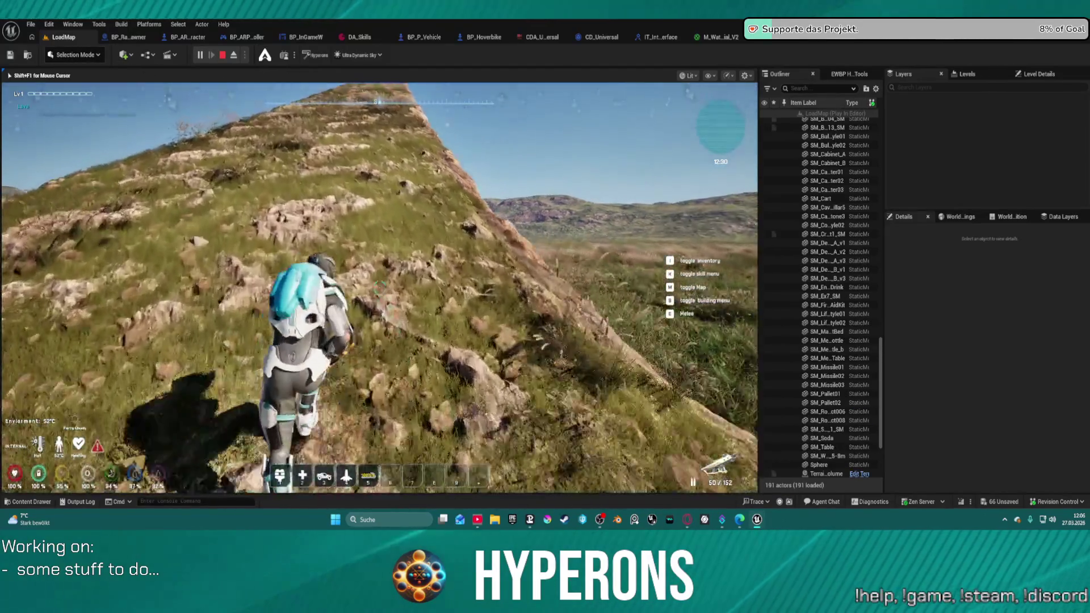
key(w)
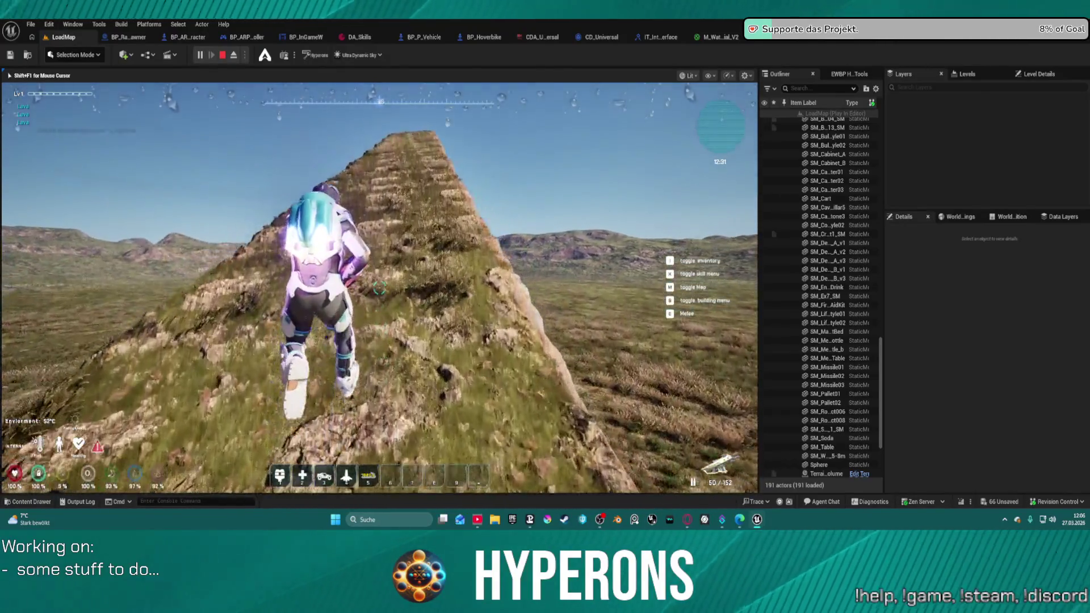
key(w)
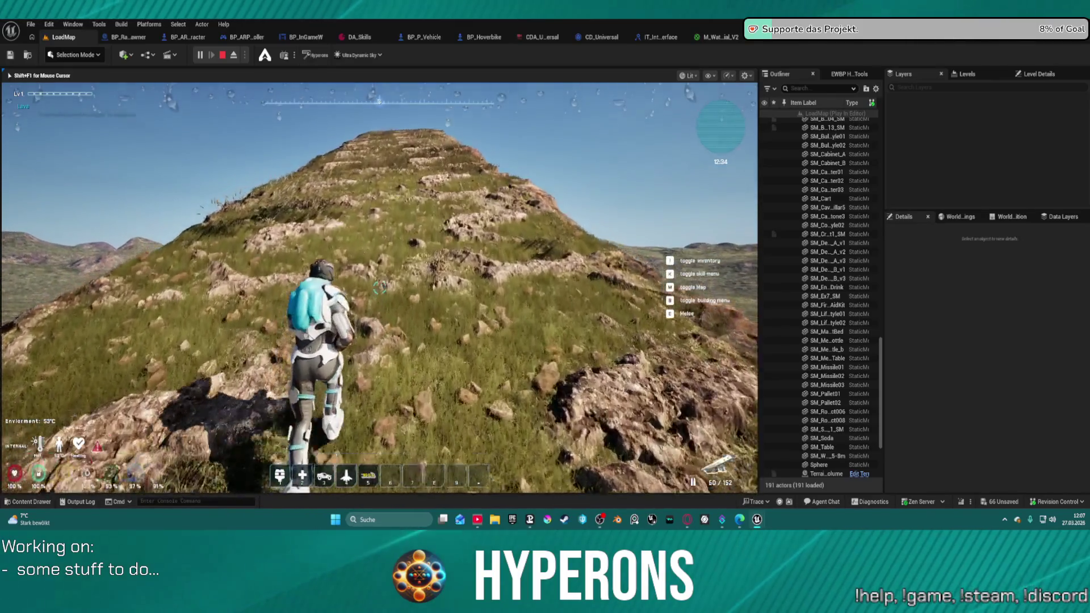
key(w)
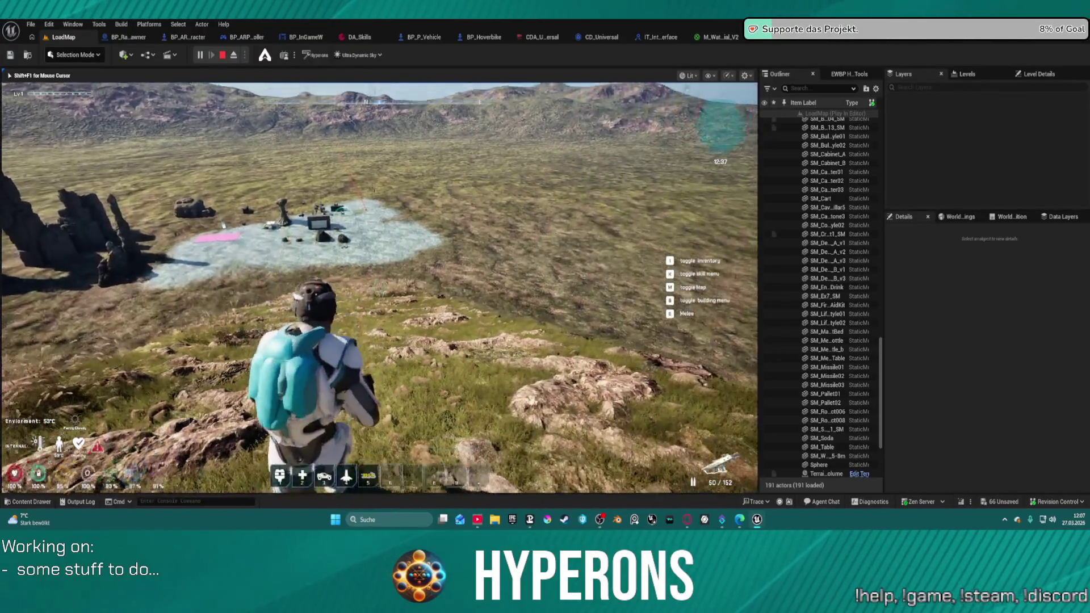
key(w)
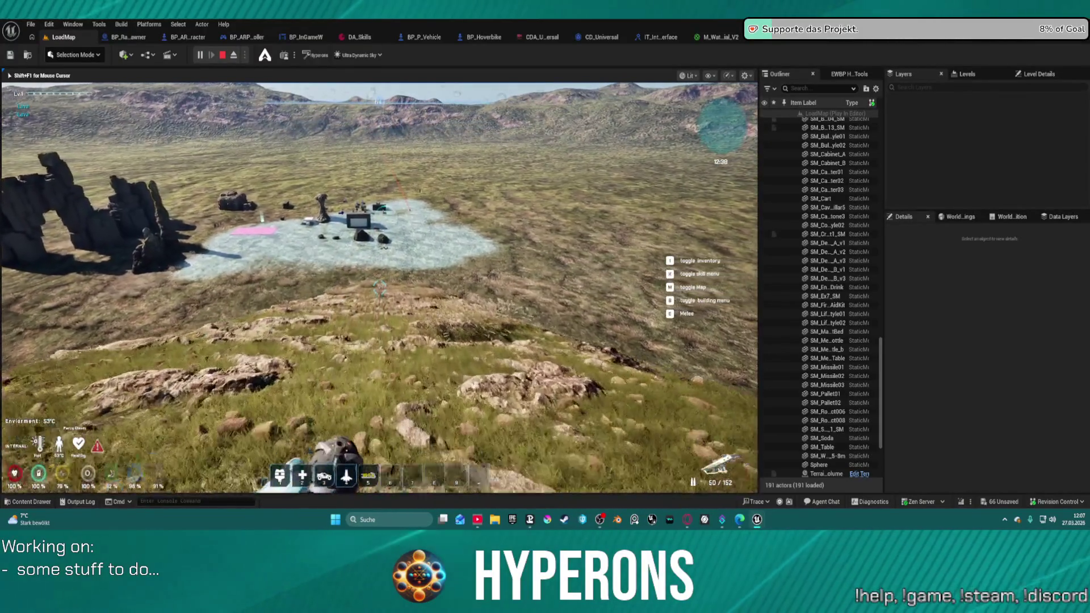
key(w)
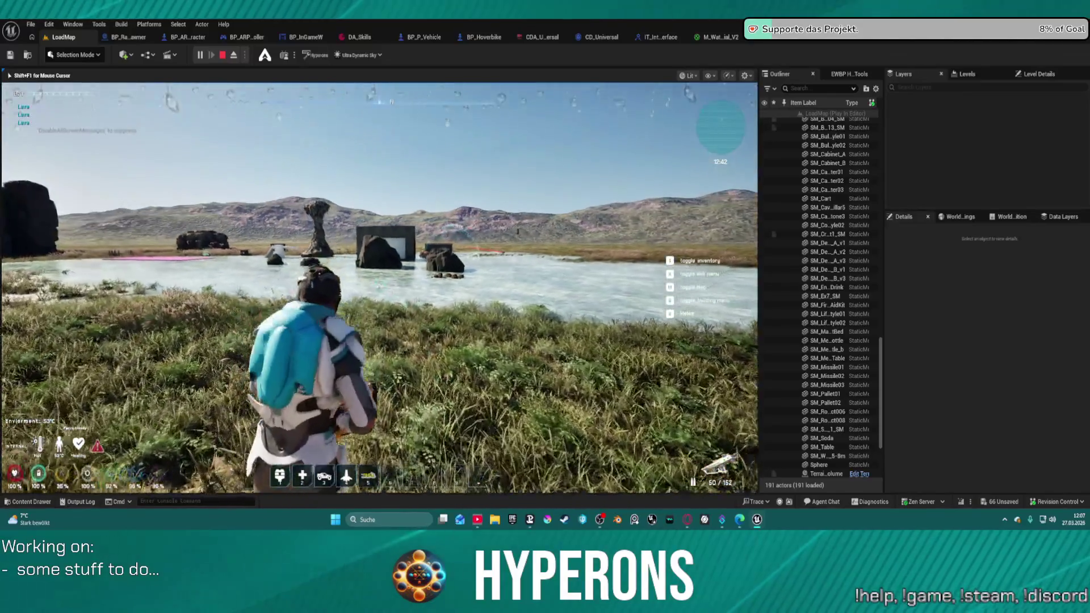
Walk the character across the water to the ore rock, firing short shots at it
key(w)
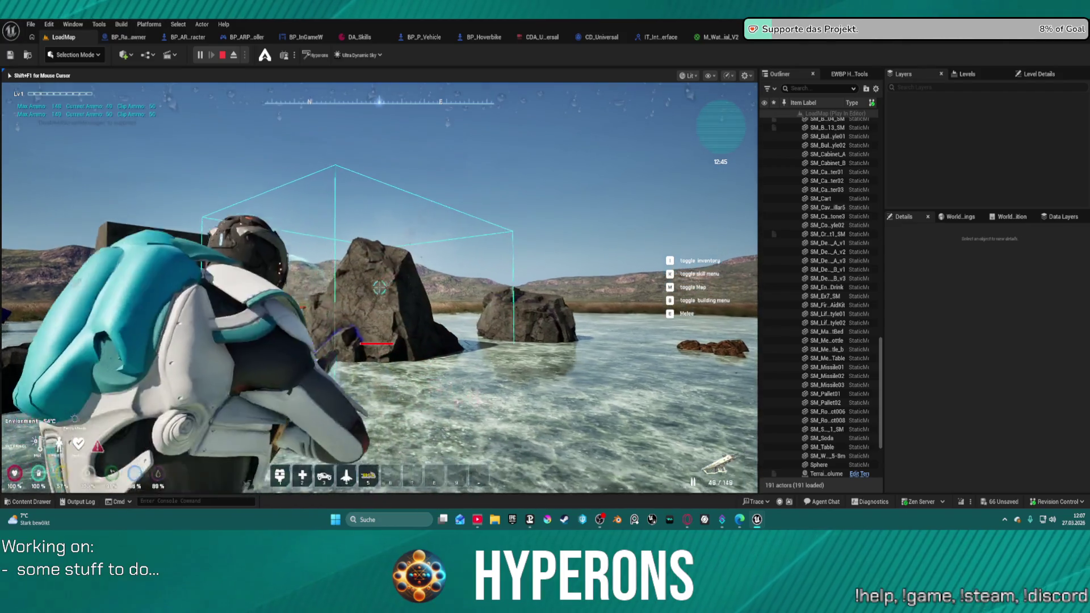
click(401, 336)
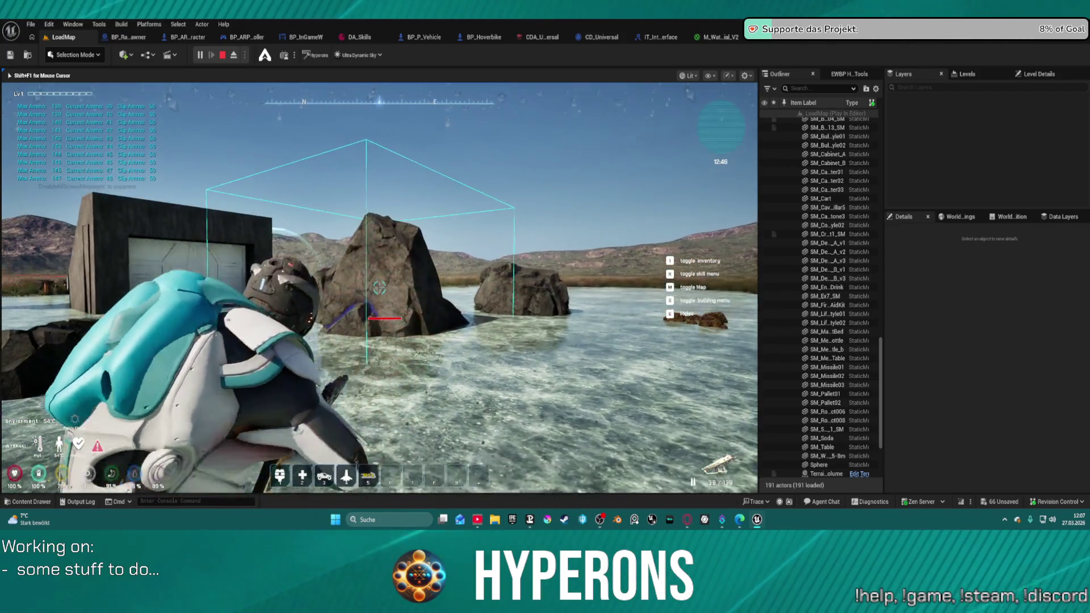
key(w)
click(379, 287)
click(379, 287)
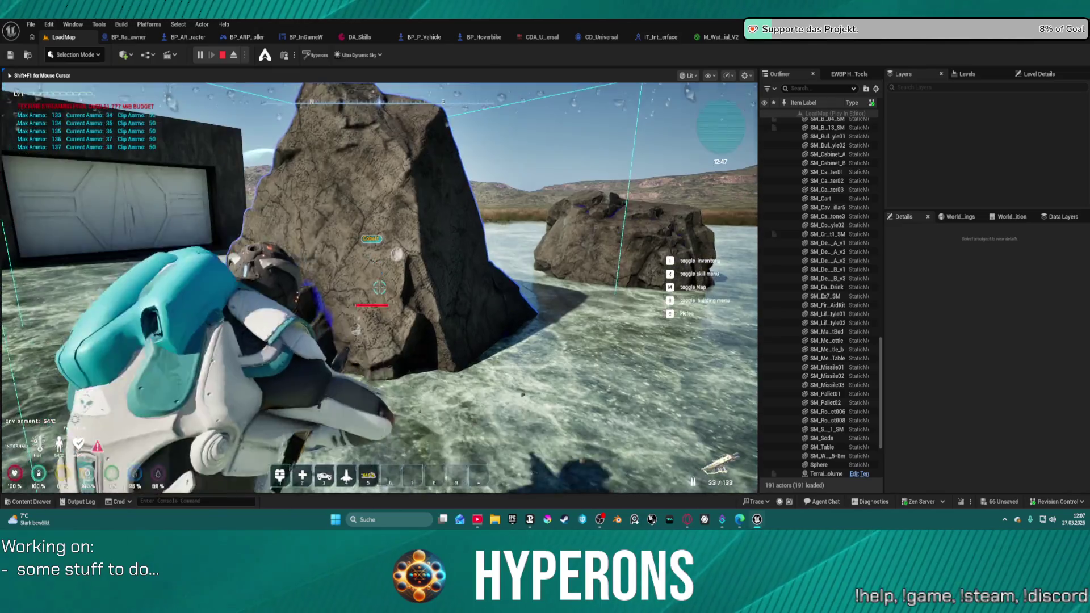
key(w)
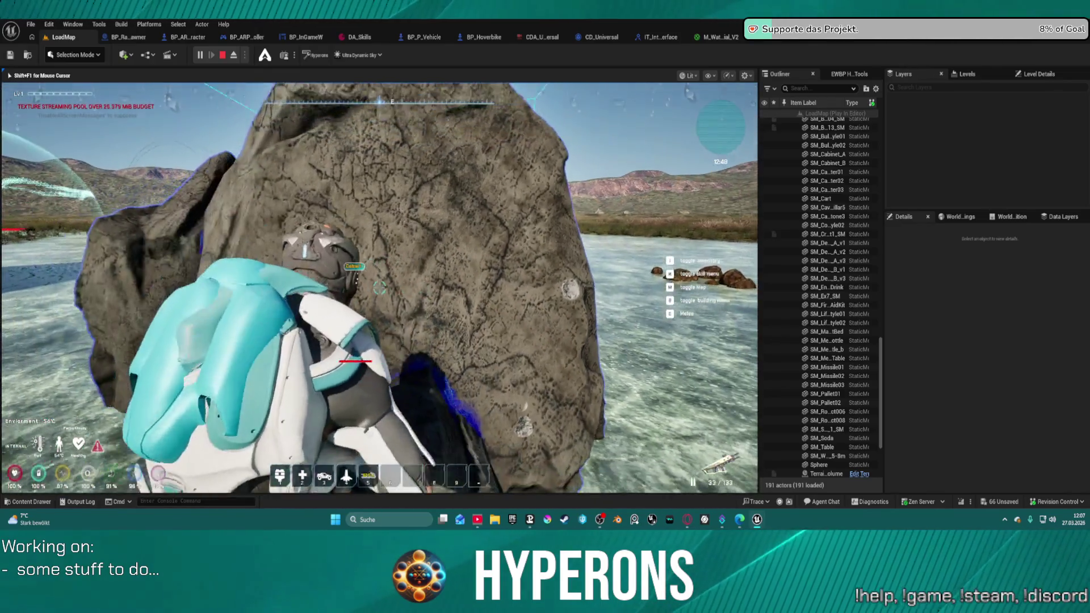
key(s)
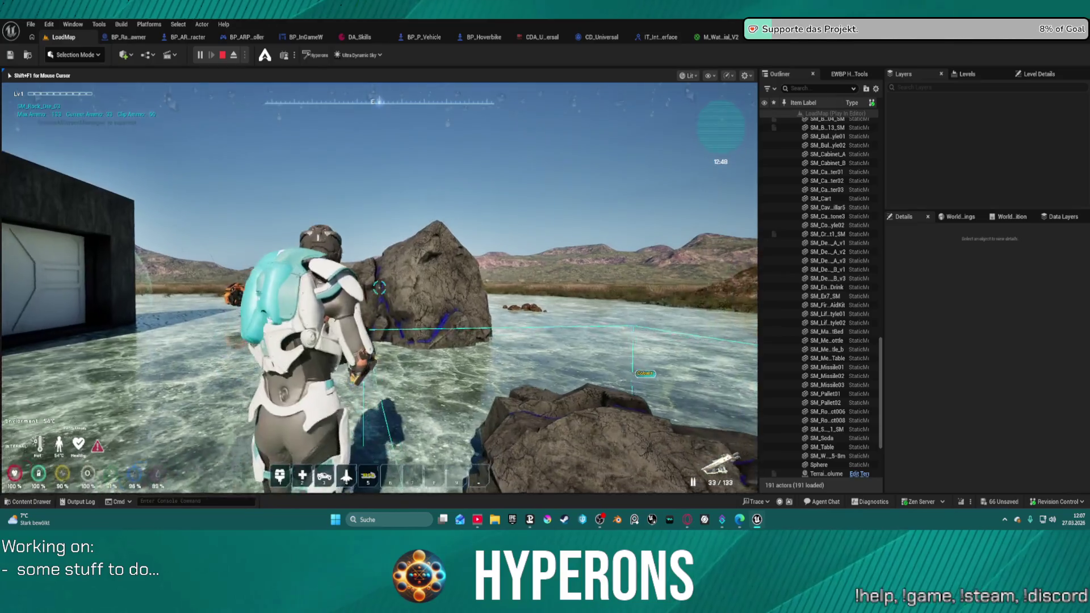
key(w)
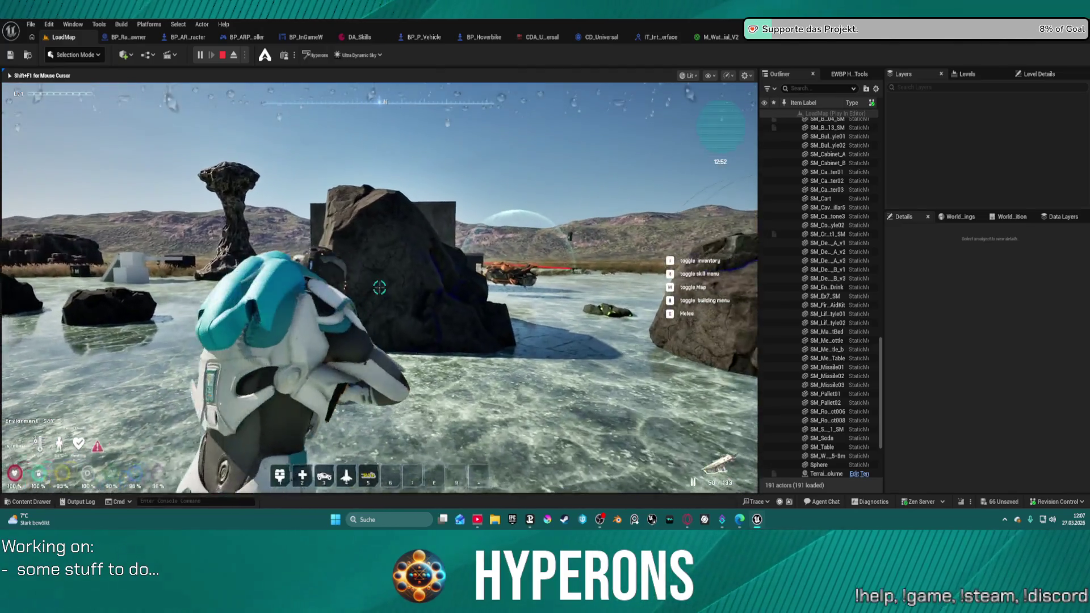
Fire a sustained burst into the rock with the rifle, then reload
click(380, 288)
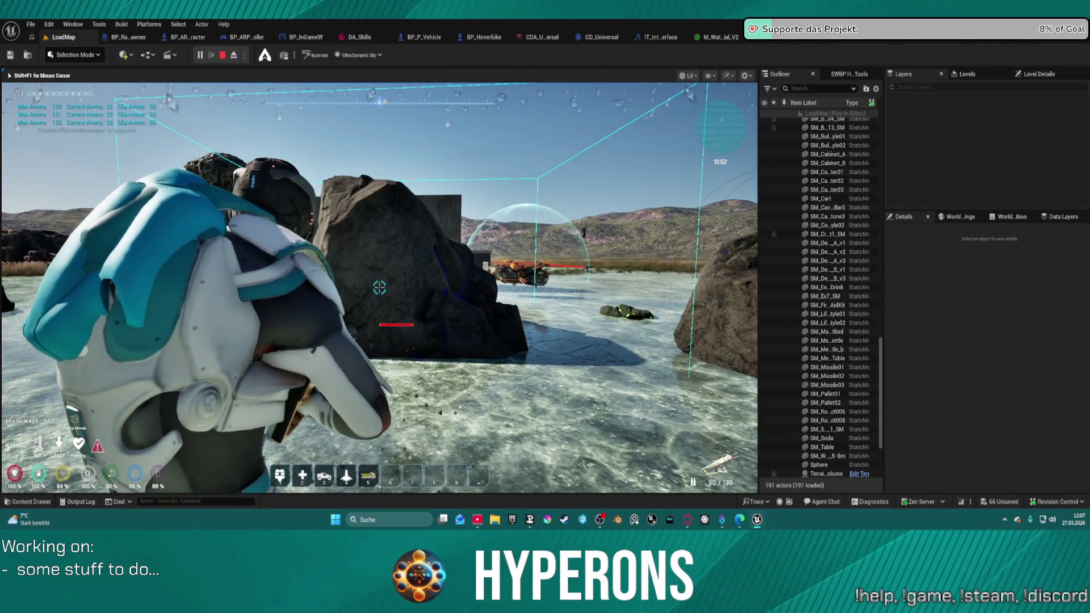
click(379, 288)
click(380, 288)
click(380, 288)
click(379, 288)
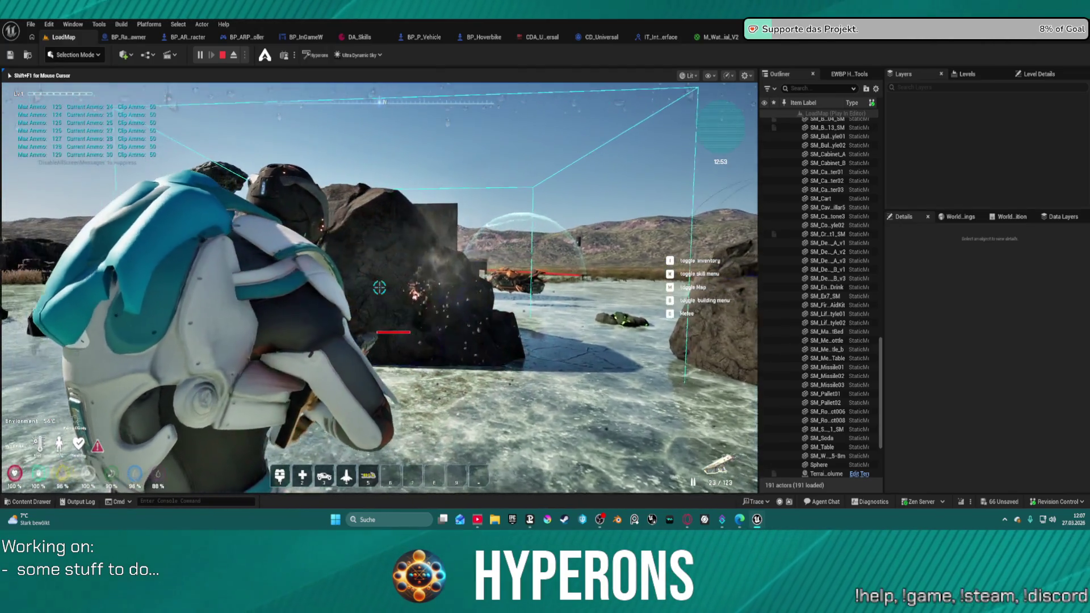
click(380, 288)
click(379, 288)
key(r)
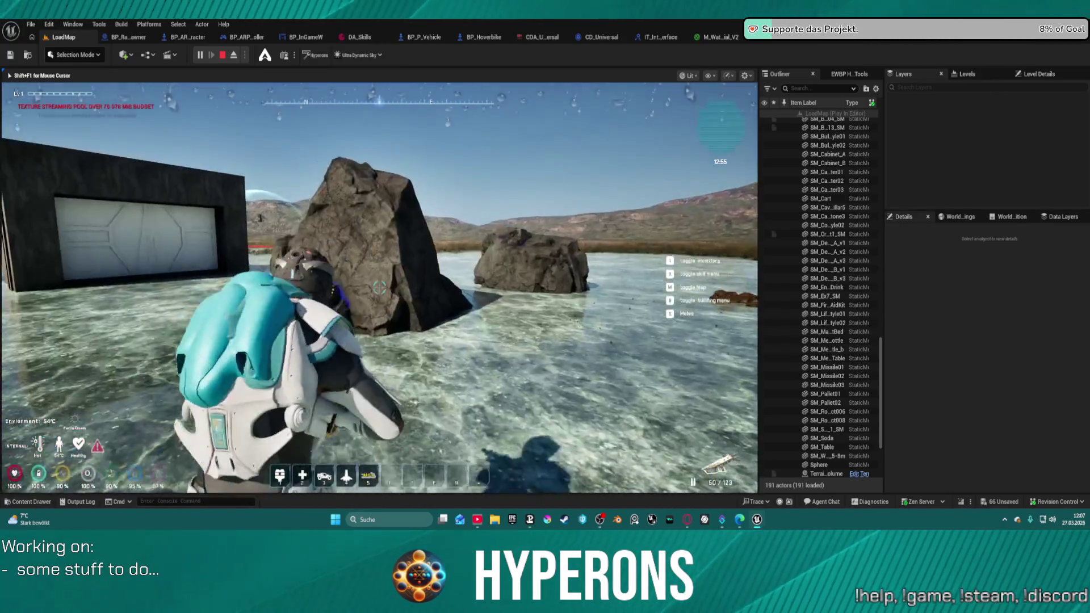
Stop the playtest, switch to Foliage Mode and select the Foliage_Cobalt_01 foliage type
key(Escape)
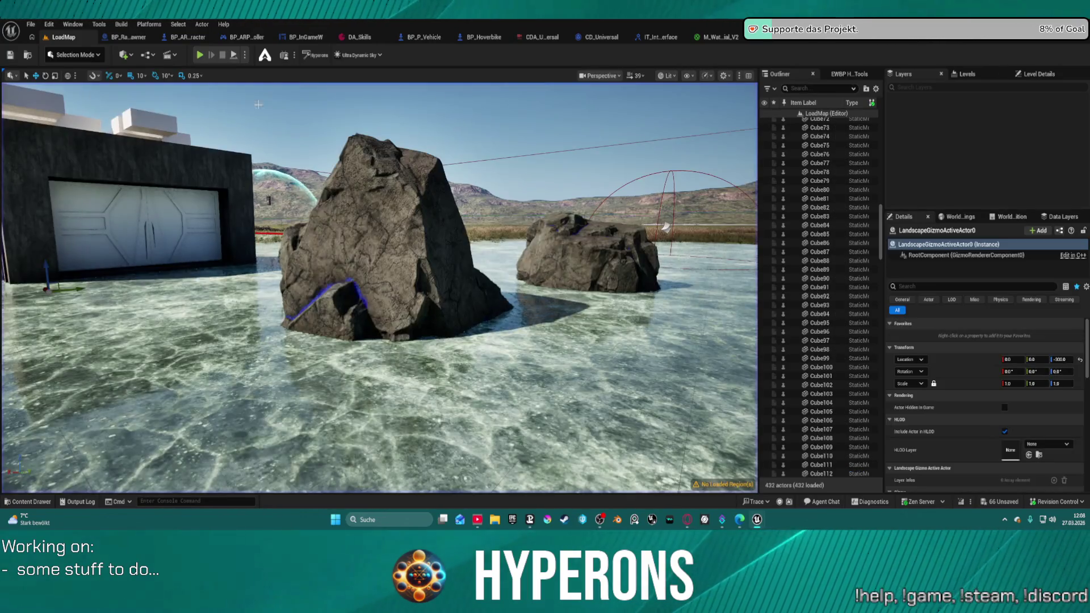
click(74, 54)
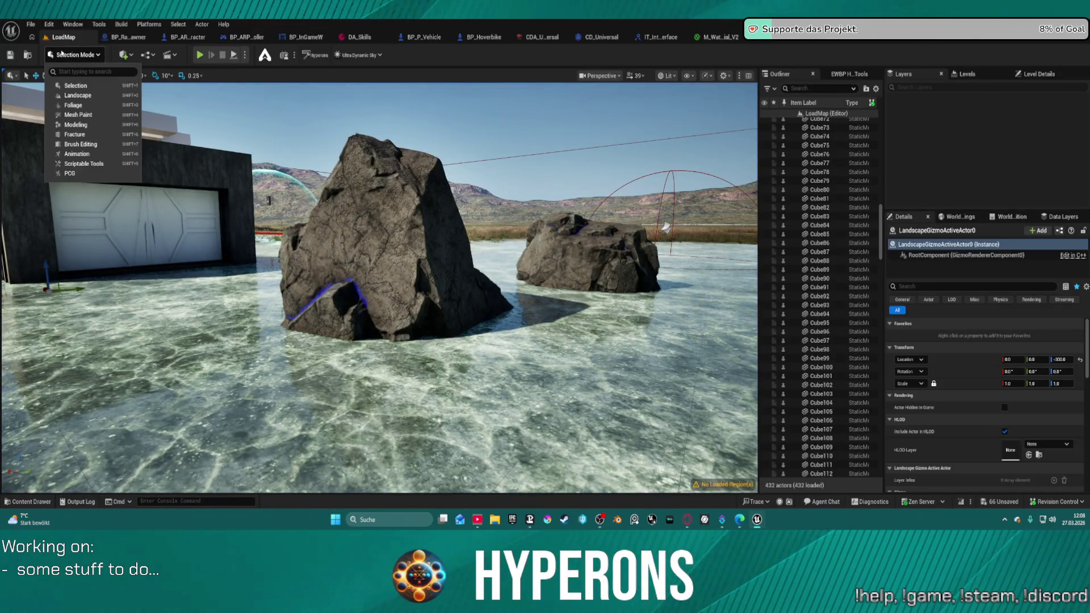
click(97, 106)
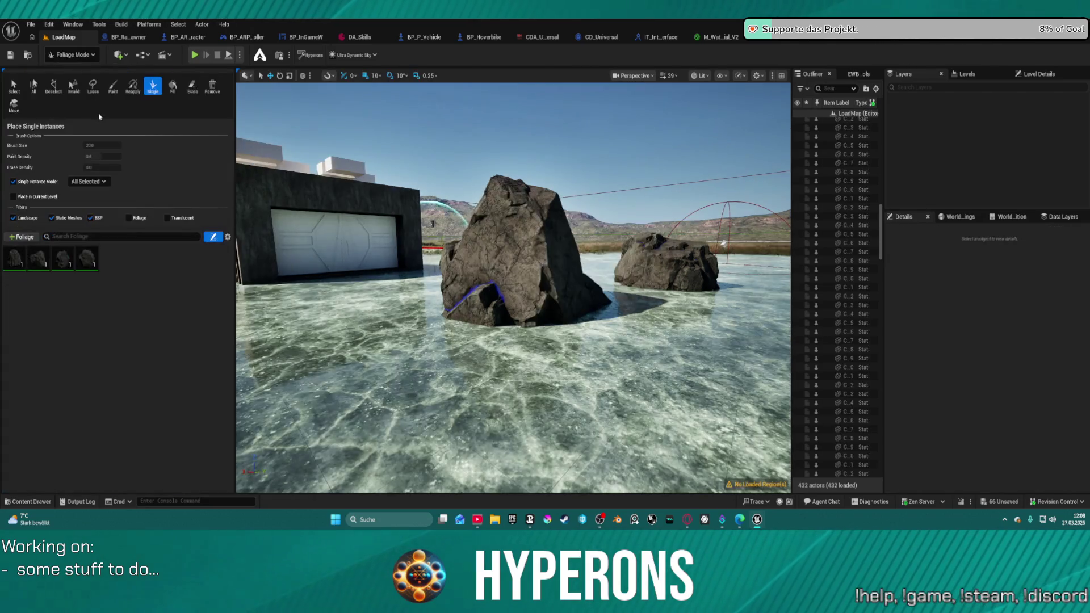
click(24, 262)
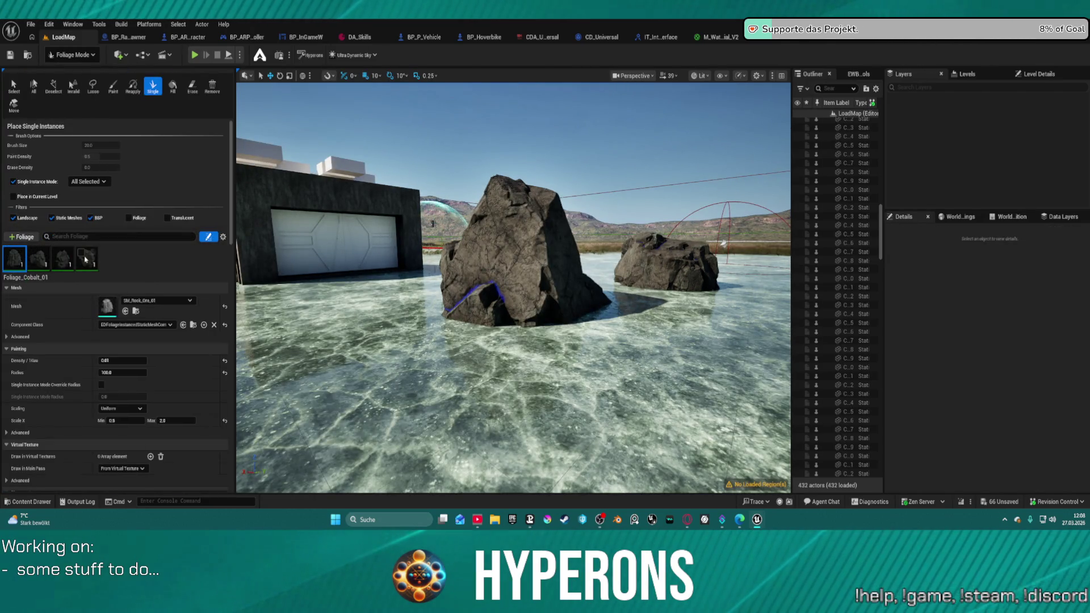
Review Foliage_Cobalt_01's collision settings (Query Only), then return to Selection Mode
scroll(121, 414, down, 2)
scroll(122, 414, down, 2)
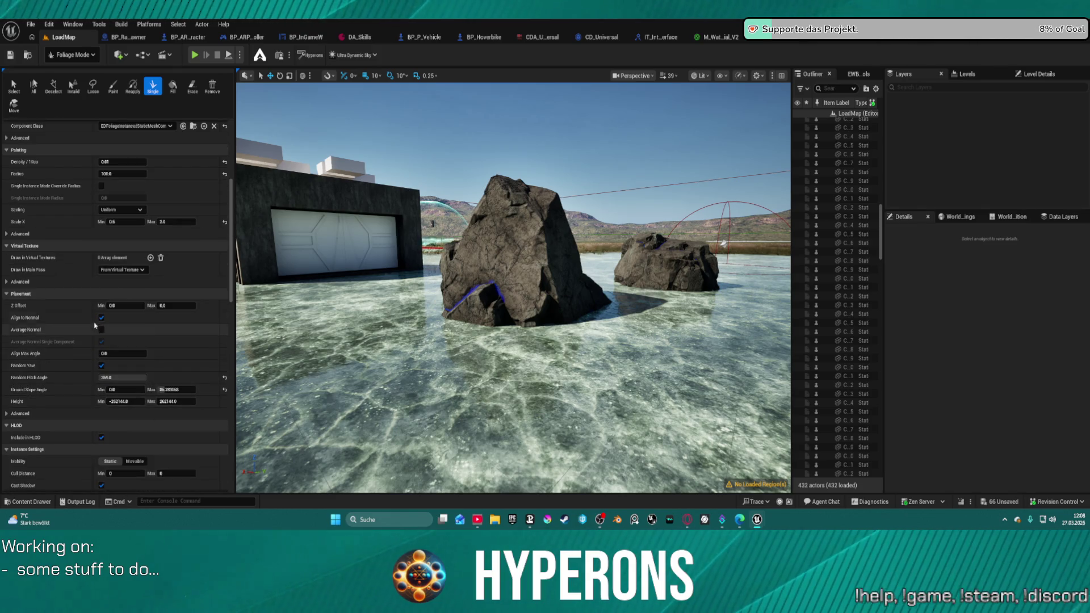
scroll(105, 442, down, 2)
scroll(105, 443, down, 1)
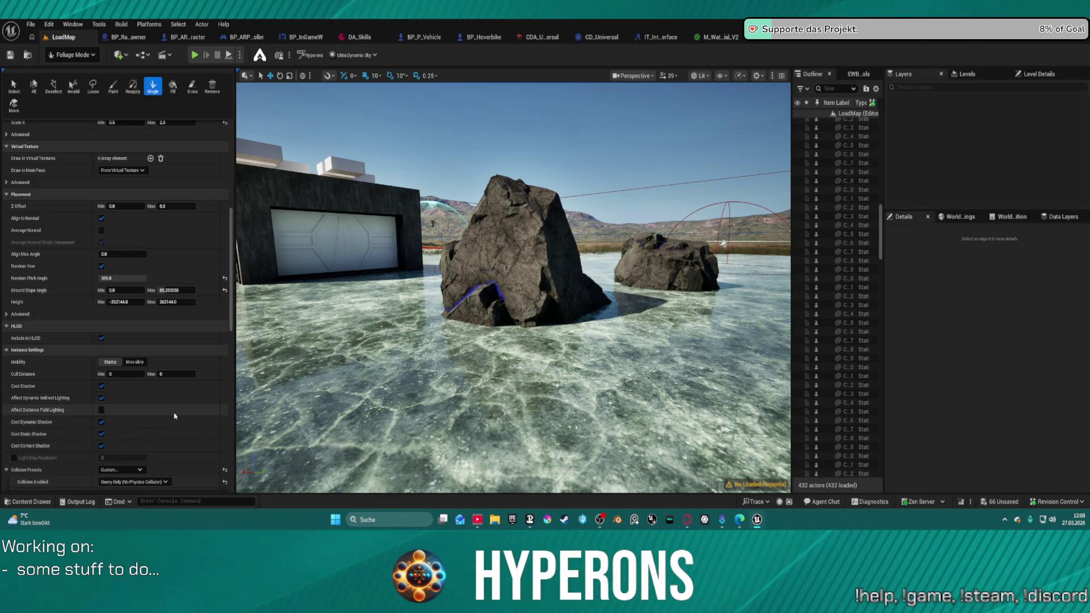
scroll(104, 410, down, 10)
scroll(178, 416, down, 5)
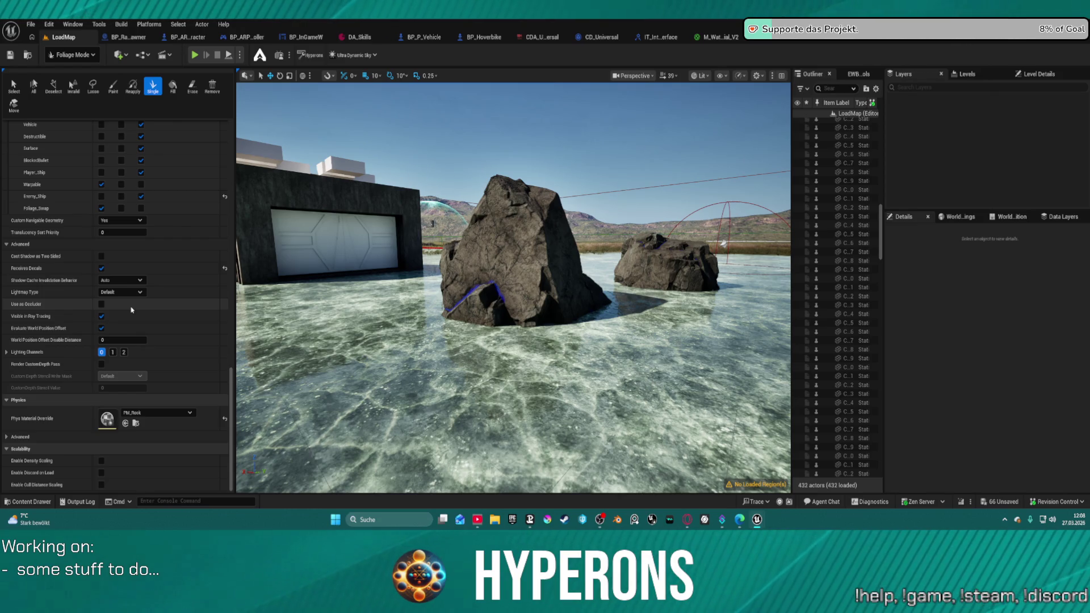
scroll(127, 227, up, 5)
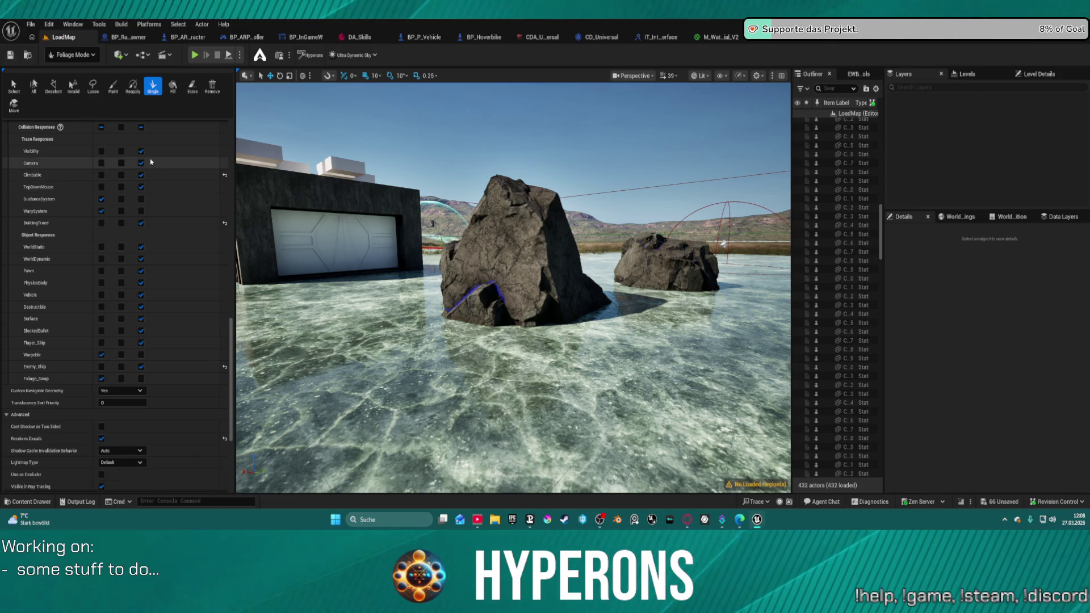
scroll(148, 165, up, 1)
scroll(156, 176, down, 1)
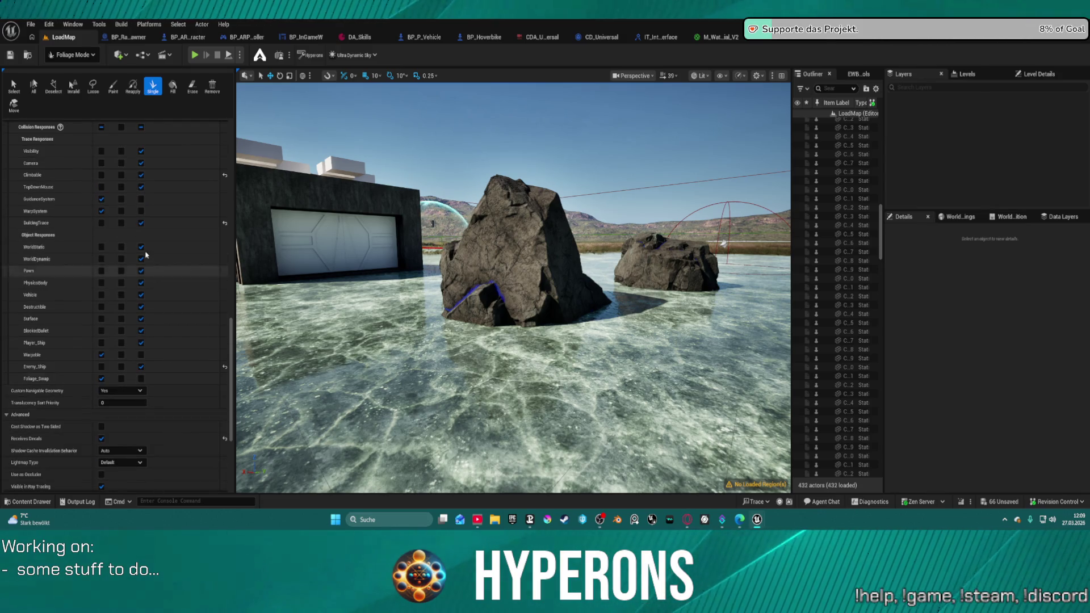
scroll(162, 194, up, 9)
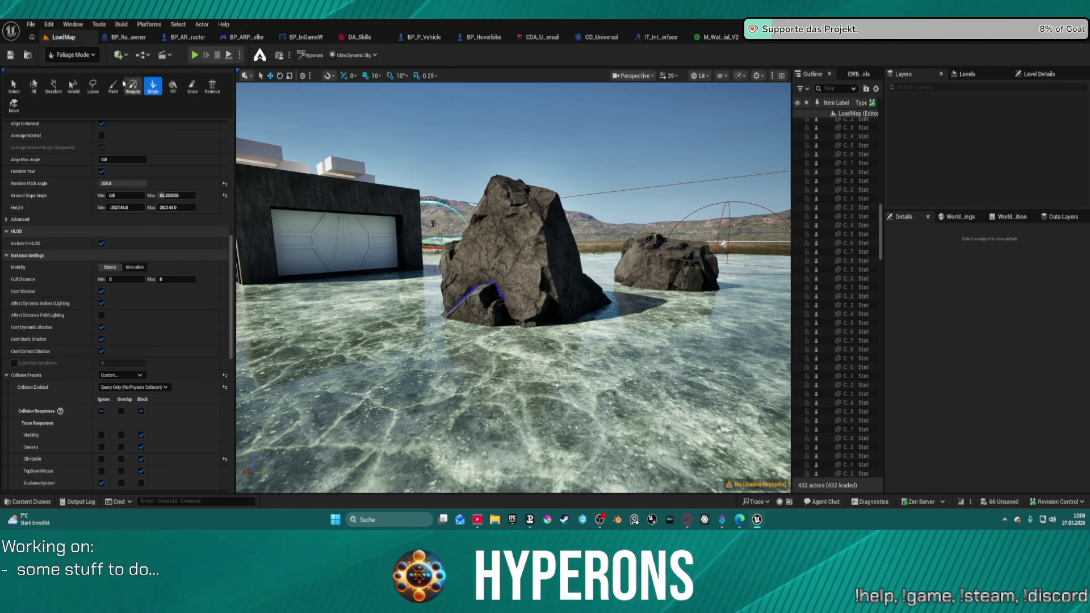
click(84, 55)
click(74, 80)
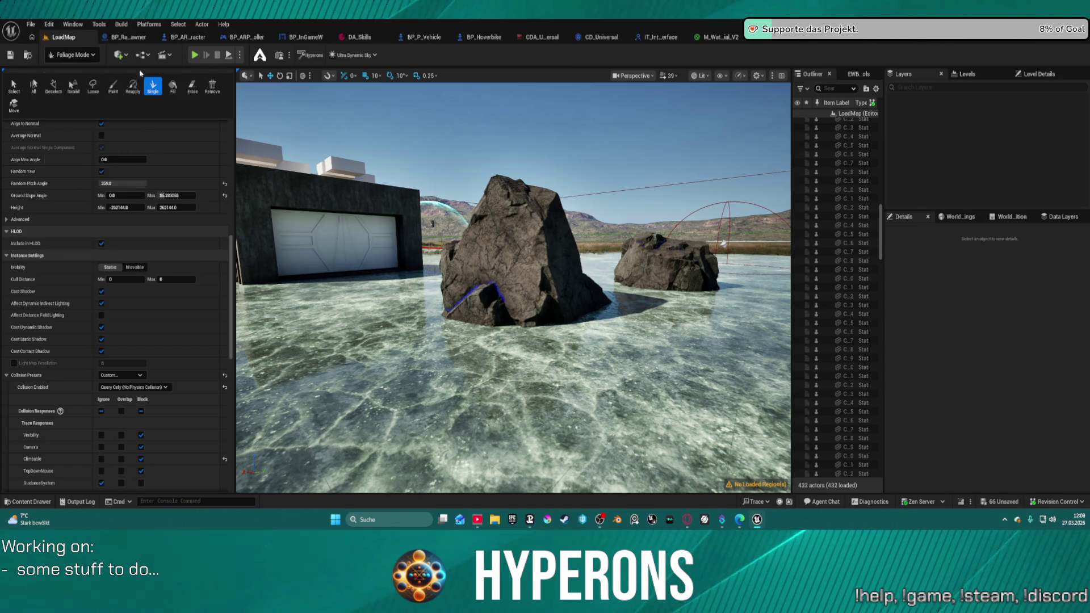
Start Play In Editor and equip the MG 01 gun from the inventory
key(alt+p)
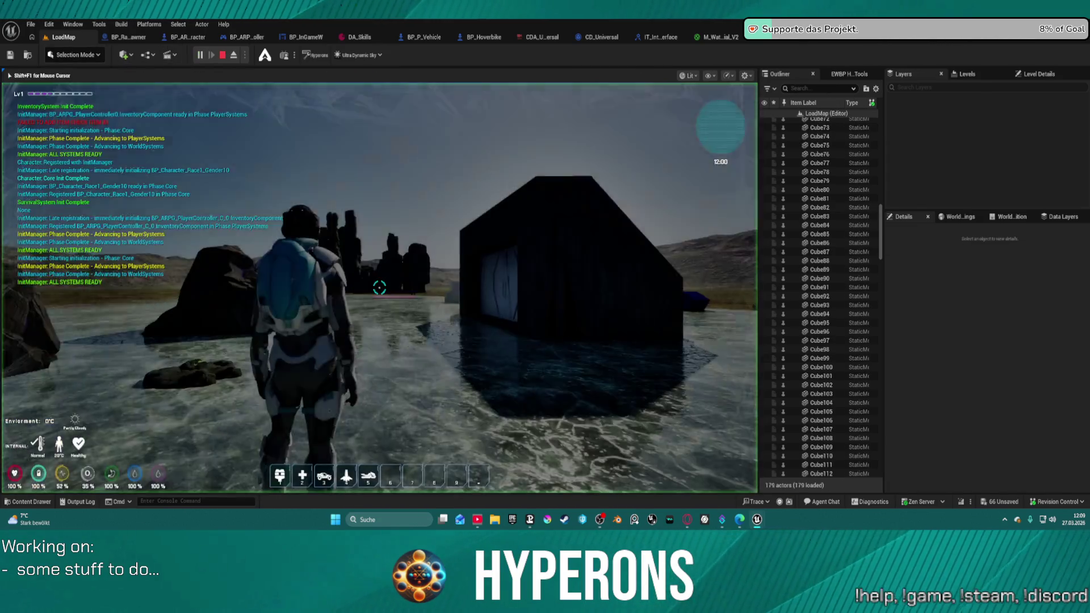
key(i)
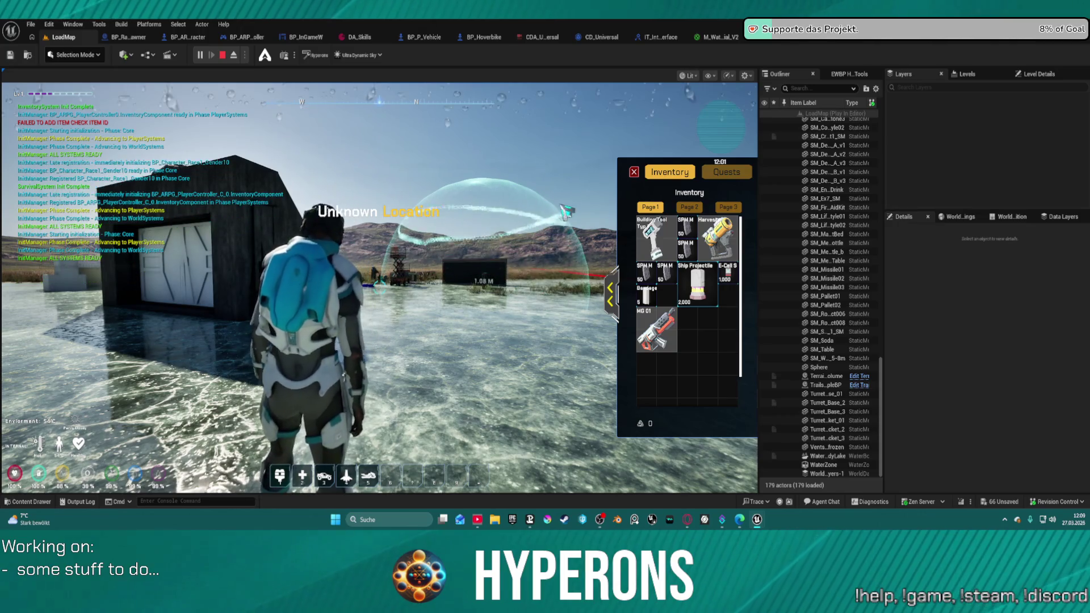
right_click(671, 329)
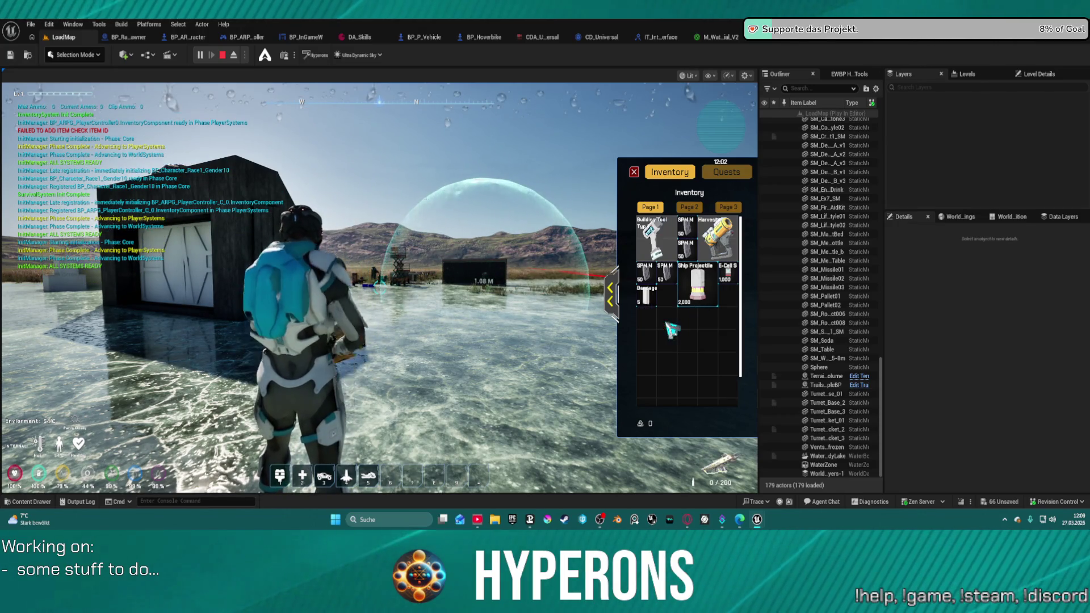
key(i)
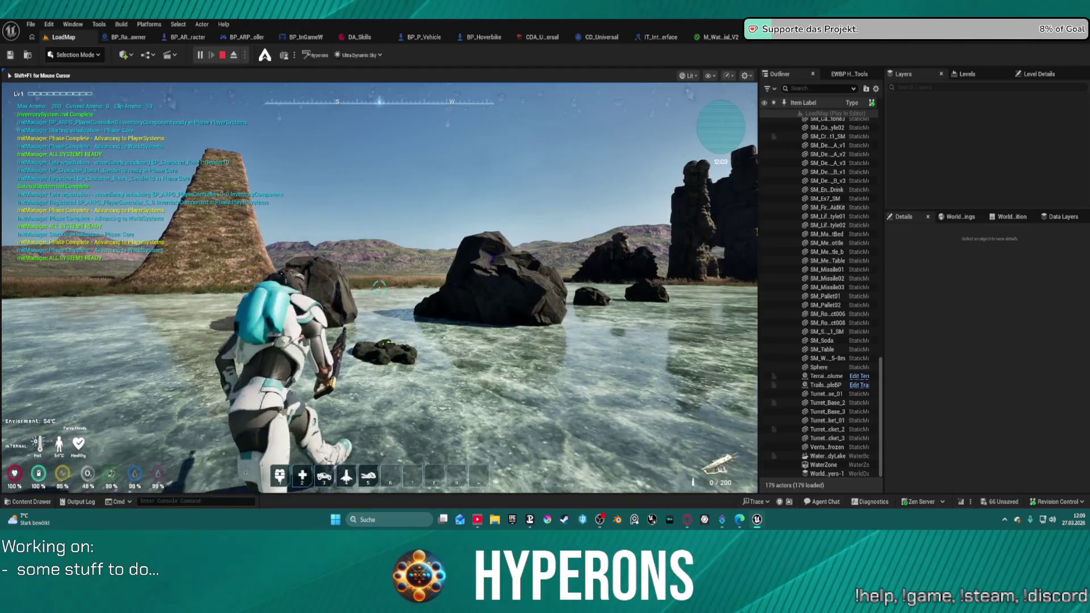
Walk to the Cobalt rock, shoot it, and manoeuvre up close against it
key(r)
key(w)
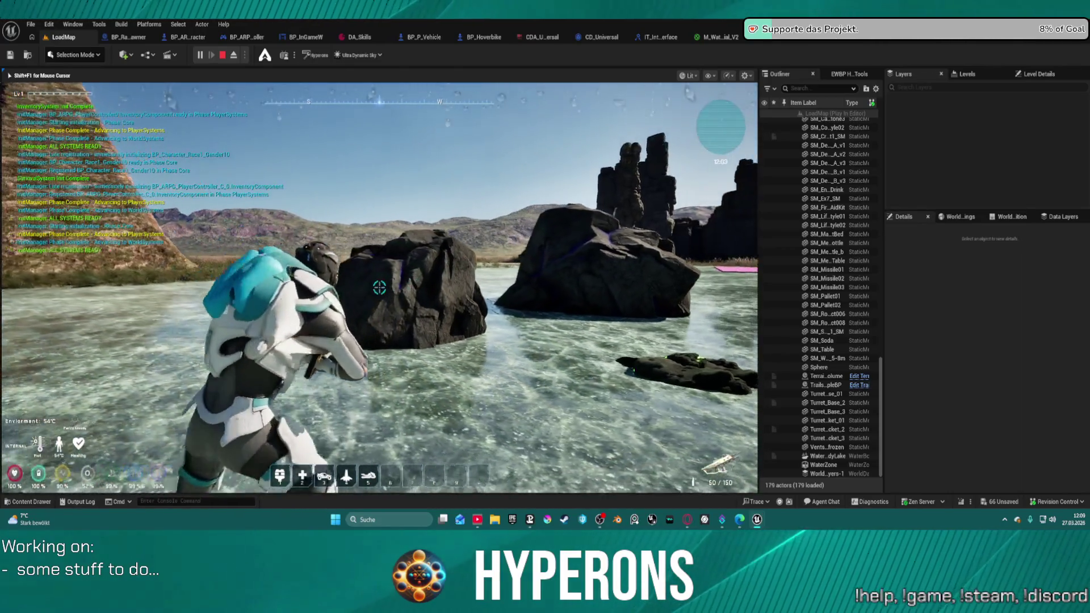
click(379, 288)
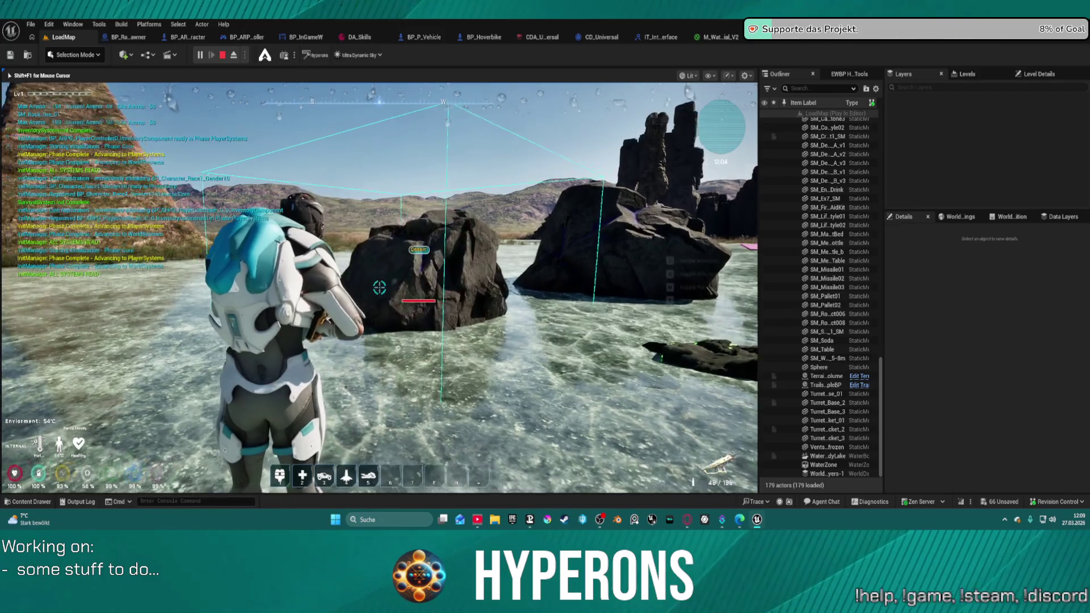
click(379, 288)
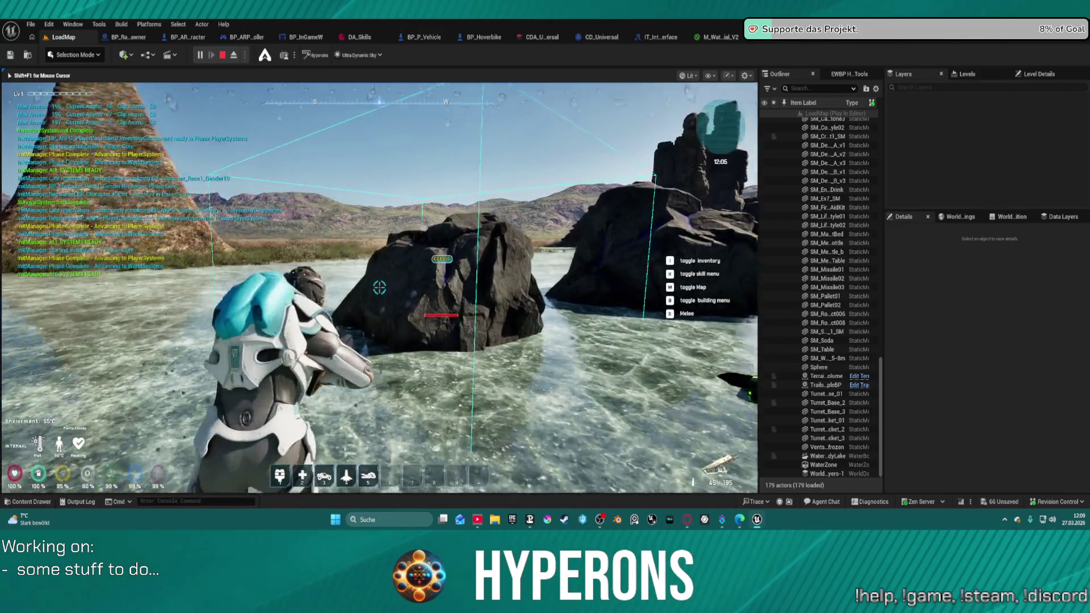
key(w)
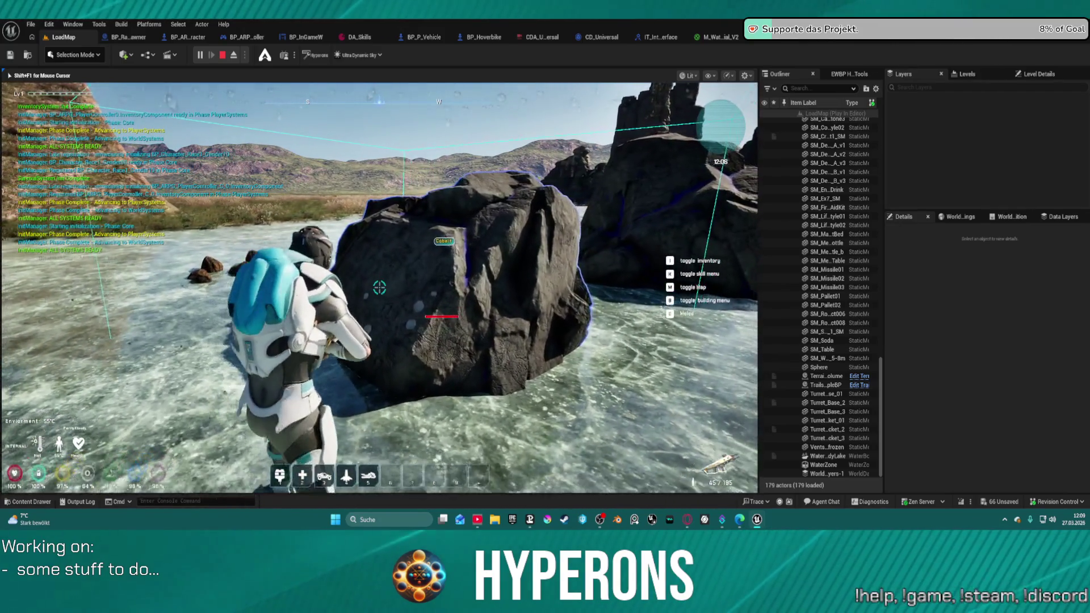
key(s)
key(w)
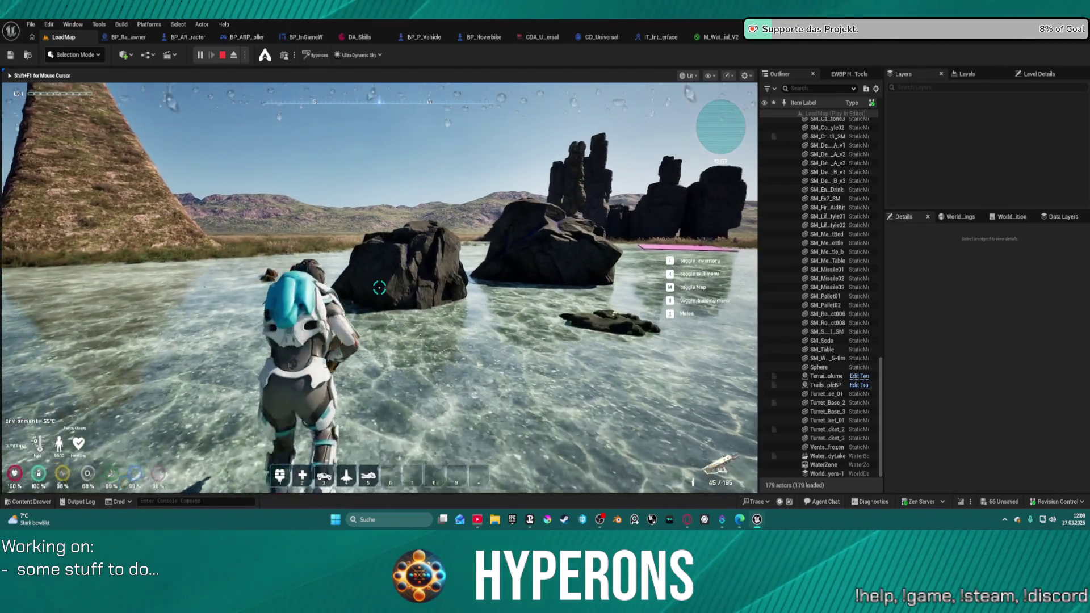
key(w)
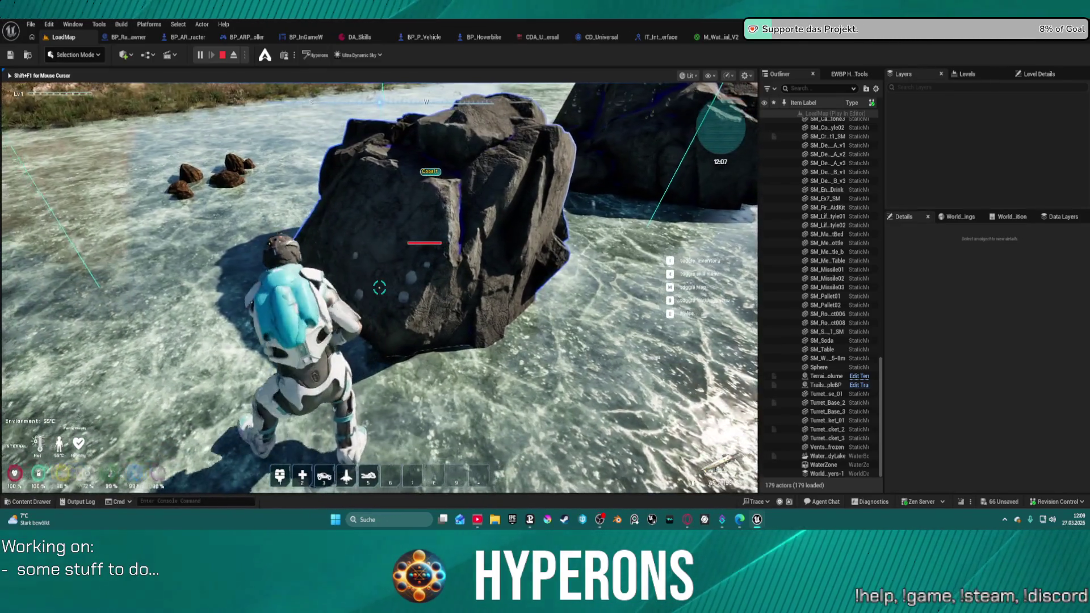
key(s)
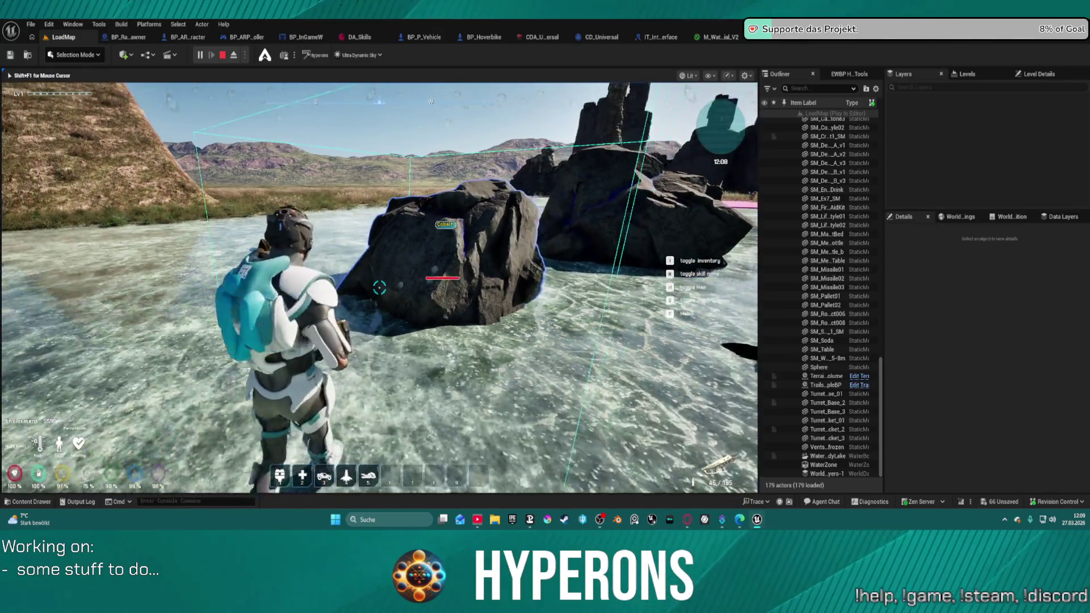
key(w)
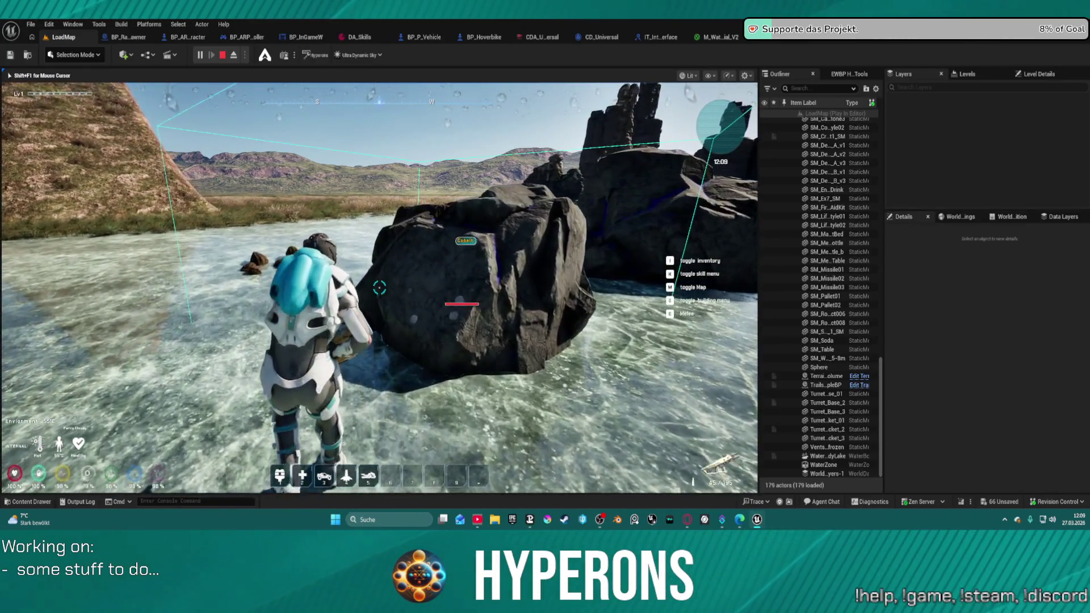
key(w)
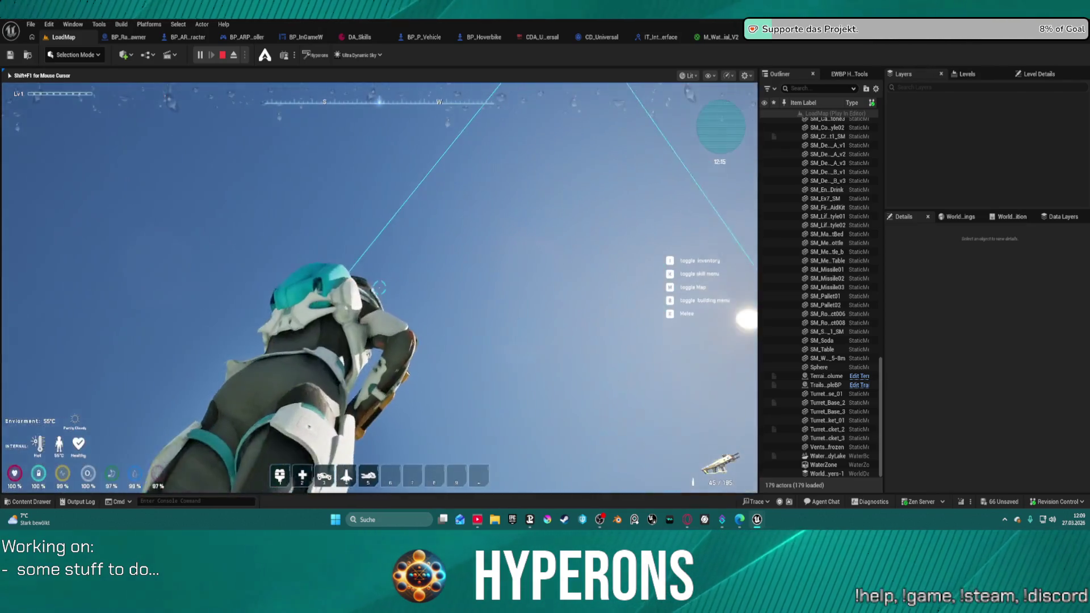
Shoot the Cobalt rock again and reposition around its faces
key(s)
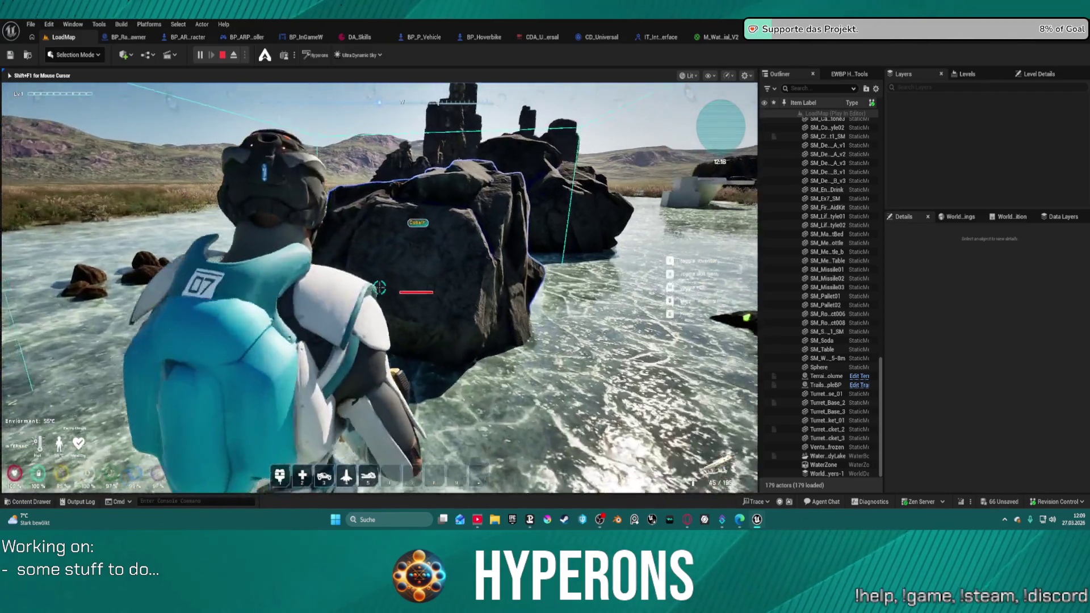
click(380, 287)
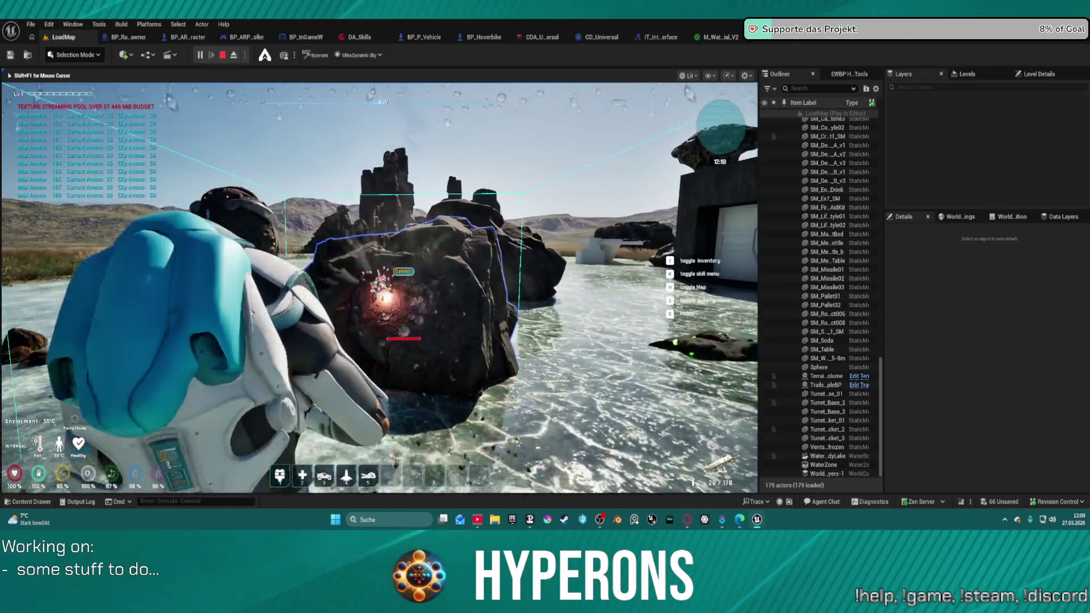
key(w)
key(s)
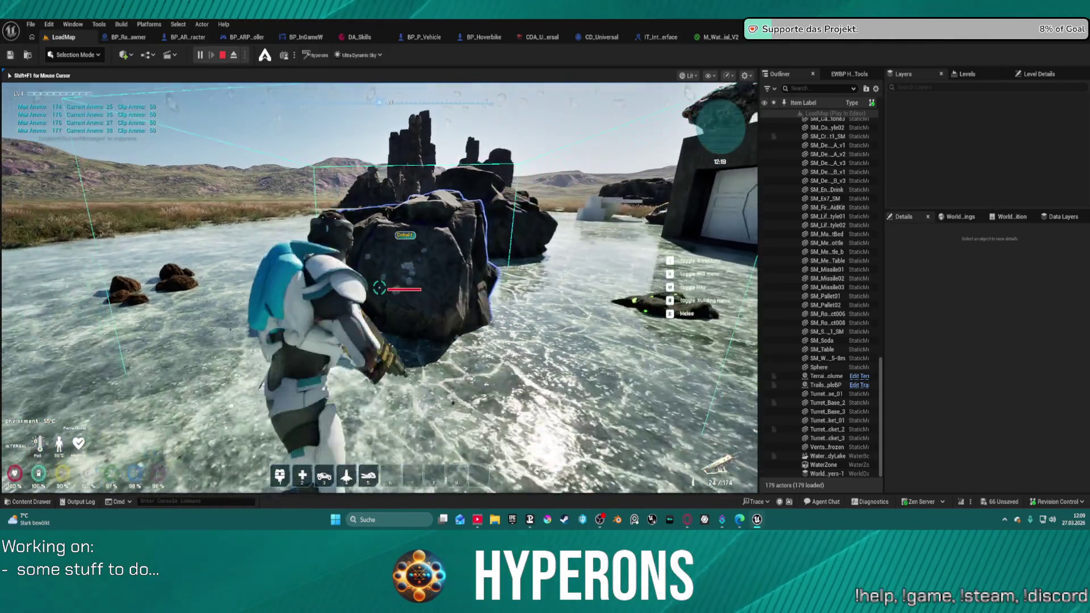
key(w)
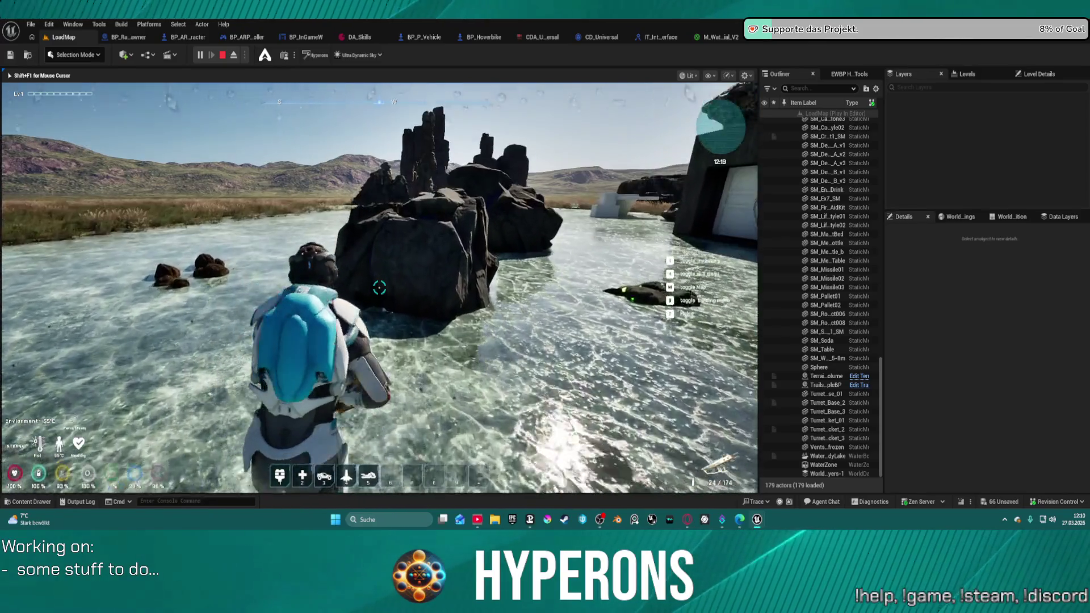
key(w)
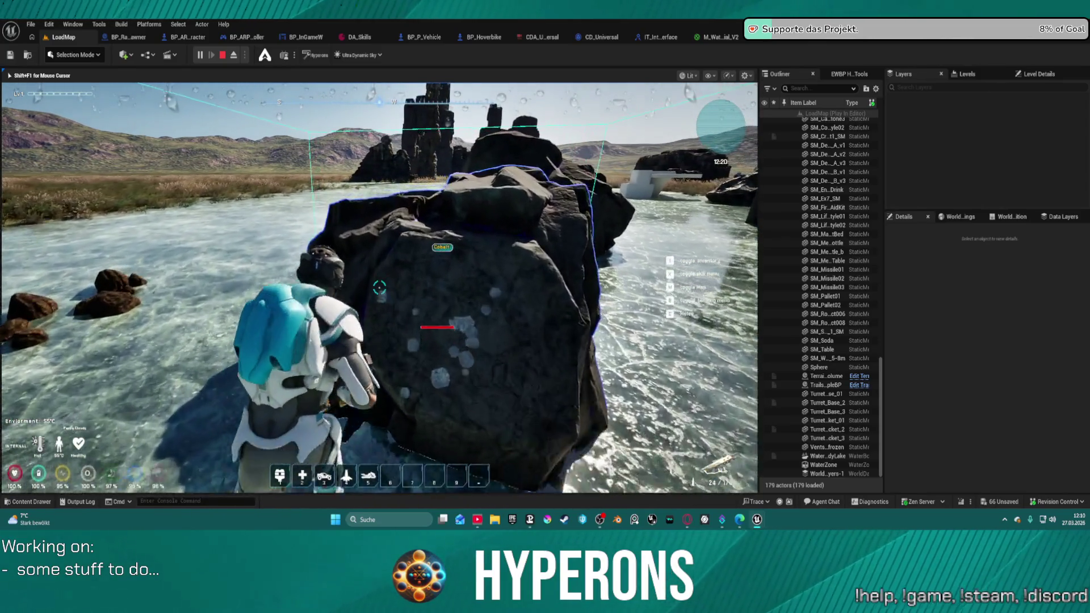
key(w)
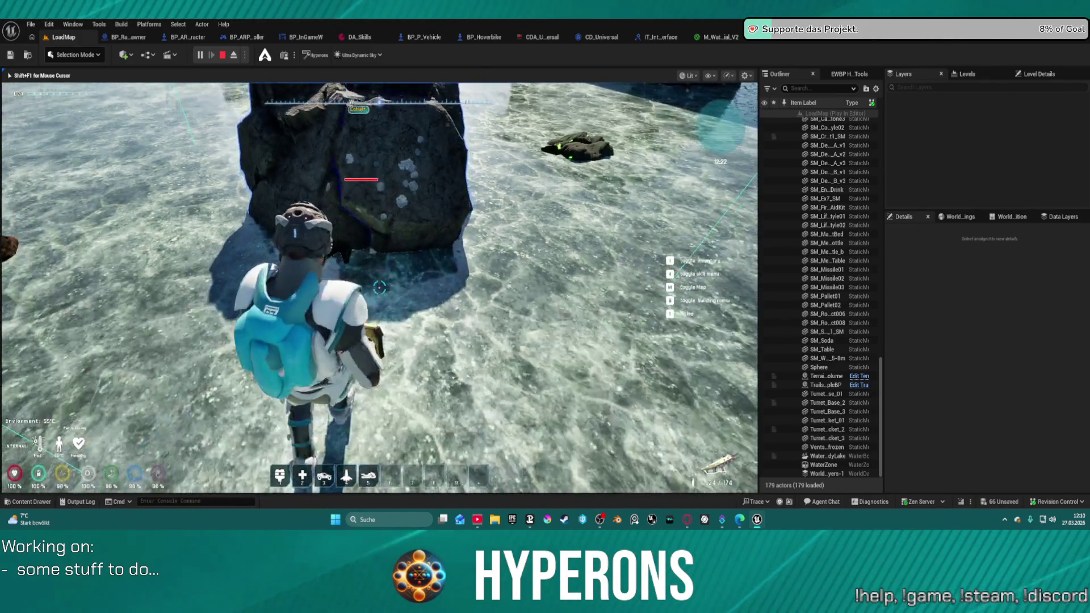
key(s)
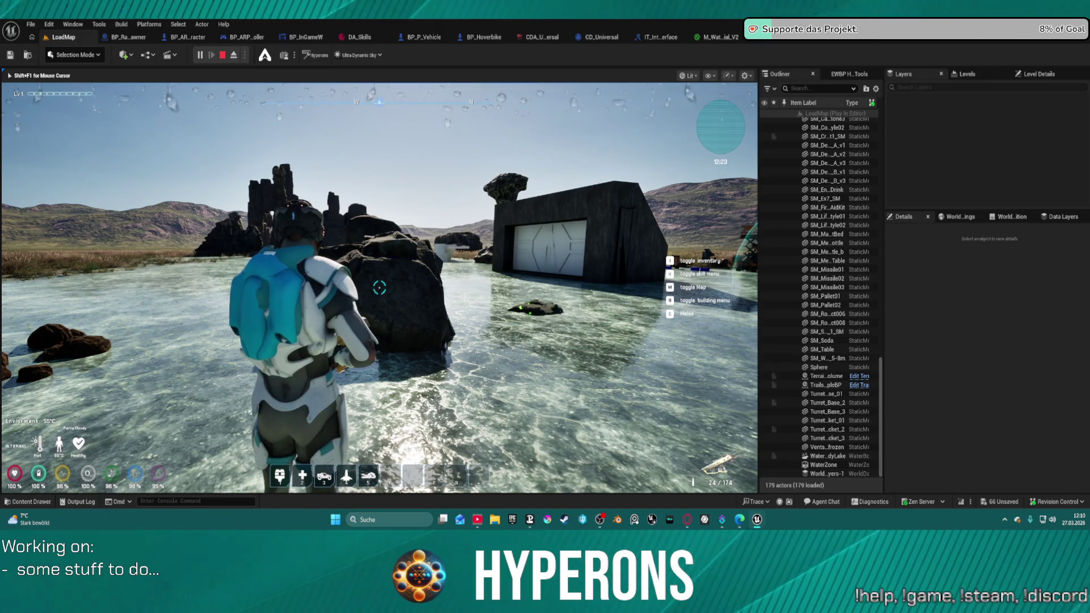
Walk across the ice along the dark wall, crouch, then stop the playtest
key(w)
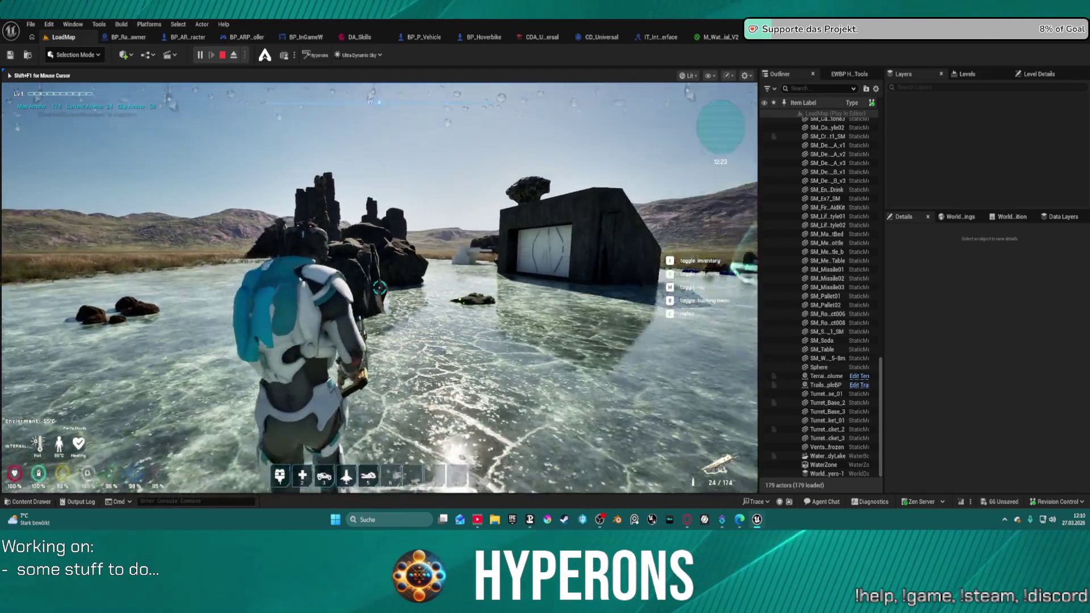
key(w)
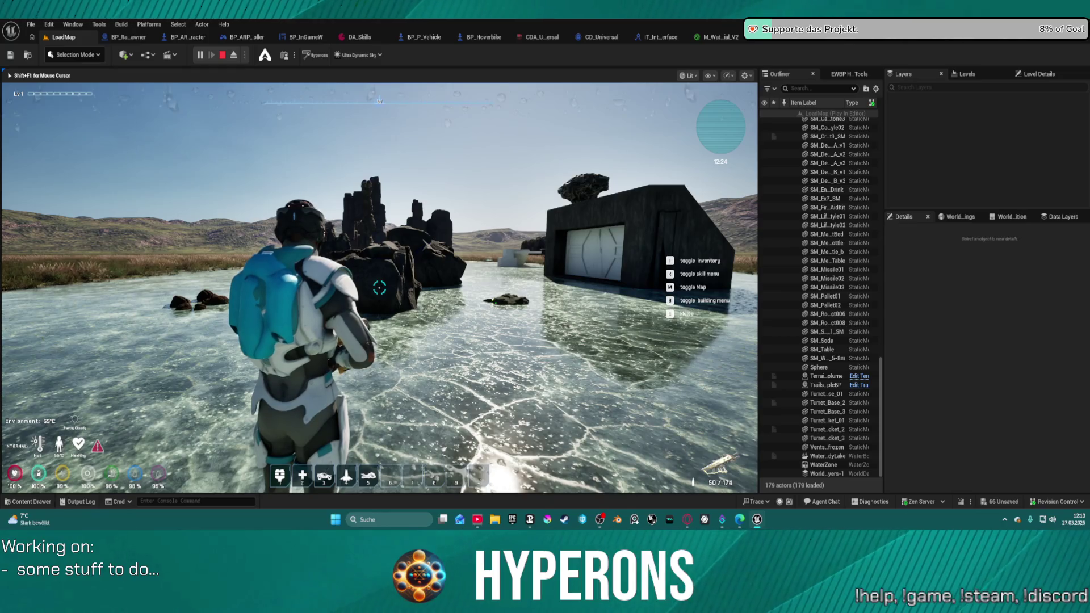
key(w)
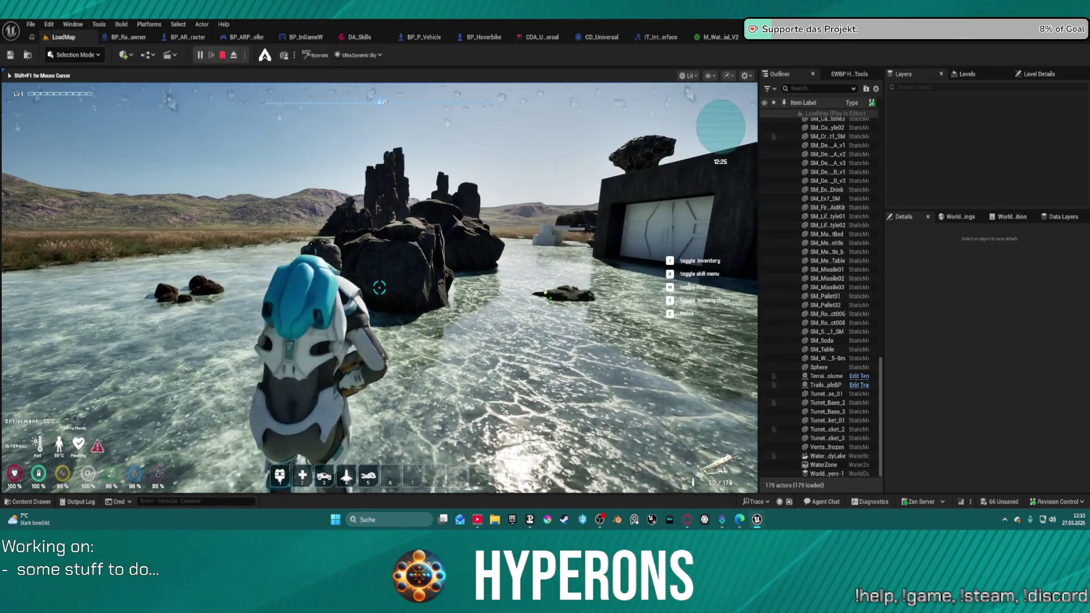
key(w)
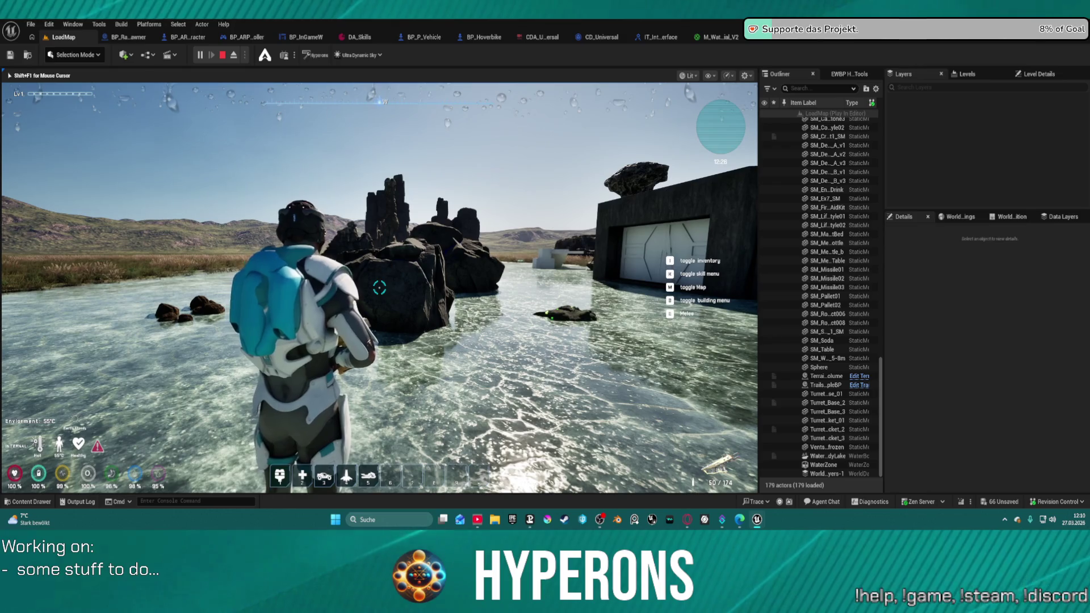
key(w)
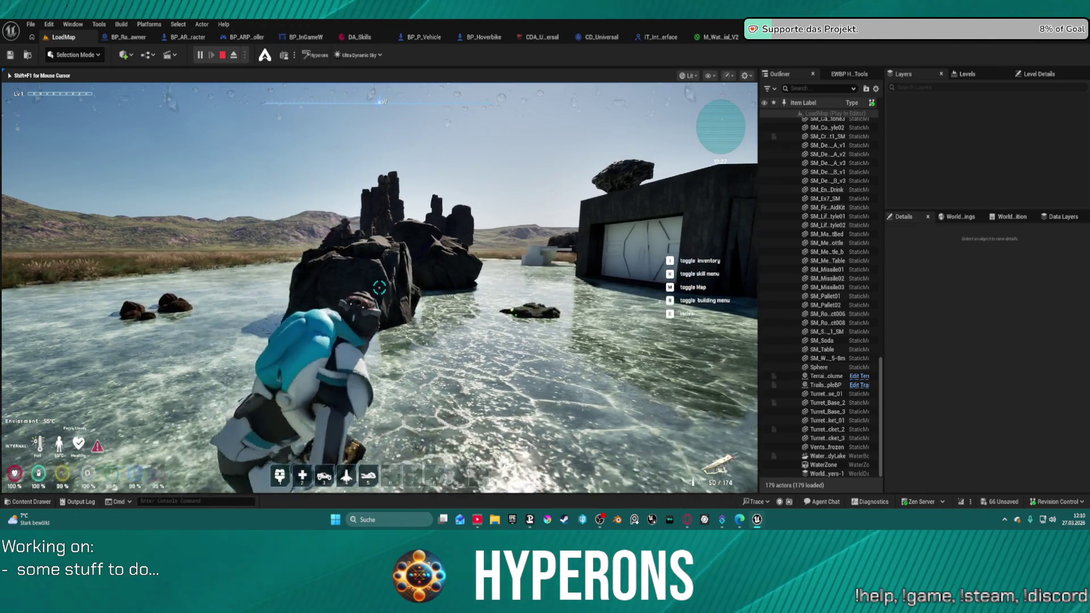
key(w)
key(w)
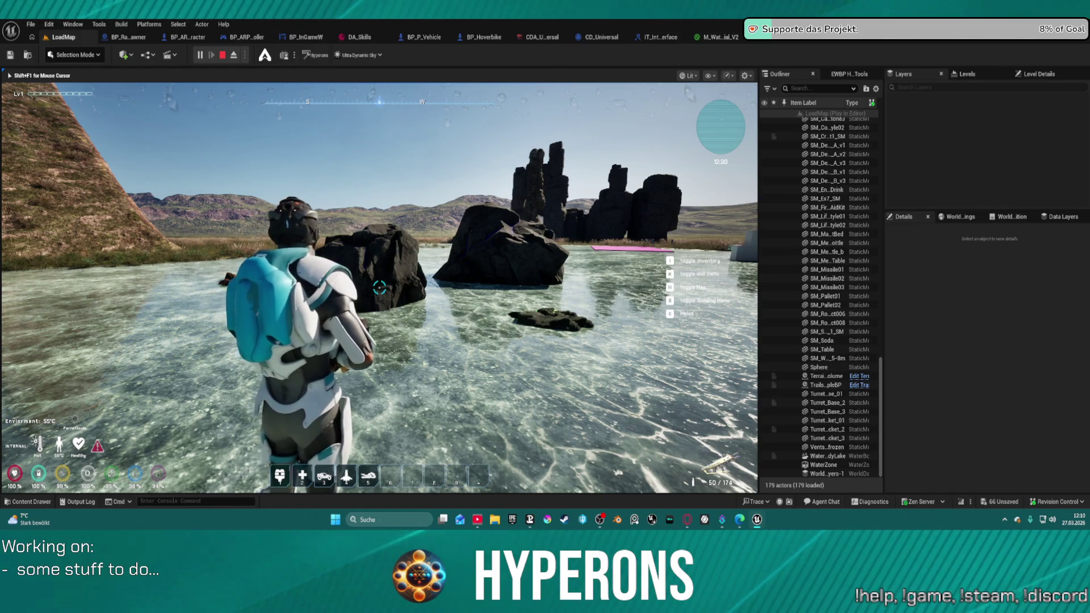
key(w)
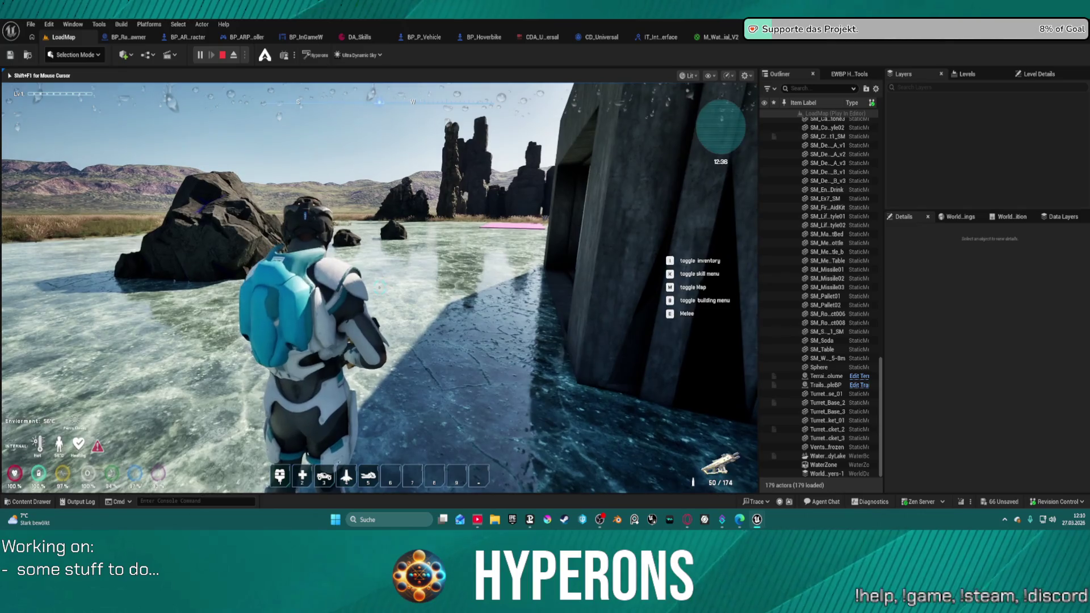
key(c)
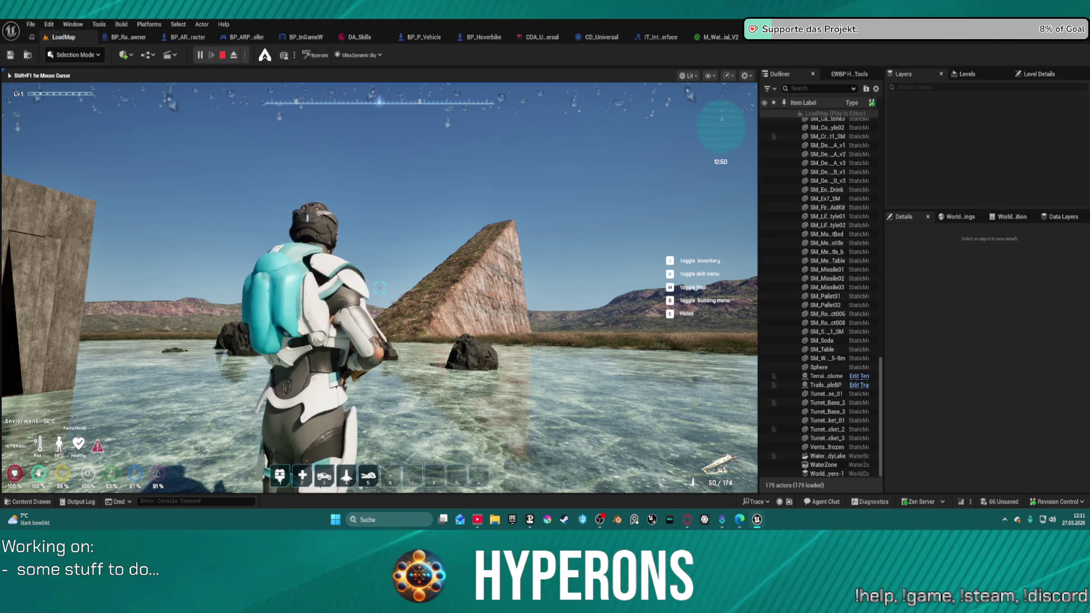
scroll(379, 288, down, 3)
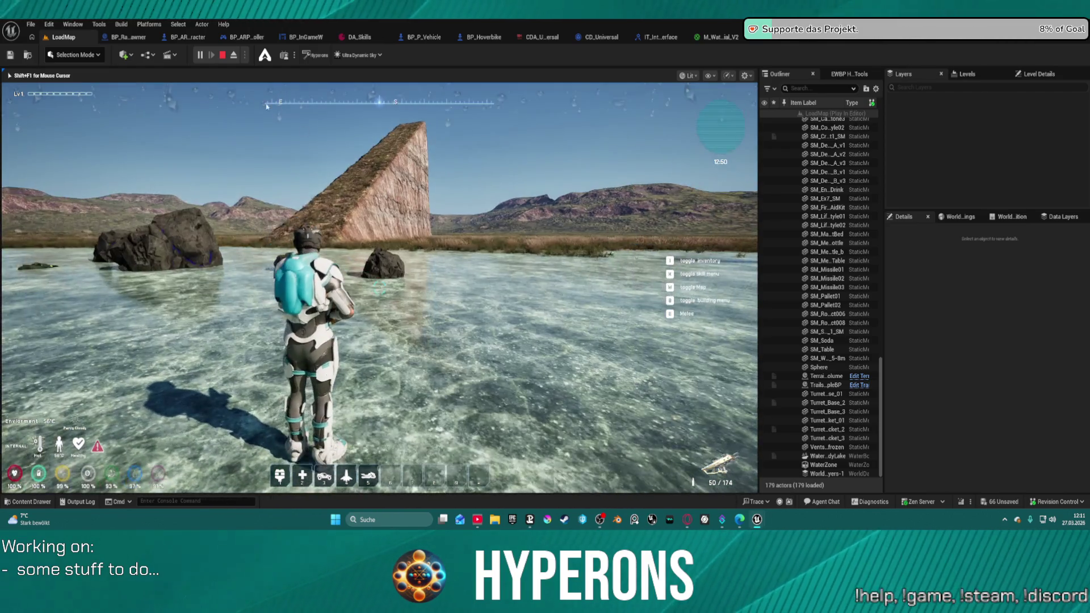
key(Escape)
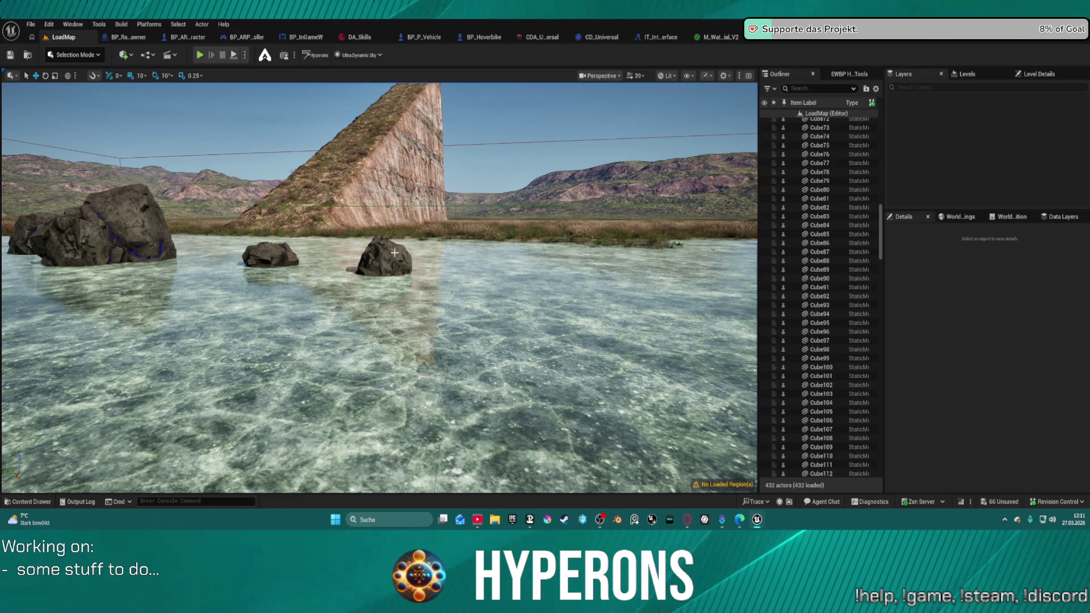
Fly the viewport up to an aerial view of the map and launch Play In Editor with Alt+P
click(85, 54)
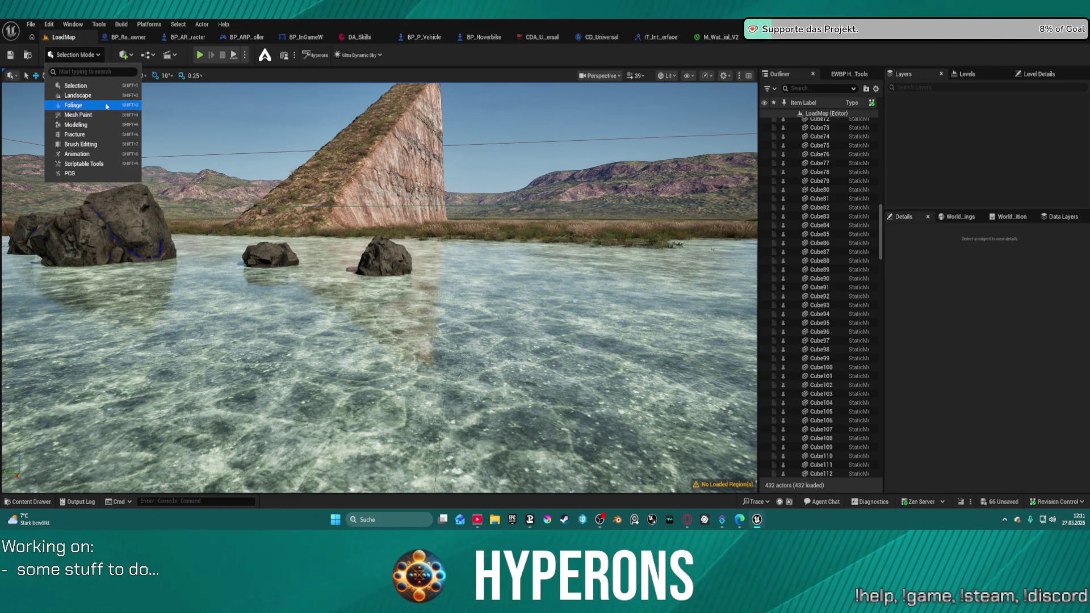
click(477, 60)
mouse_move(379, 288)
mouse_down()
mouse_move(398, 261)
mouse_move(387, 245)
mouse_move(392, 204)
mouse_up()
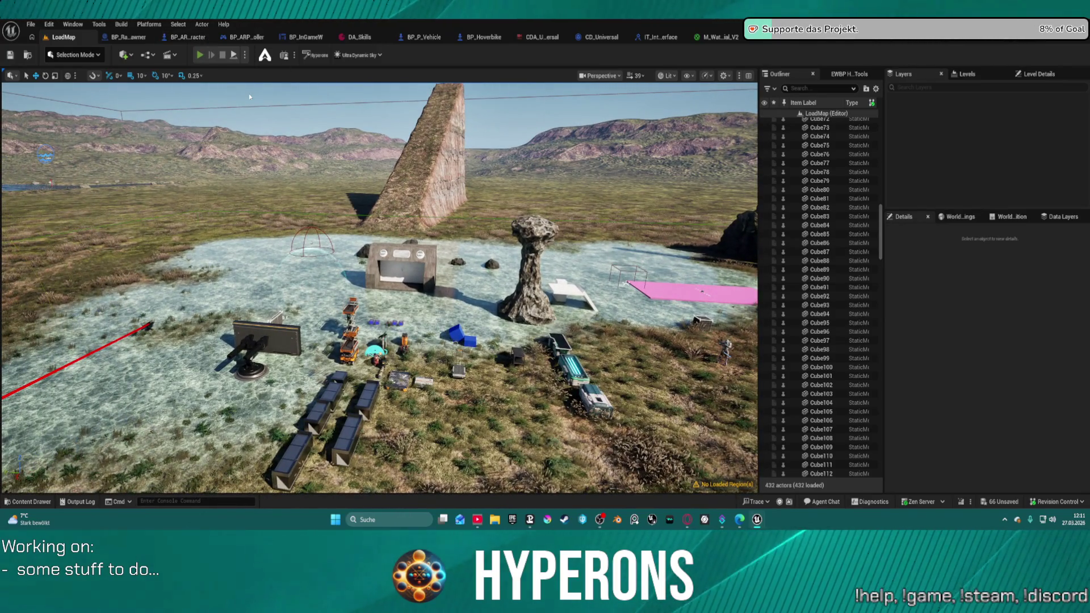
key(alt+p)
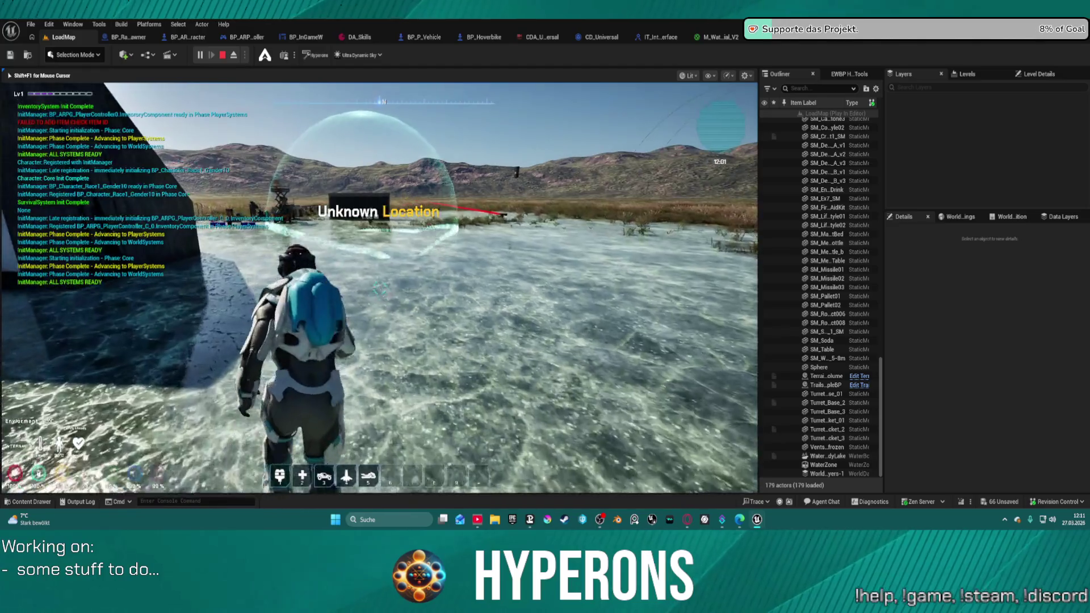
Walk to the hoverbike and board it with F, then stop play and open BP_Hoverbike's CanInteract? function
key(w)
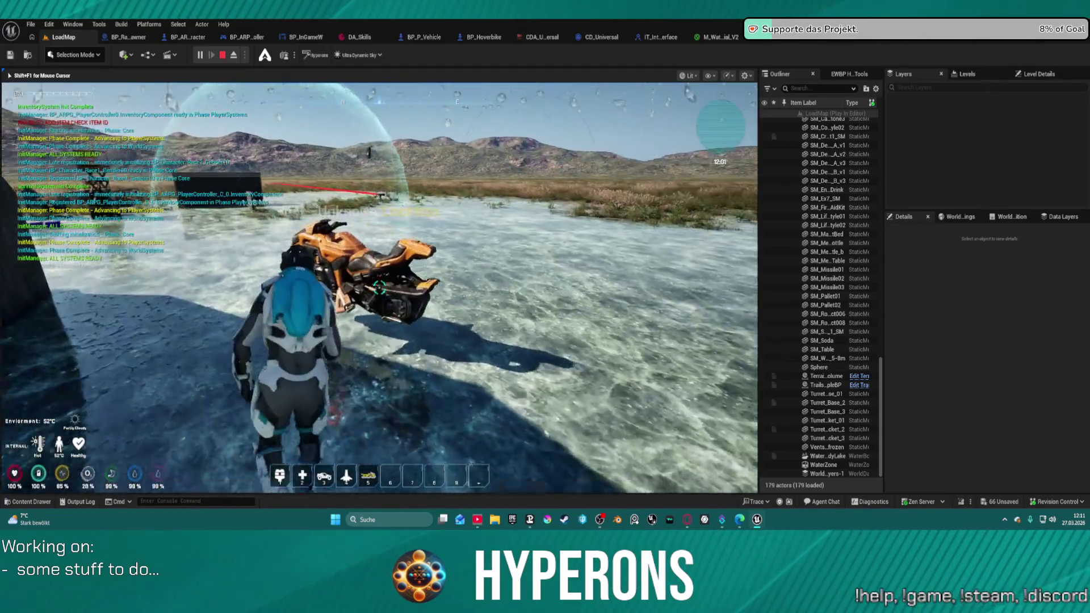
key(s)
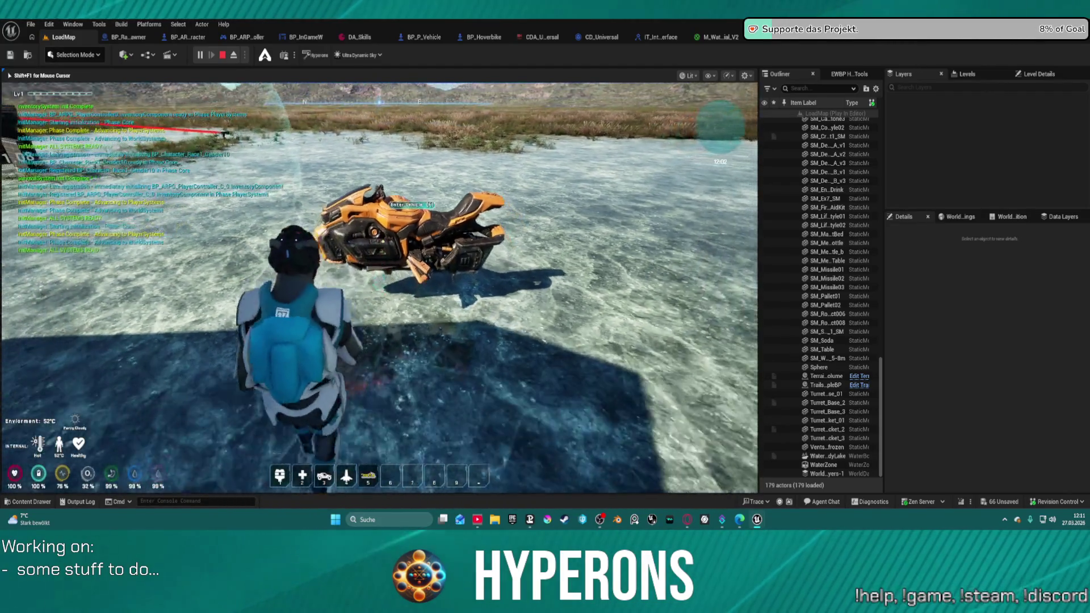
key(w)
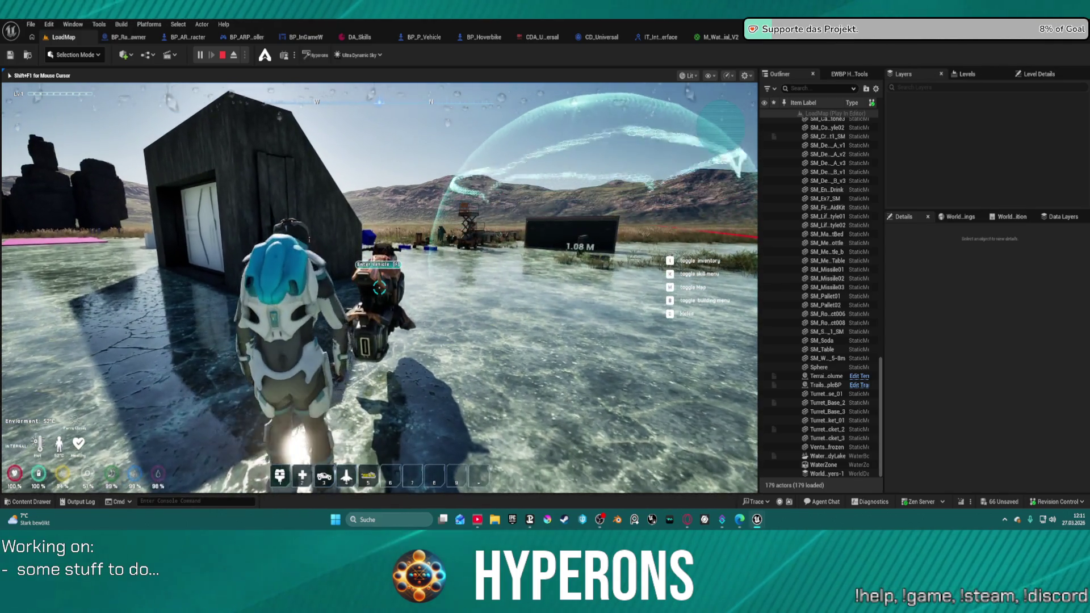
key(f)
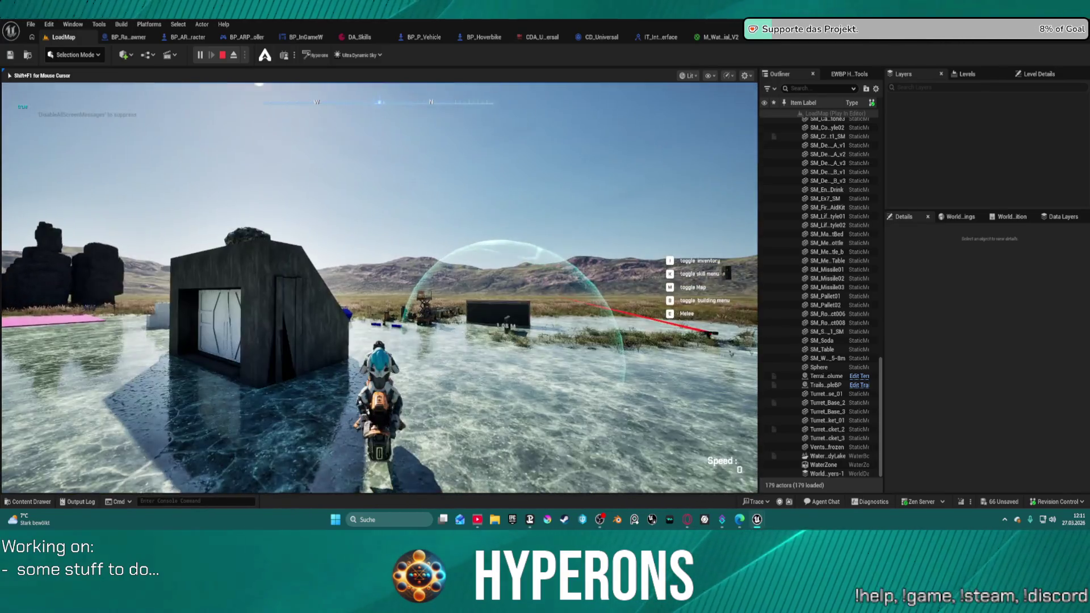
key(Escape)
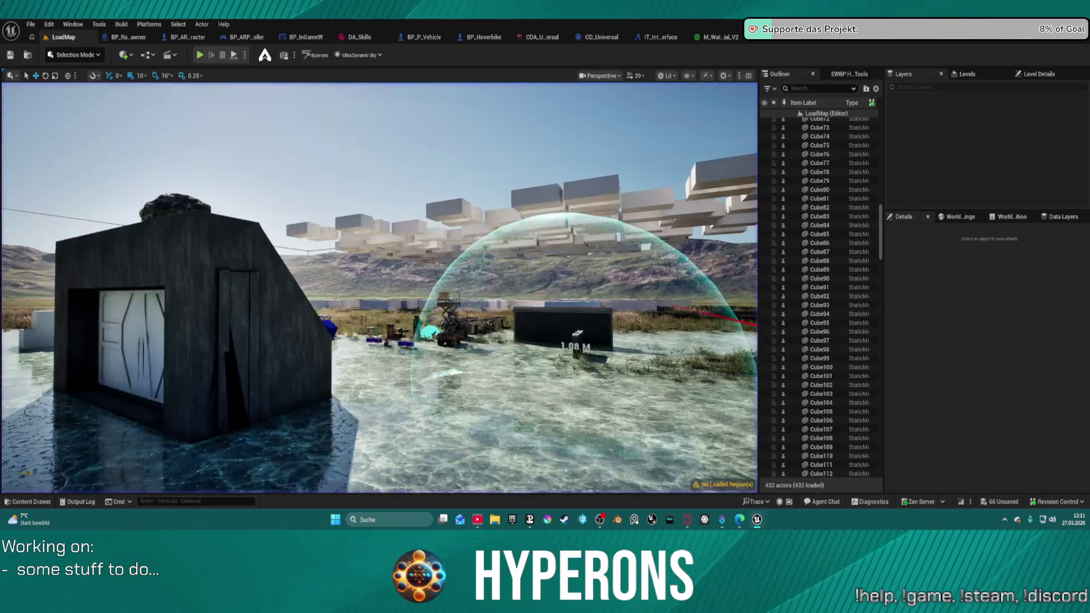
click(482, 37)
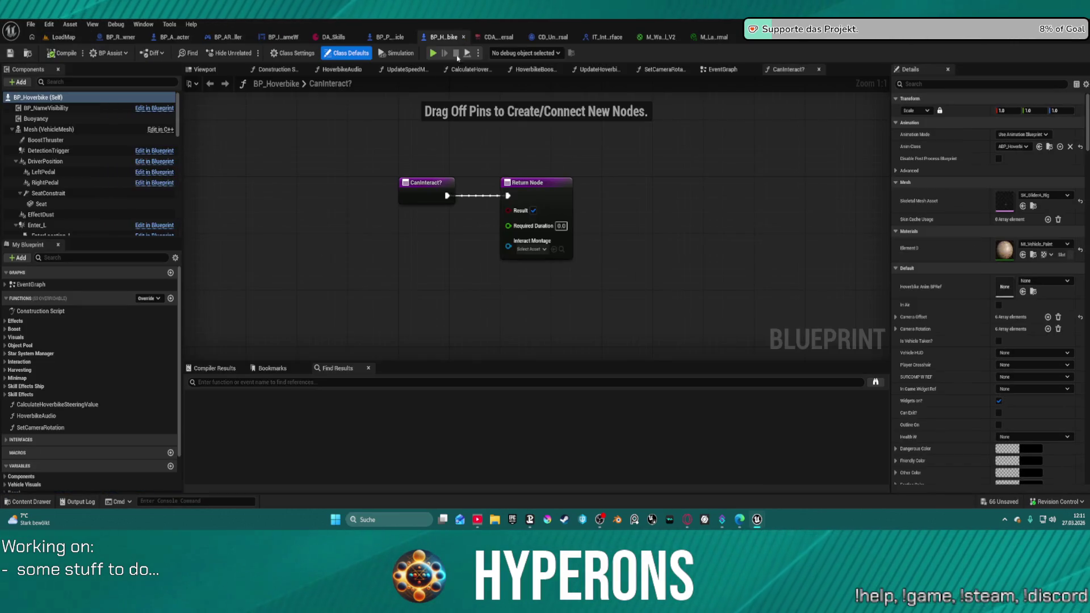
Open BP_P_Vehicle's EventGraph and pan across the vehicle-entry chains to the Make Layered Move Move To node
click(721, 70)
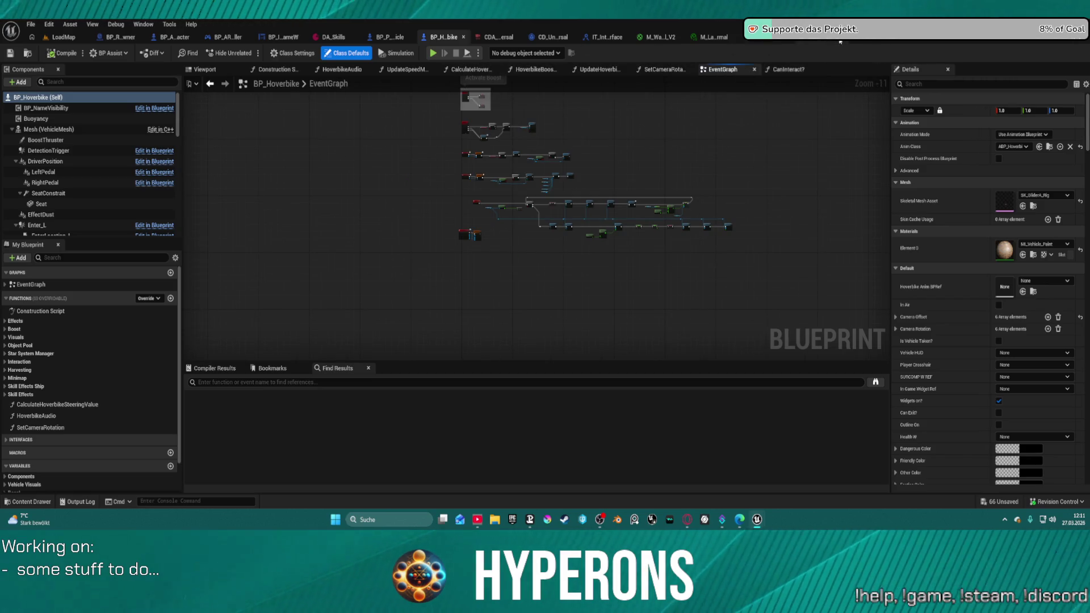
click(383, 36)
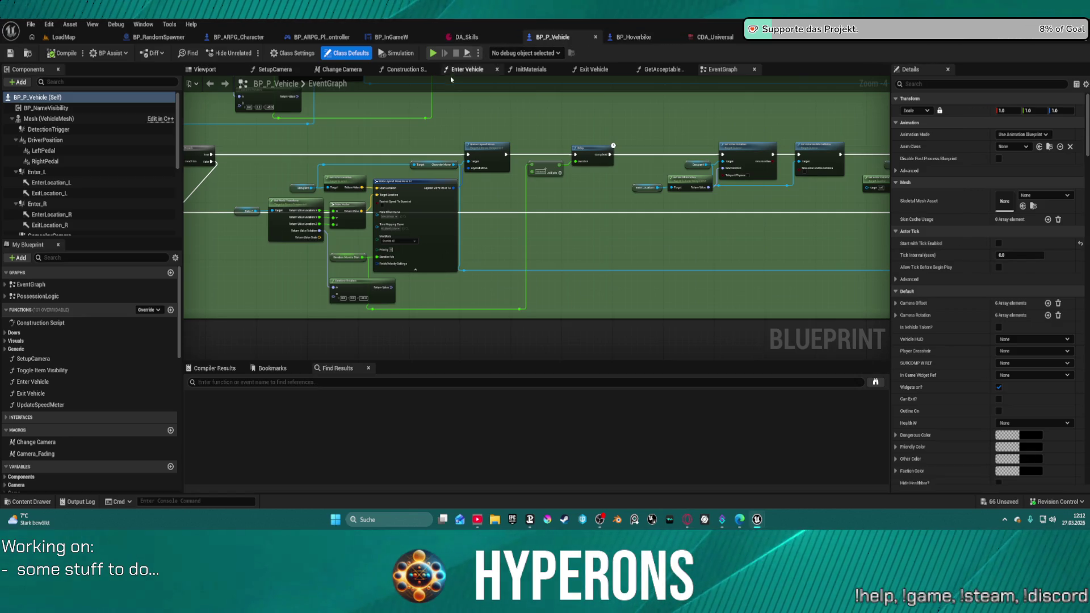
scroll(480, 176, down, 1)
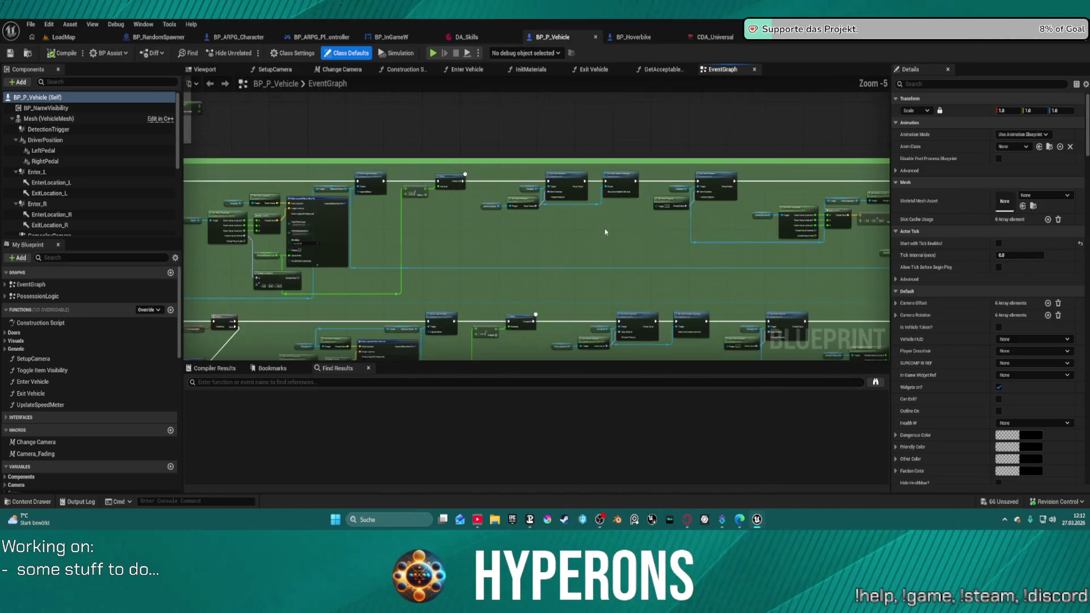
scroll(606, 232, up, 5)
mouse_move(751, 202)
mouse_down()
mouse_move(376, 169)
mouse_move(183, 199)
mouse_move(304, 218)
mouse_move(282, 234)
mouse_up()
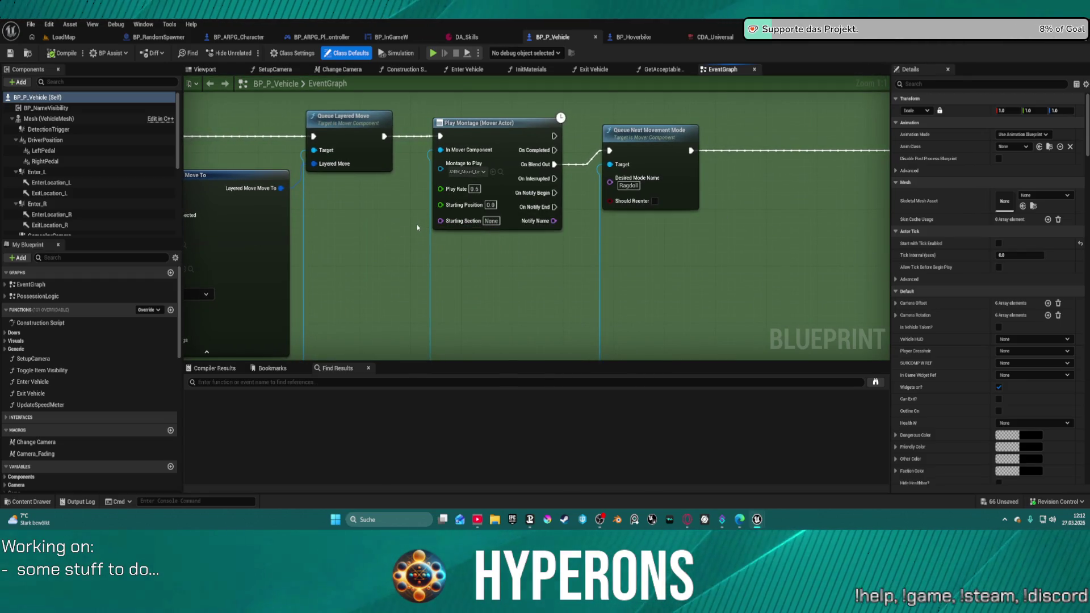
drag(420, 225, 631, 190)
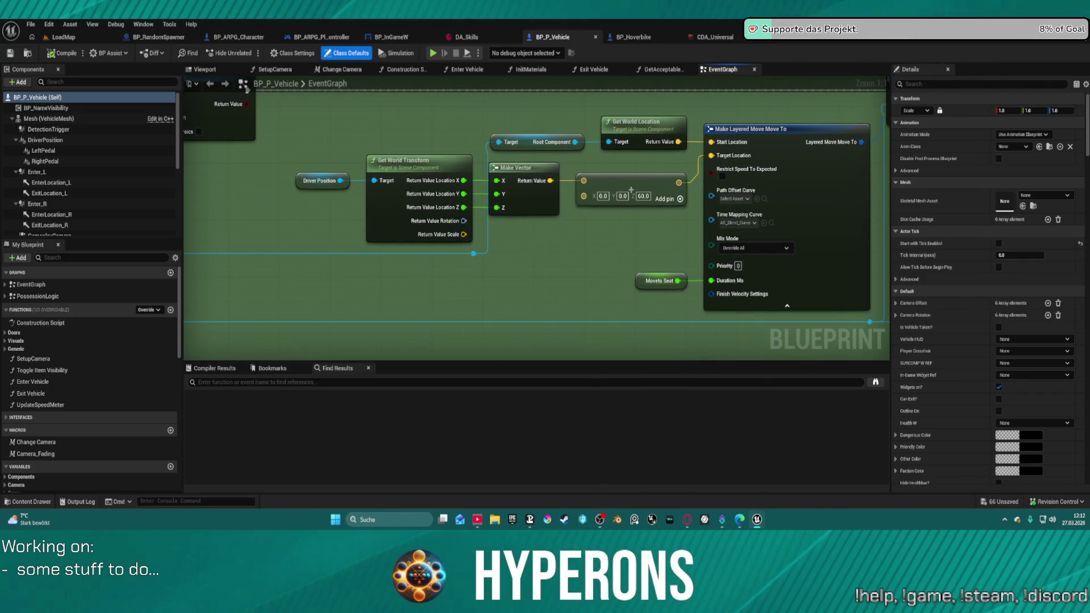
drag(631, 191, 585, 105)
scroll(585, 105, down, 4)
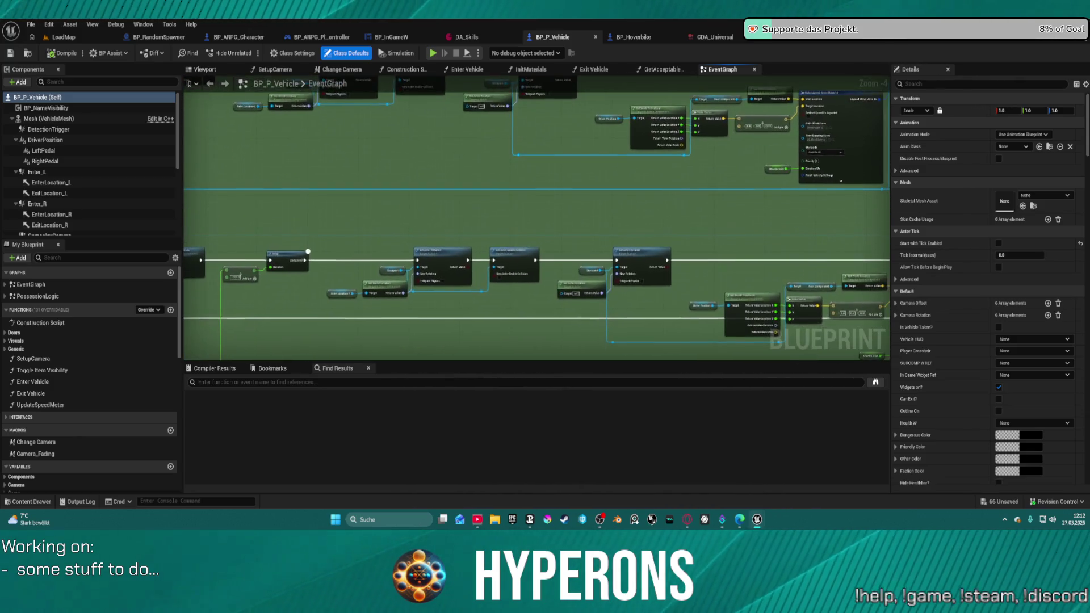
scroll(734, 141, up, 2)
mouse_move(734, 141)
mouse_down()
mouse_move(701, 138)
mouse_move(691, 156)
mouse_move(710, 77)
mouse_move(671, 131)
mouse_move(820, 221)
mouse_up()
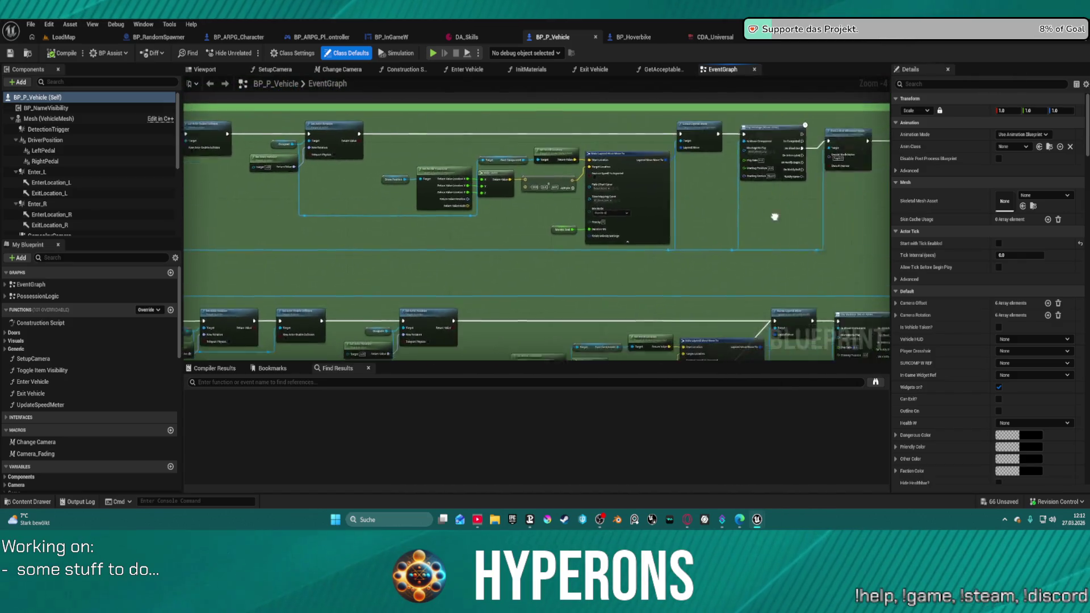
scroll(534, 169, up, 4)
click(630, 234)
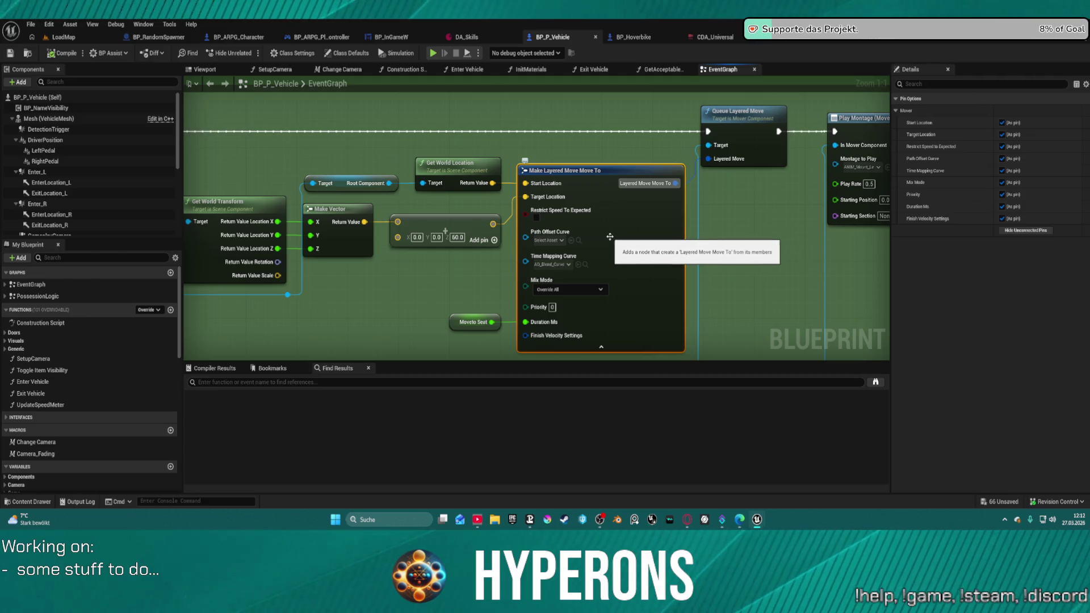
Inspect the Moveto Seat variable in Details and pan to the Make Layered Move Move To nodes
click(454, 322)
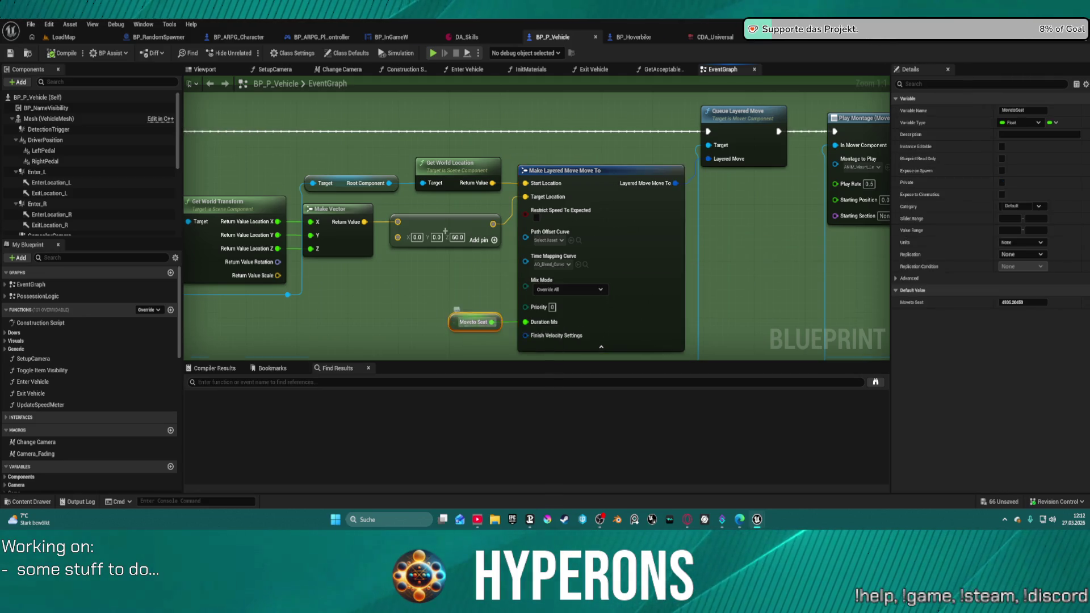
scroll(460, 321, down, 3)
scroll(553, 201, up, 3)
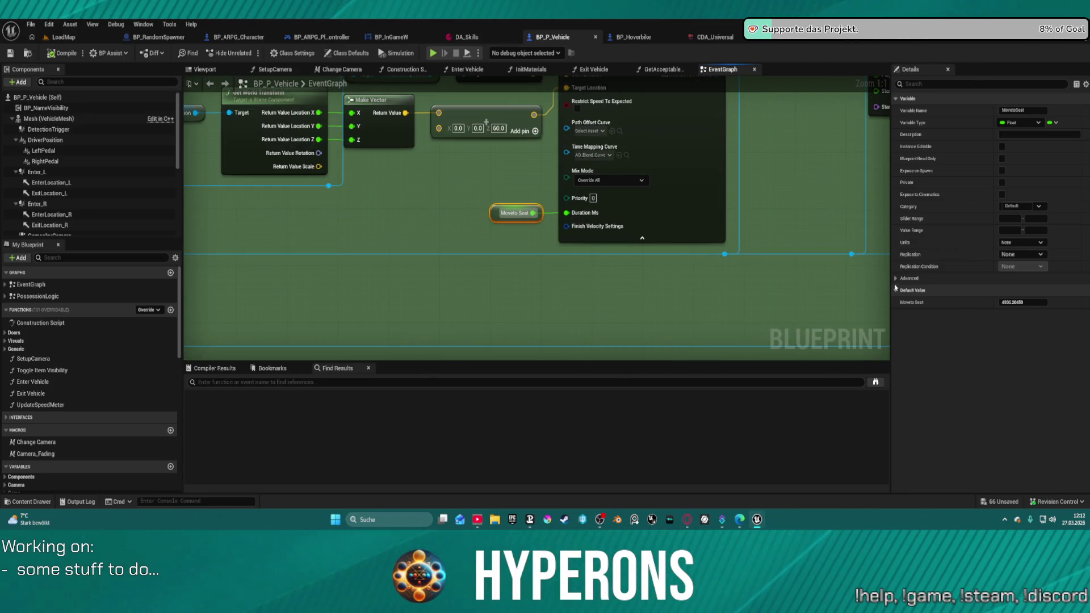
drag(890, 256, 594, 214)
drag(745, 224, 667, 261)
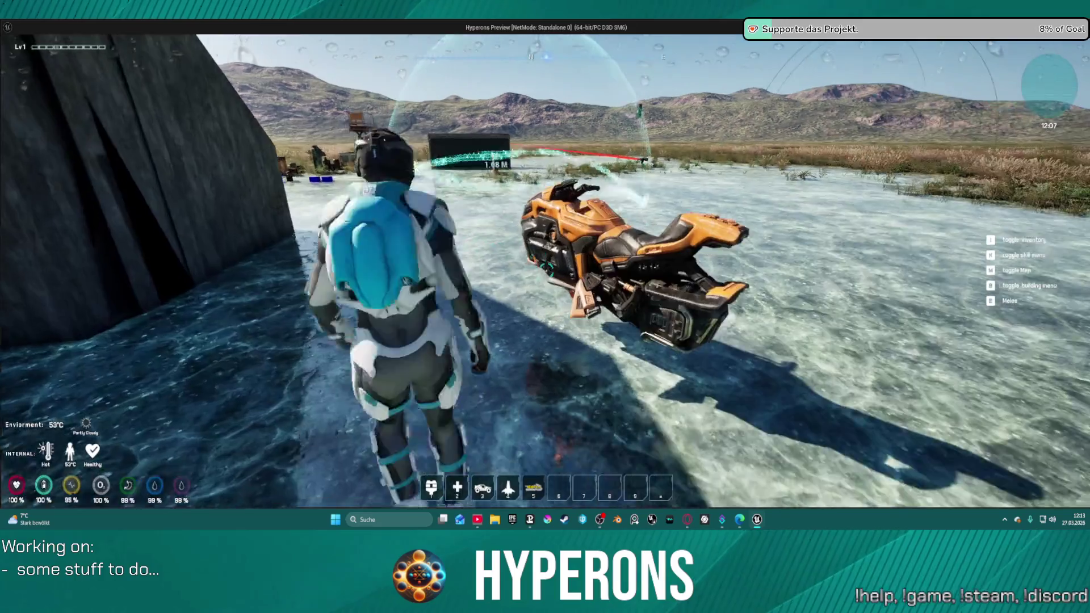
Try mounting the hoverbike, stop play to set the seat-offset Z to 0.0, and relaunch the preview
key(f)
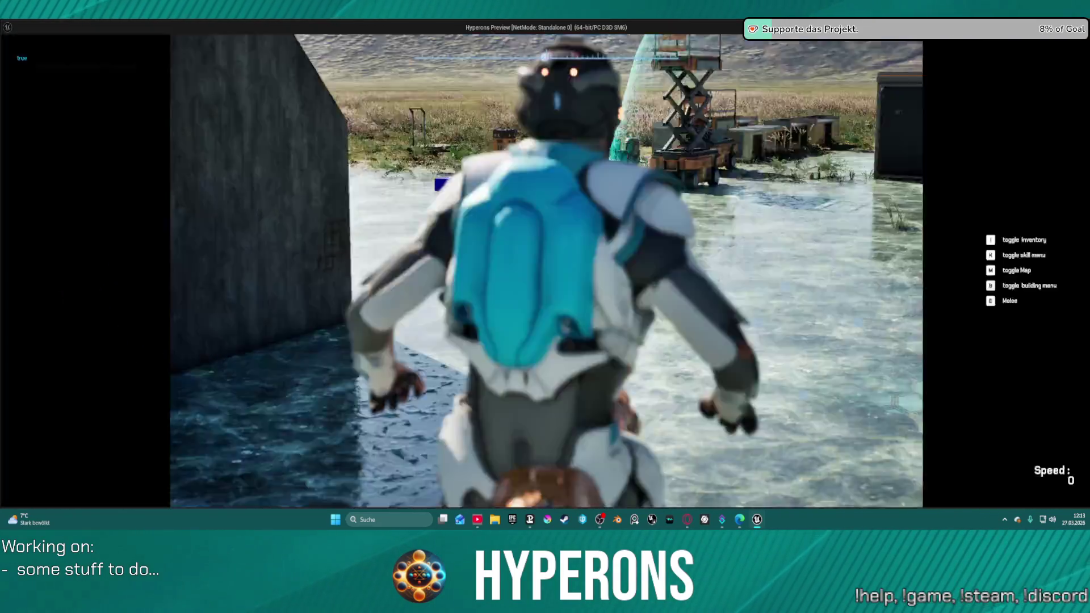
key(Escape)
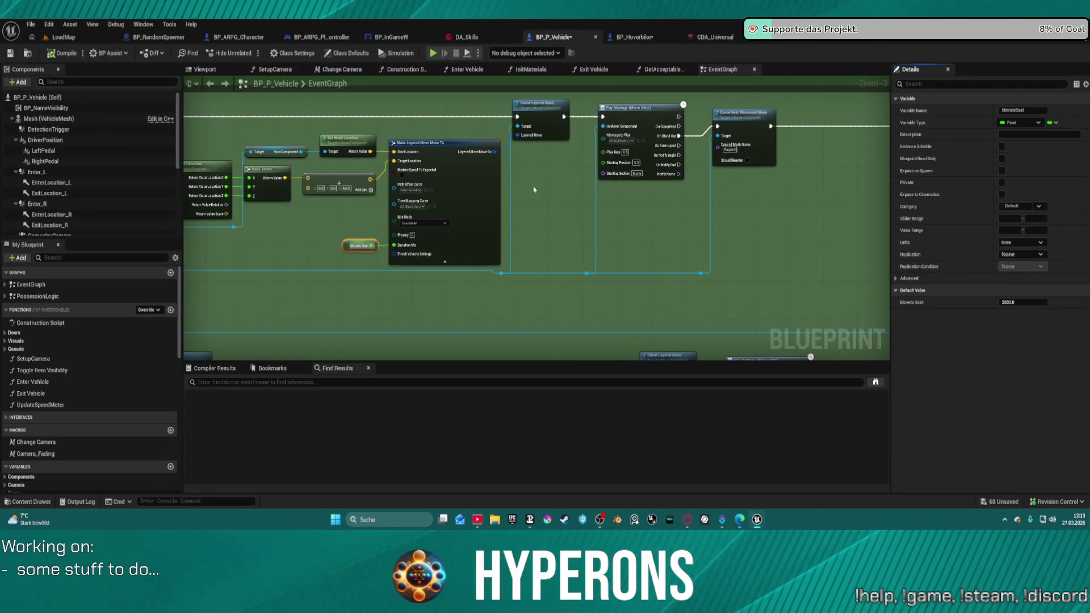
scroll(347, 186, up, 3)
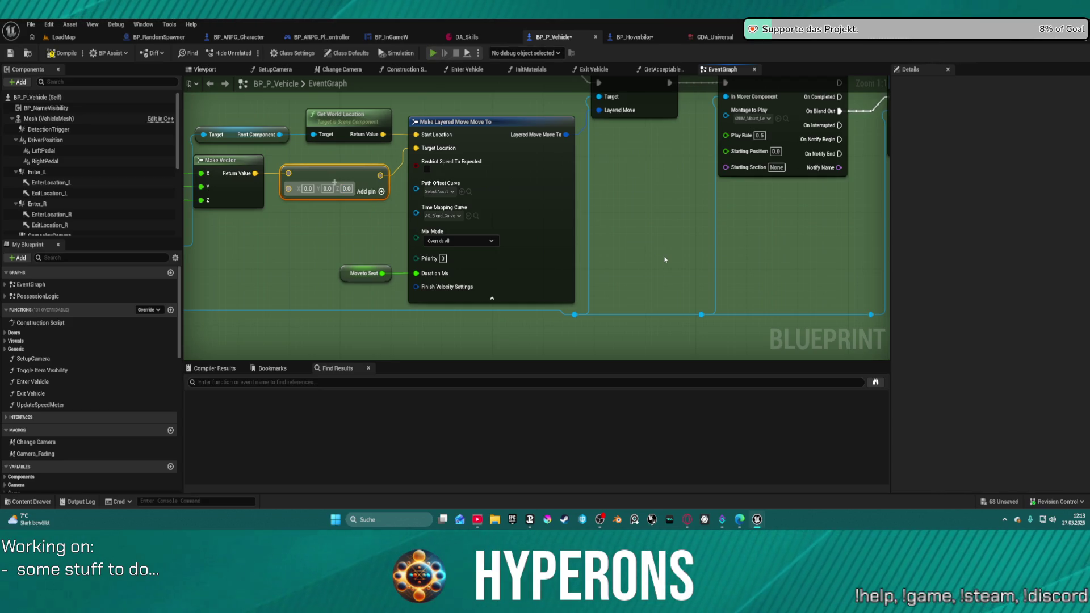
key(alt+p)
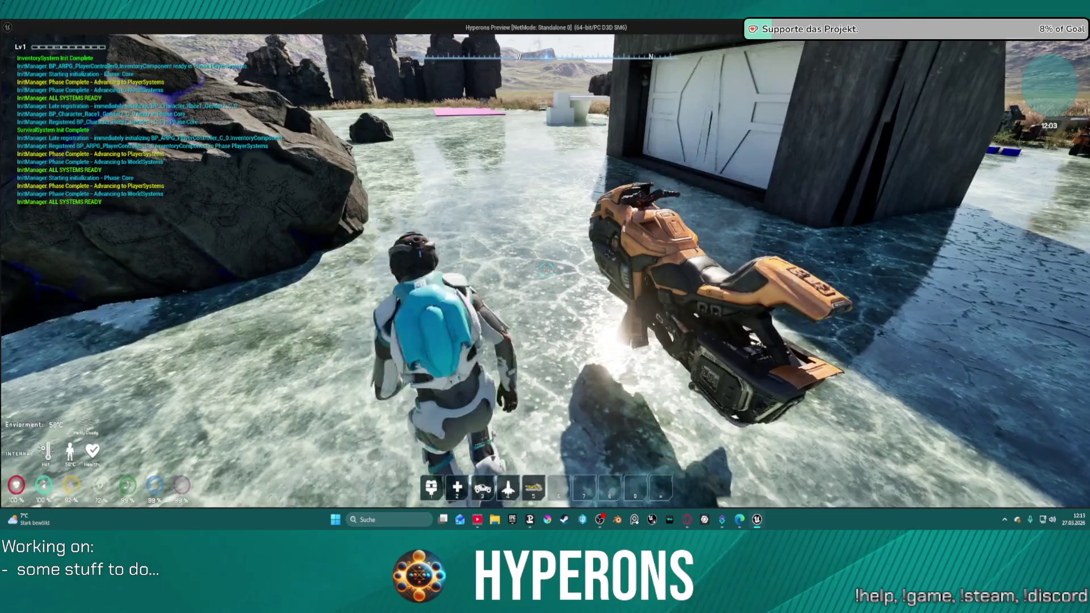
Mount the hoverbike, drive forward and right, dismount and remount twice, then end the playtest
key(f)
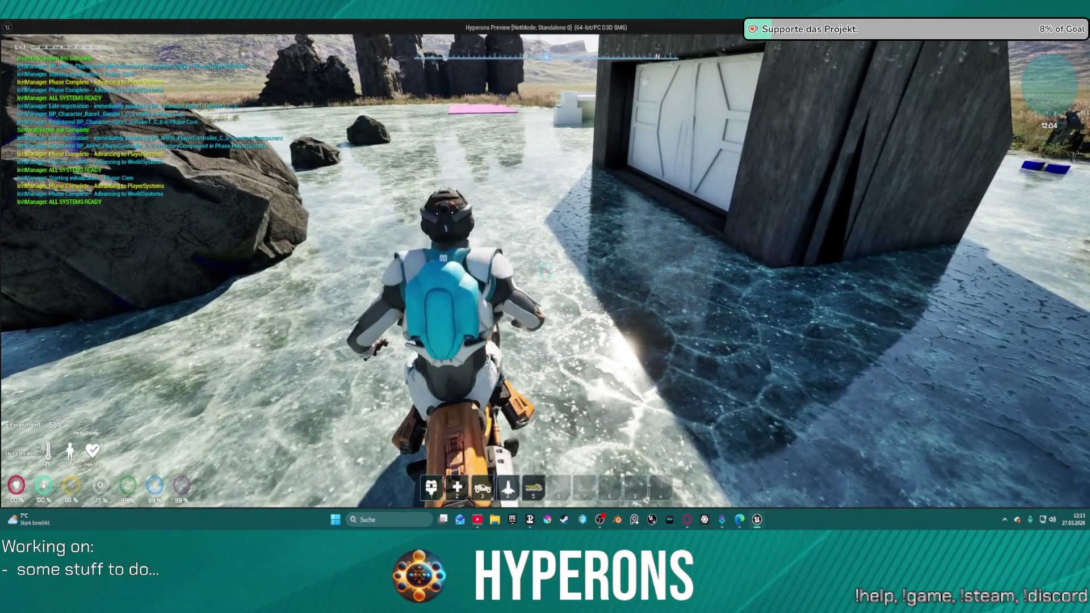
key(w)
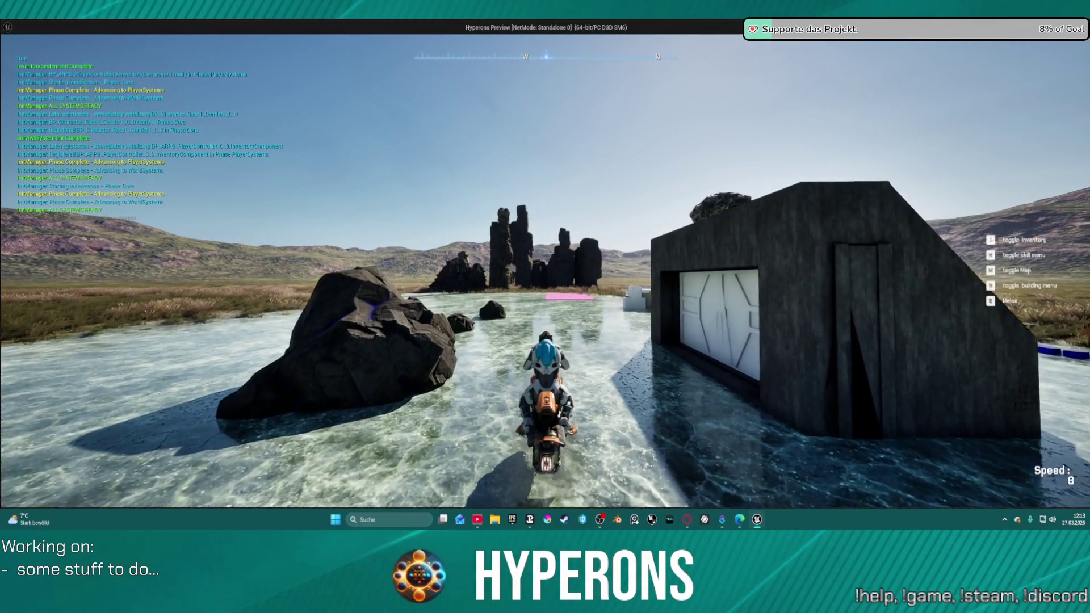
key(d)
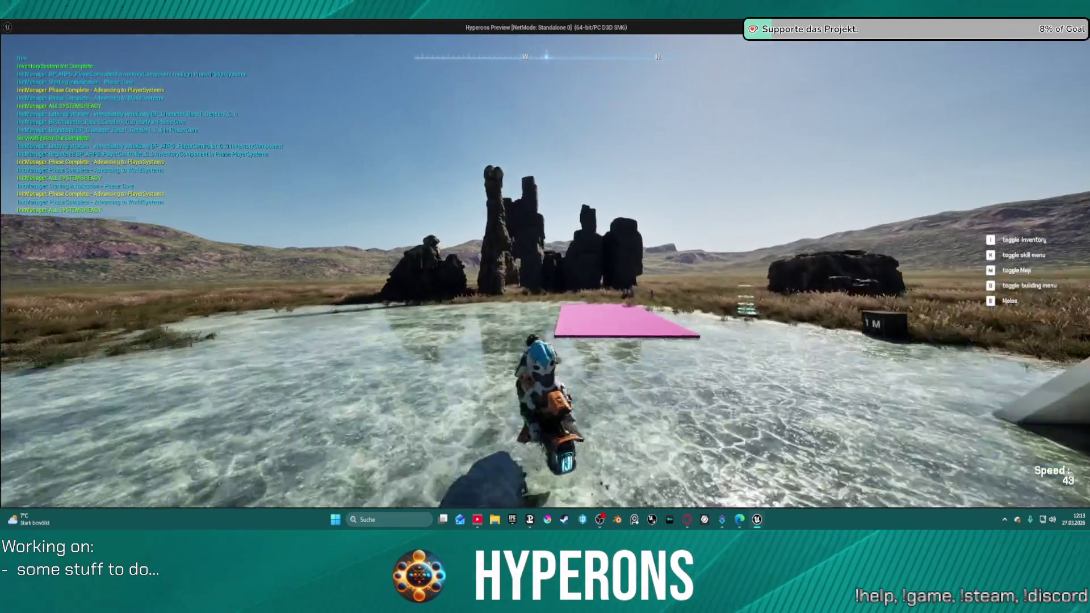
key(a)
key(f)
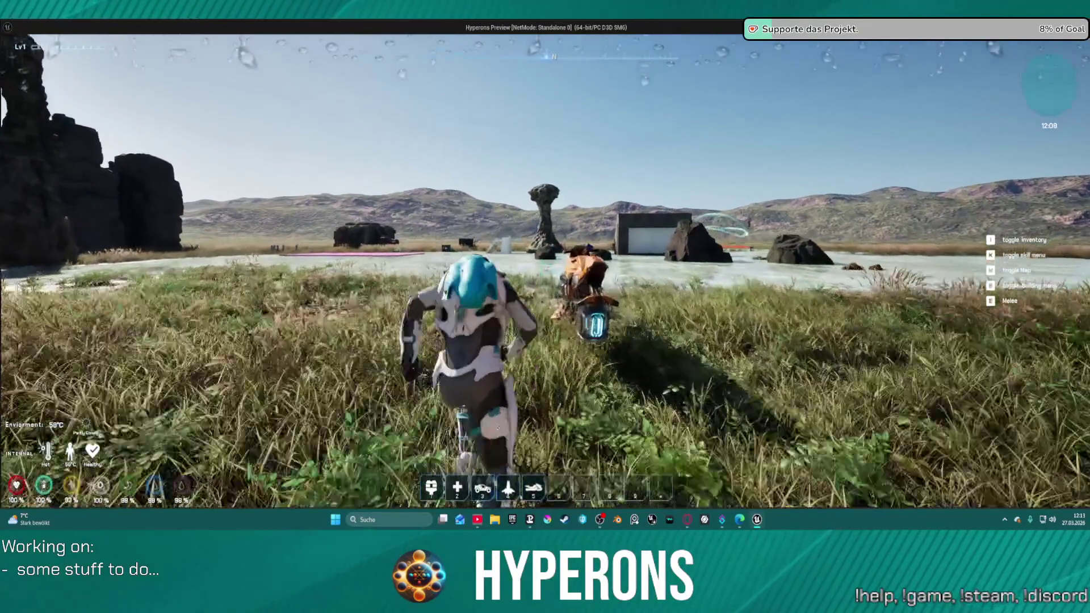
key(w)
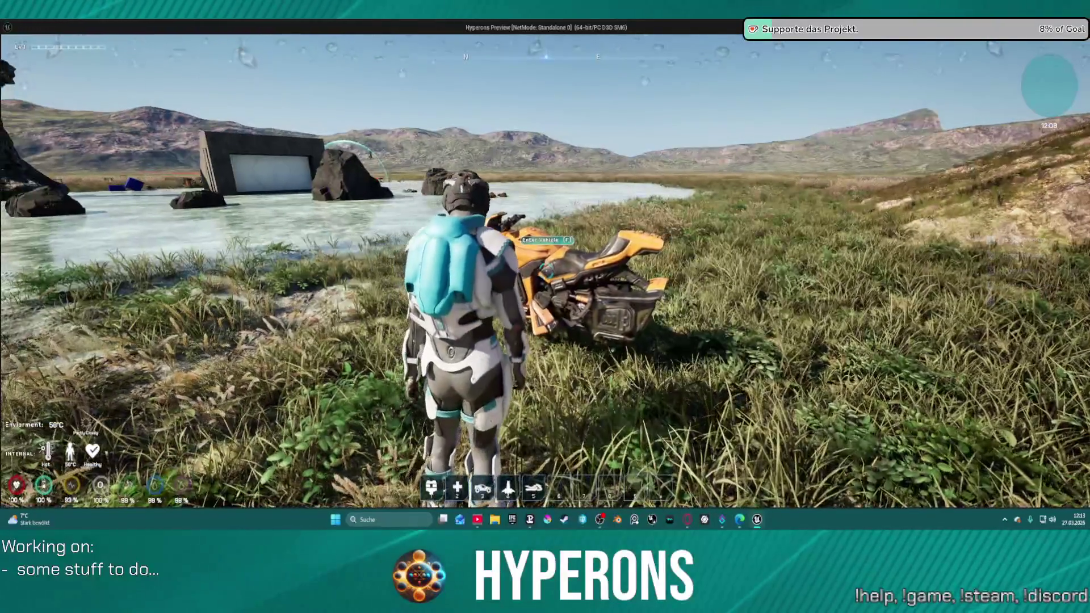
key(f)
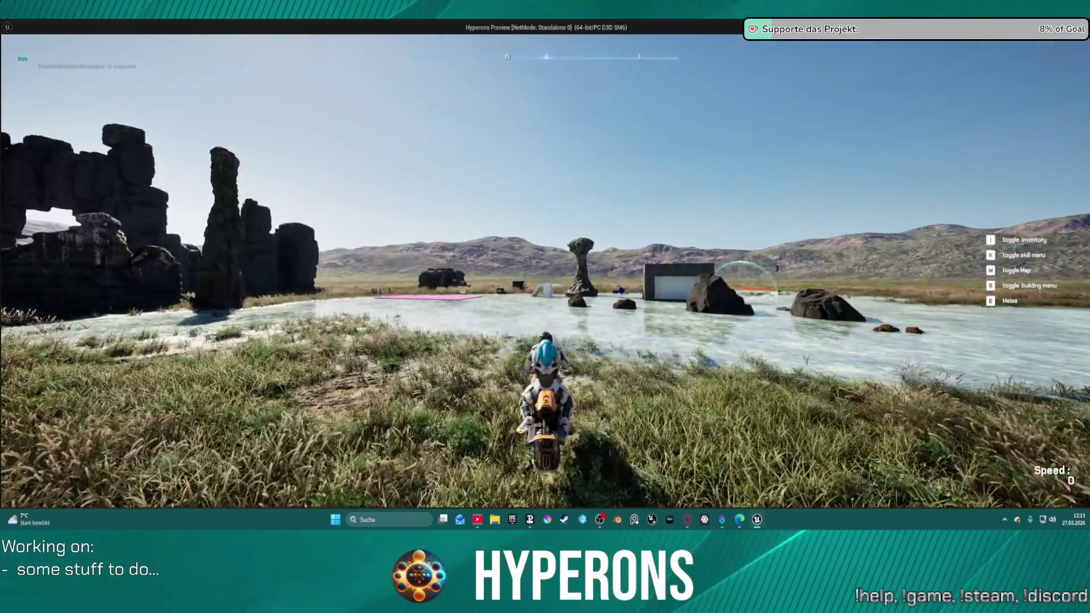
key(f)
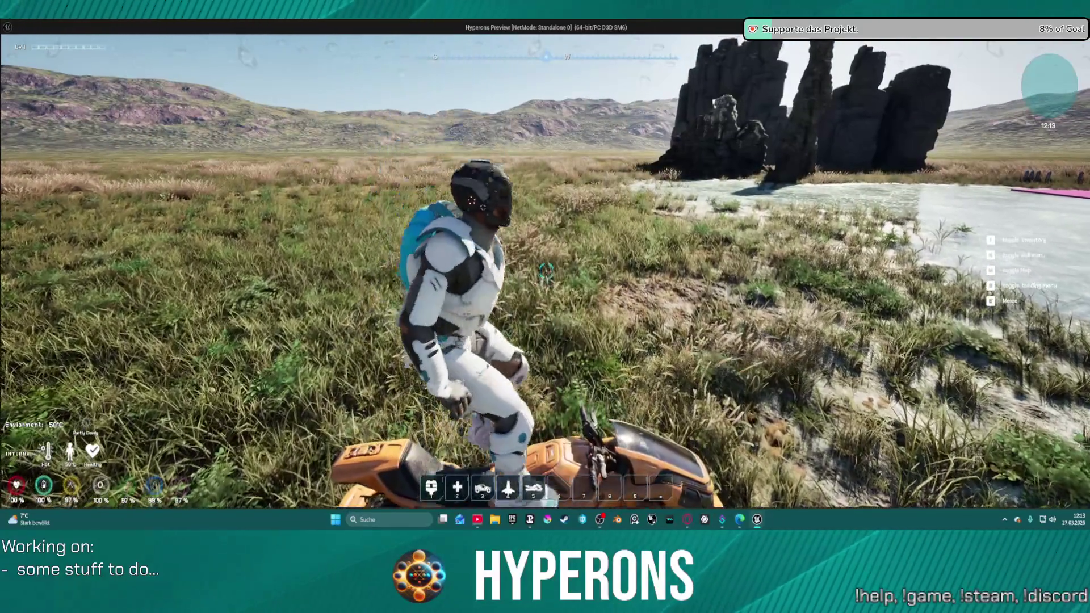
key(f)
key(Escape)
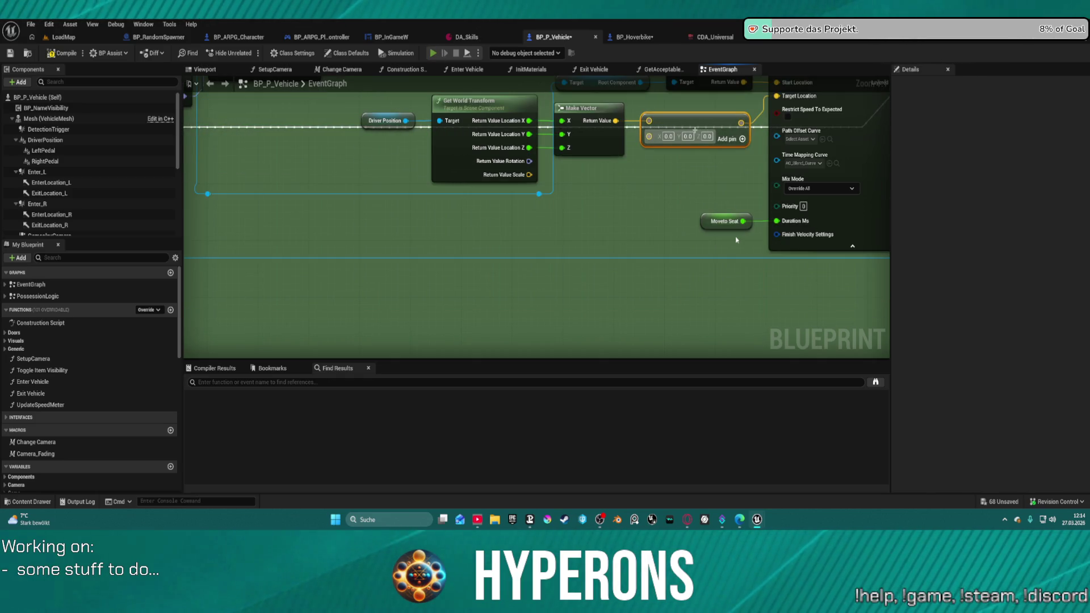
Start a fresh game preview, walk to the hoverbike and mount it with F
key(alt+p)
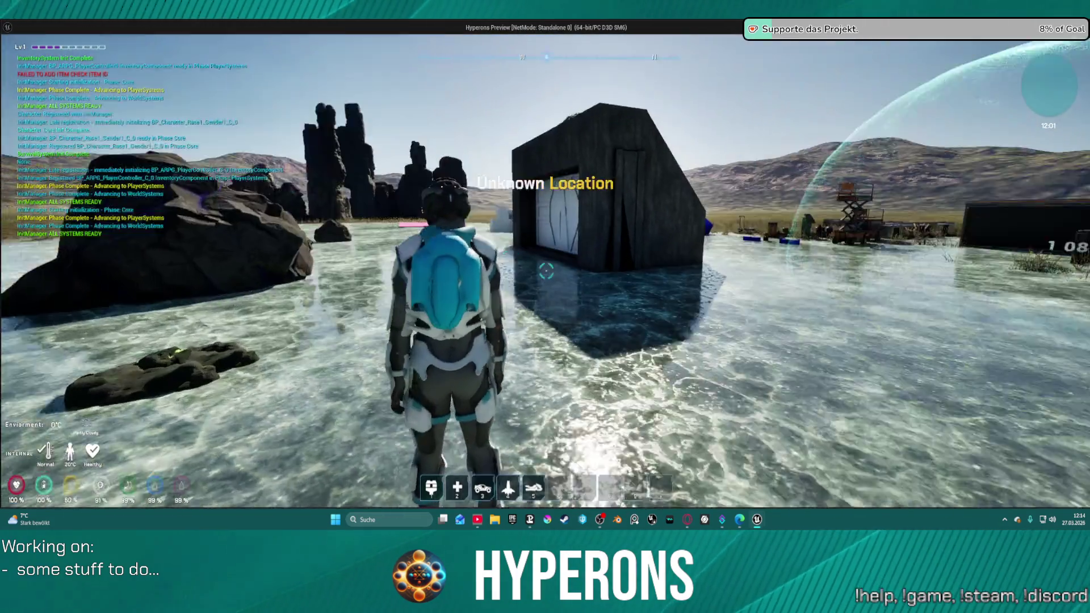
key(w)
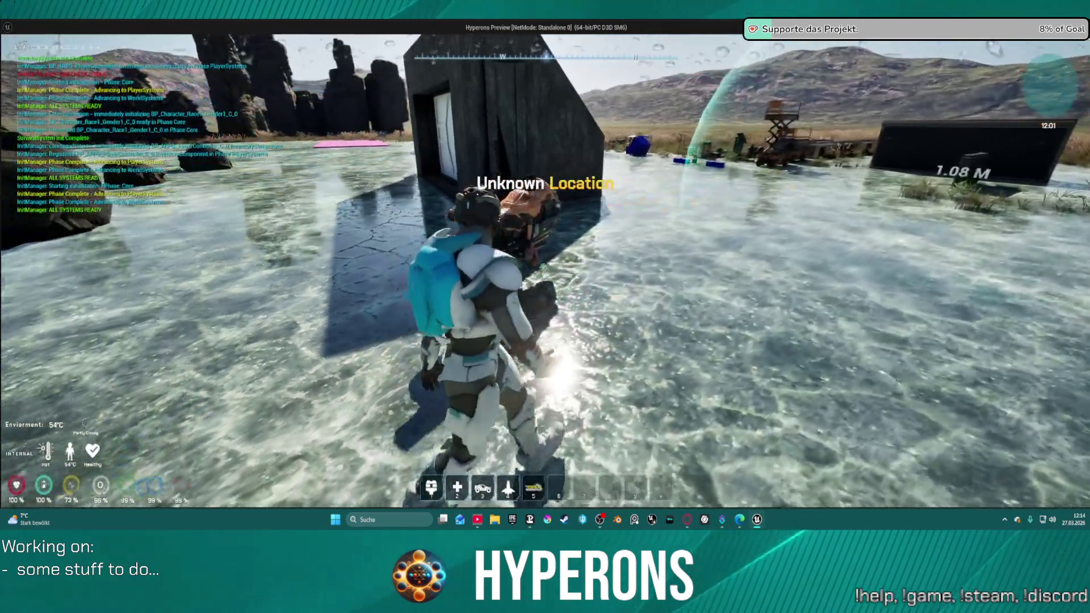
key(w)
key(w)
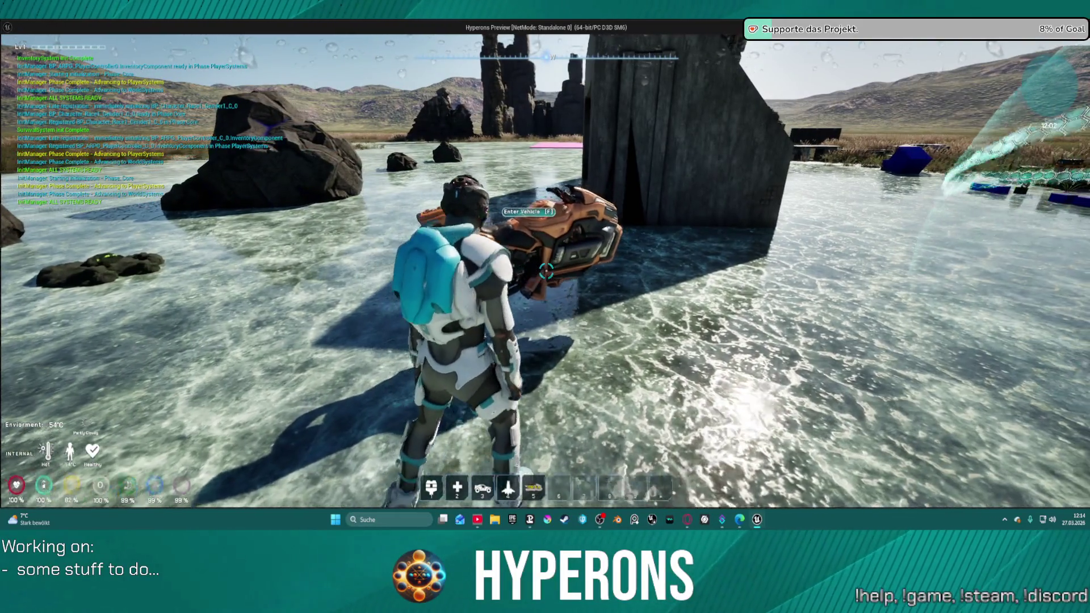
key(f)
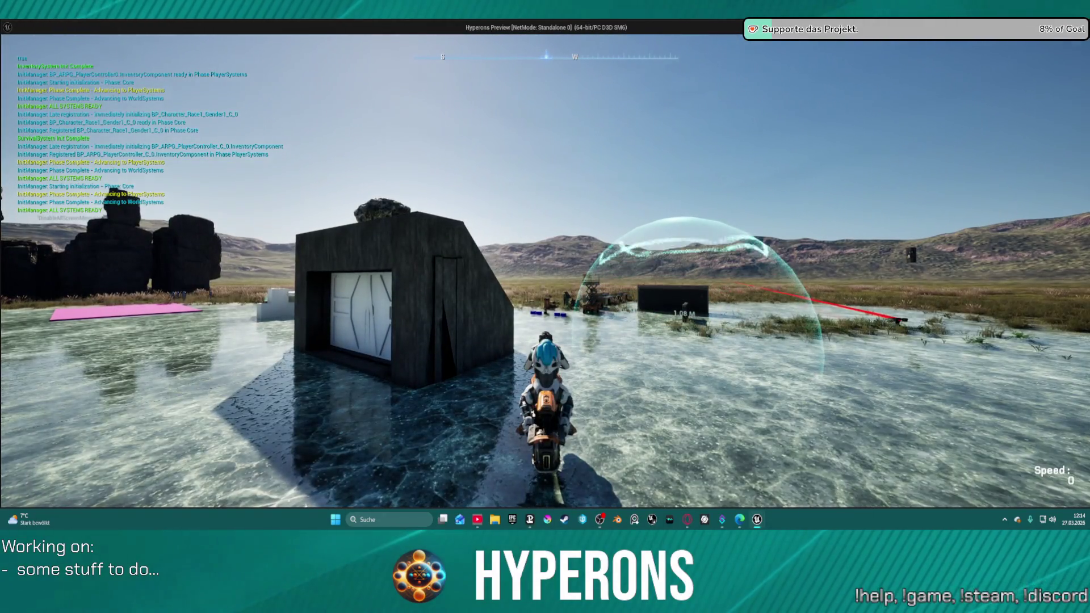
key(f)
key(f)
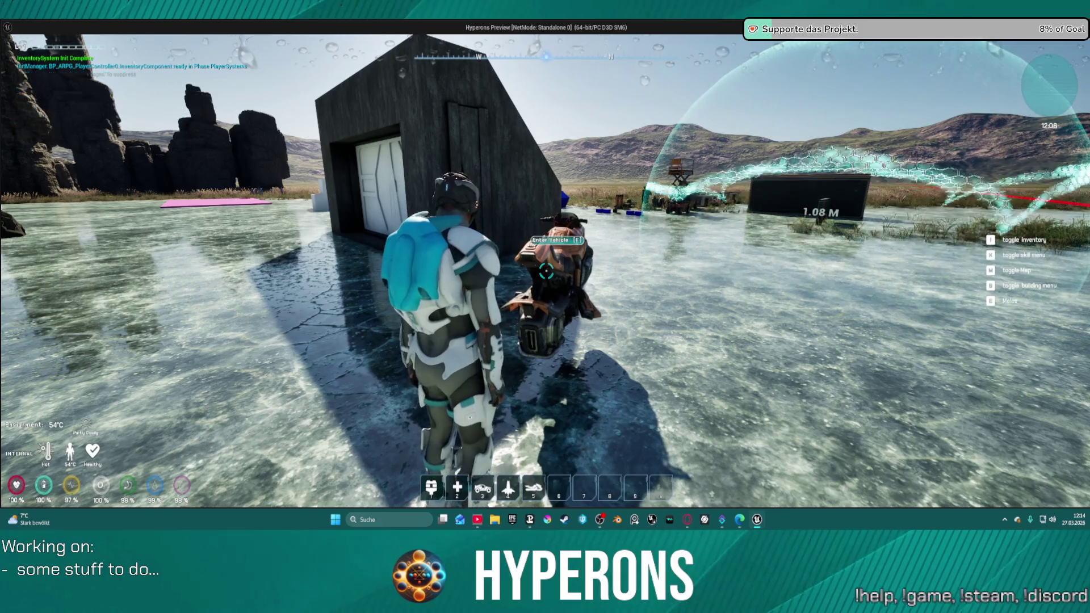
key(w)
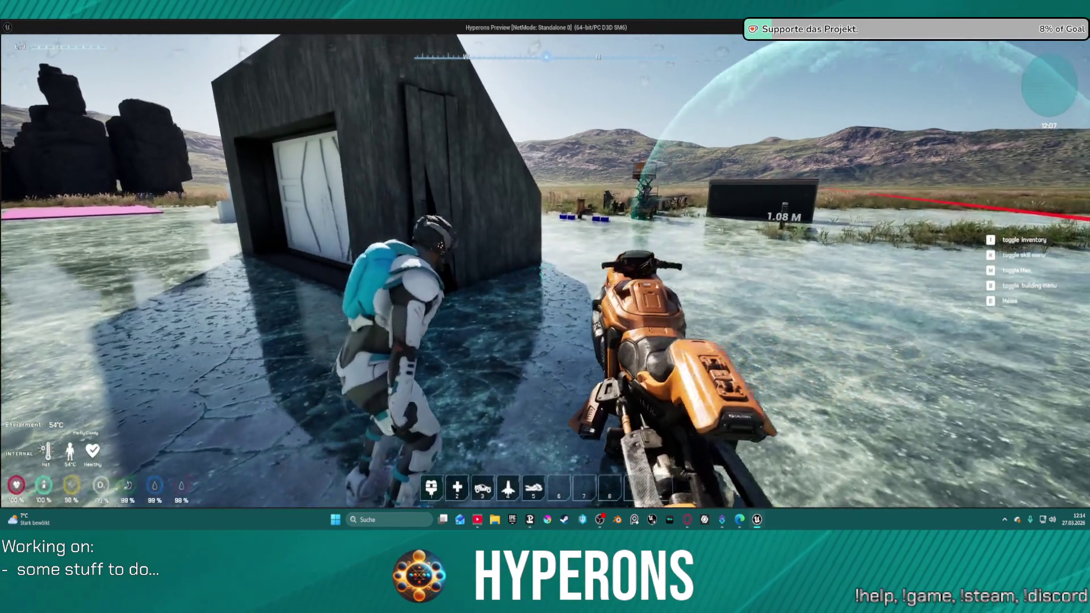
key(f)
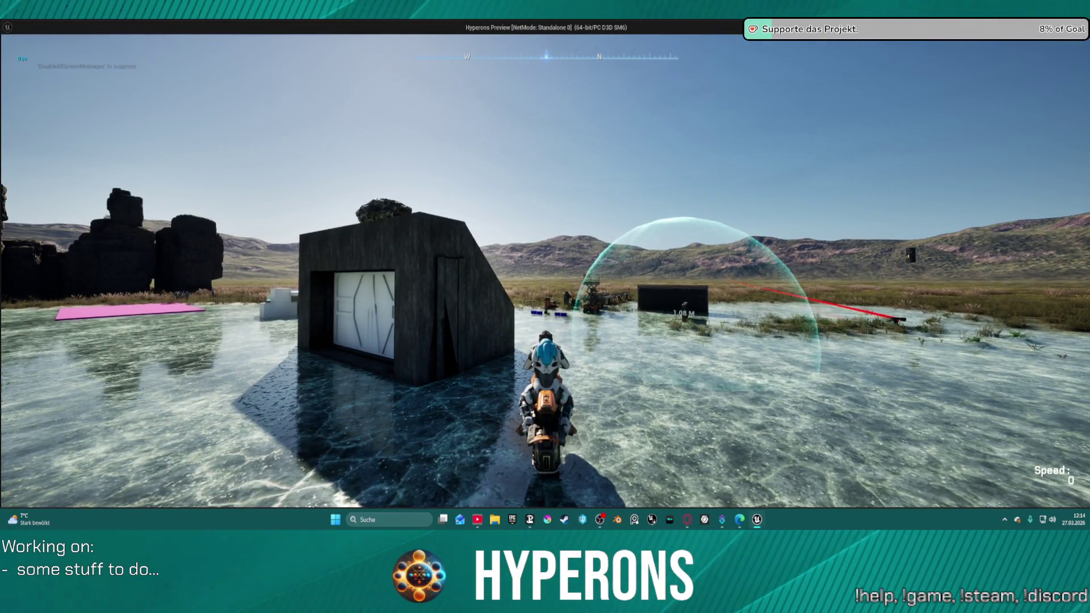
Drive the hoverbike across the grassland past the rock formation, then dismount with F
key(w)
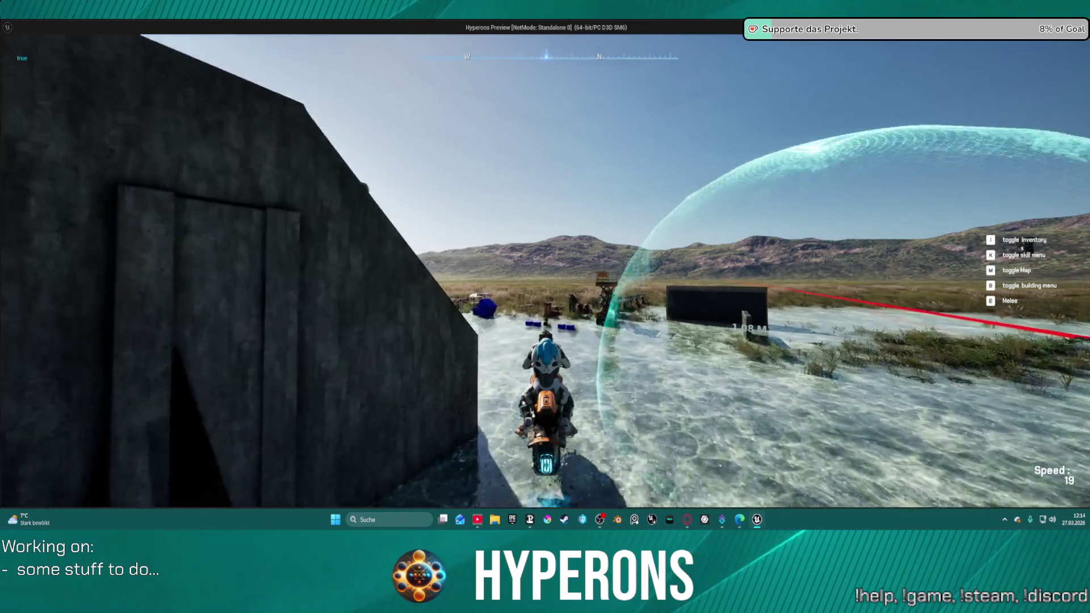
key(w)
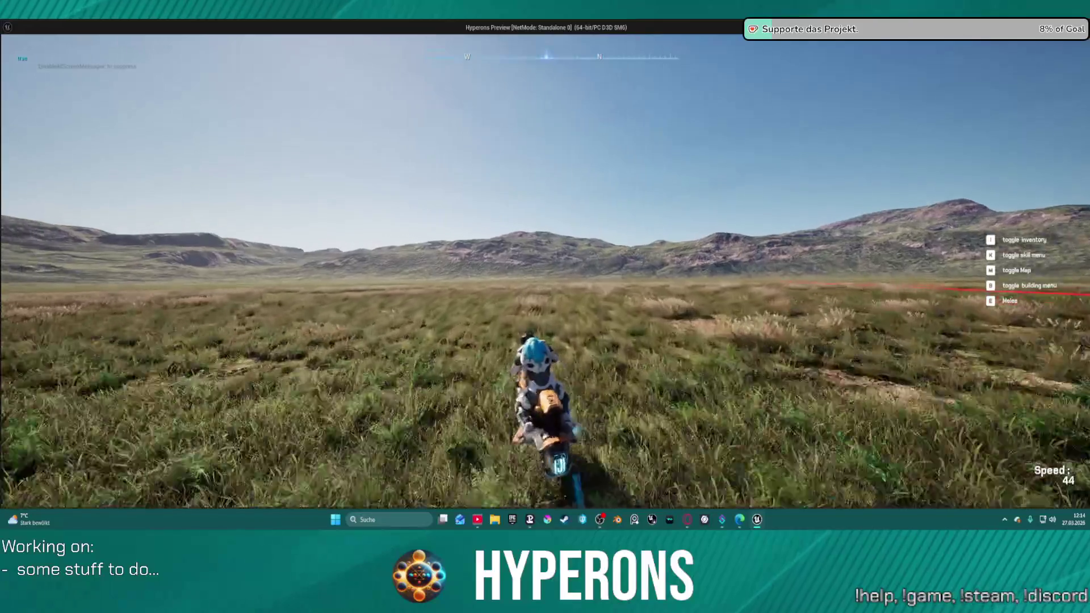
key(a)
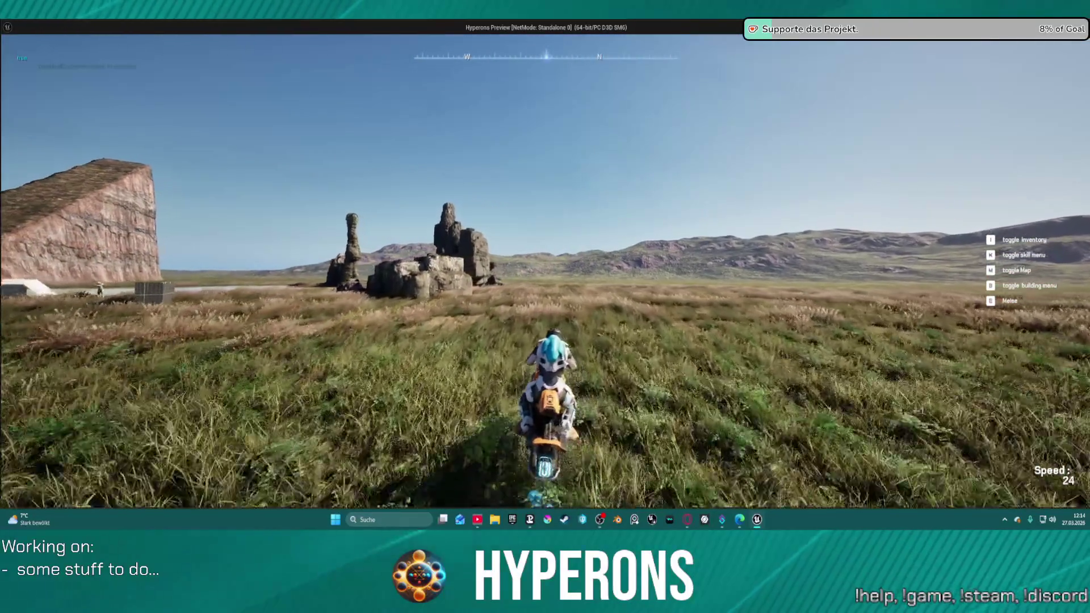
key(a)
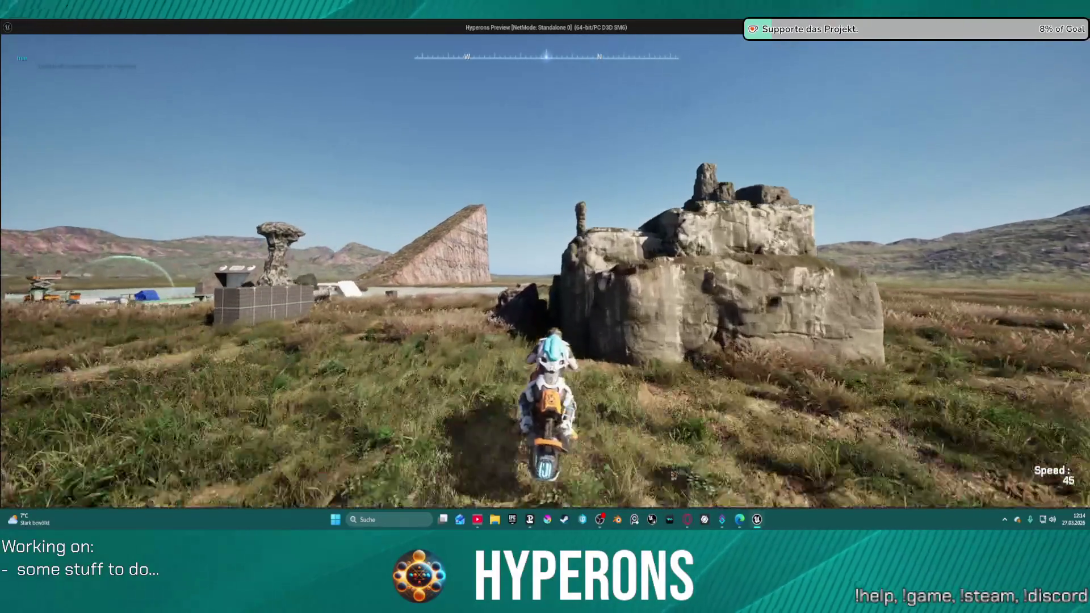
key(w)
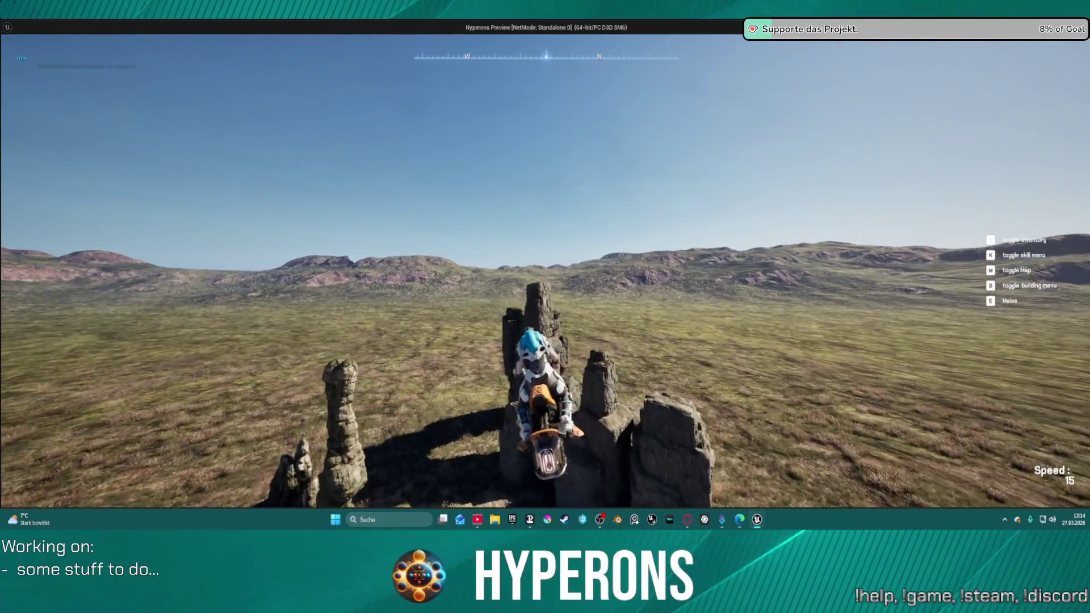
key(f)
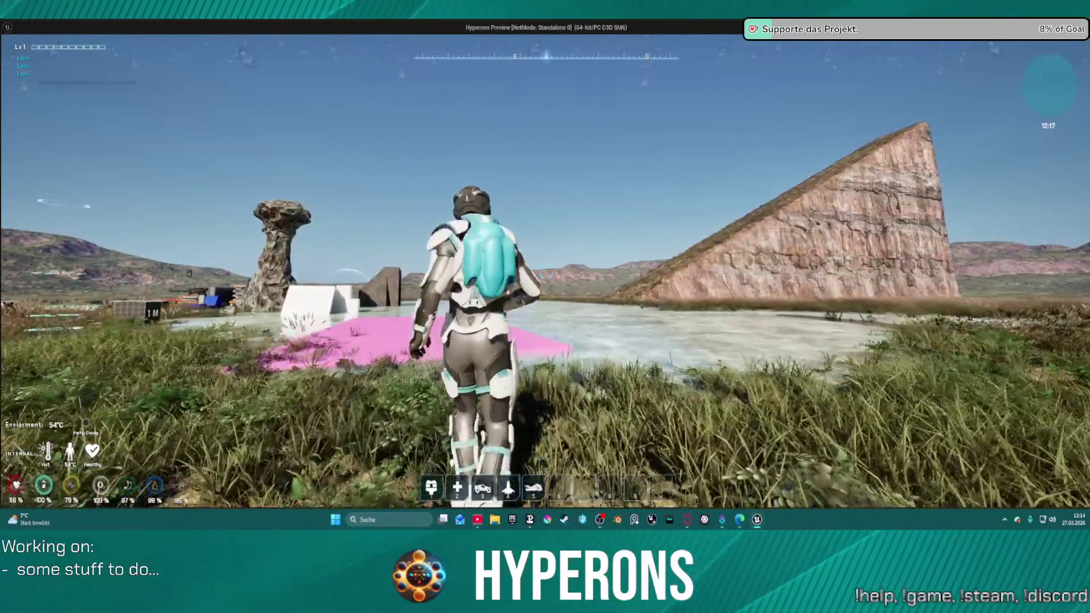
Close the inventory panel and reload the MG 01 rifle with R
key(i)
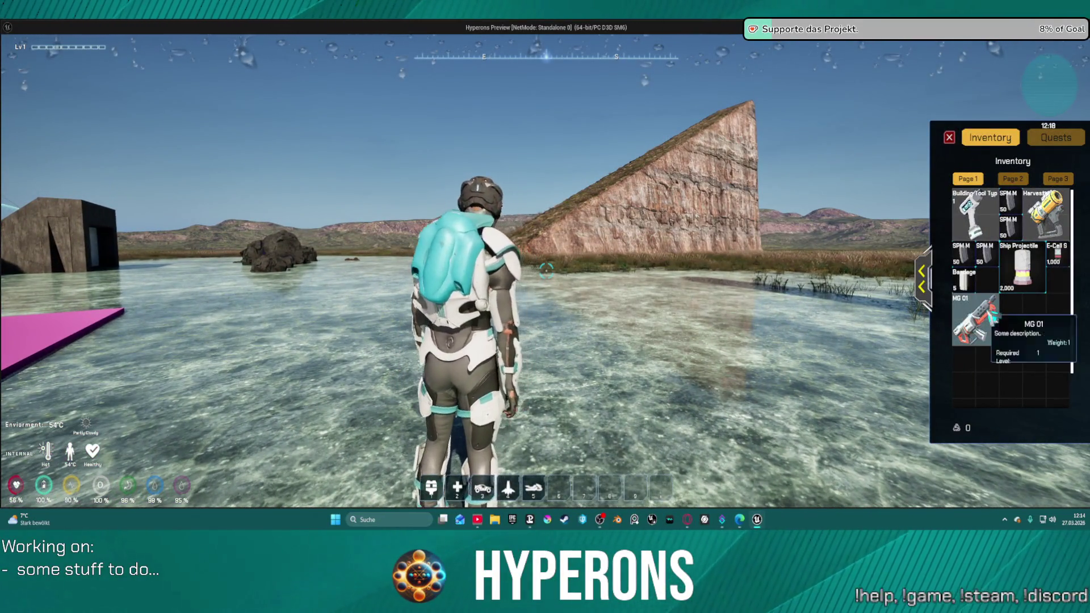
click(950, 138)
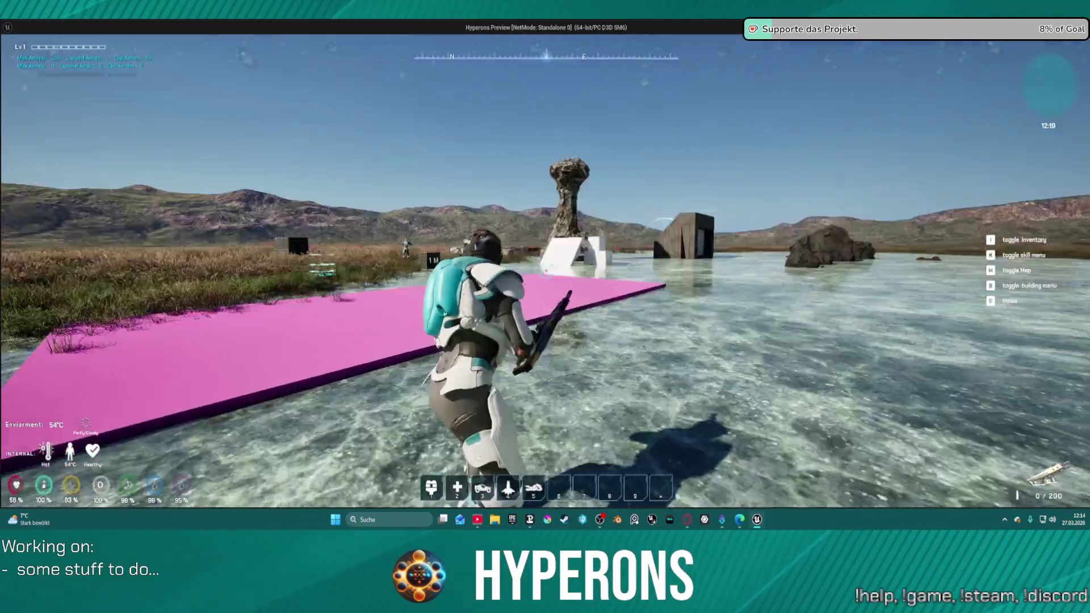
key(r)
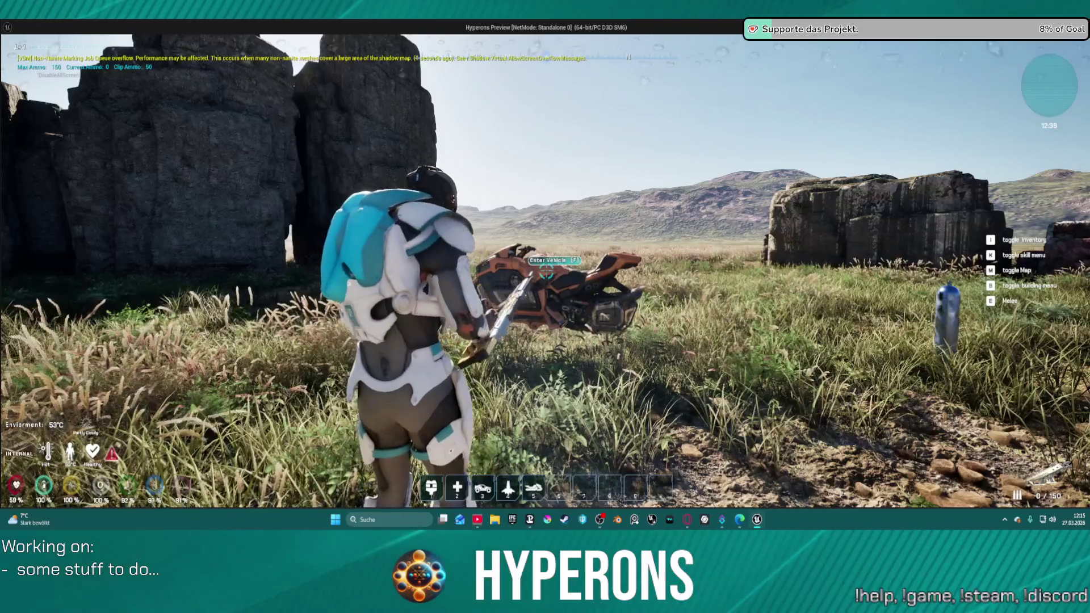
Fire the rifle at the hoverbike until it explodes, then run forward and jetpack up
click(546, 272)
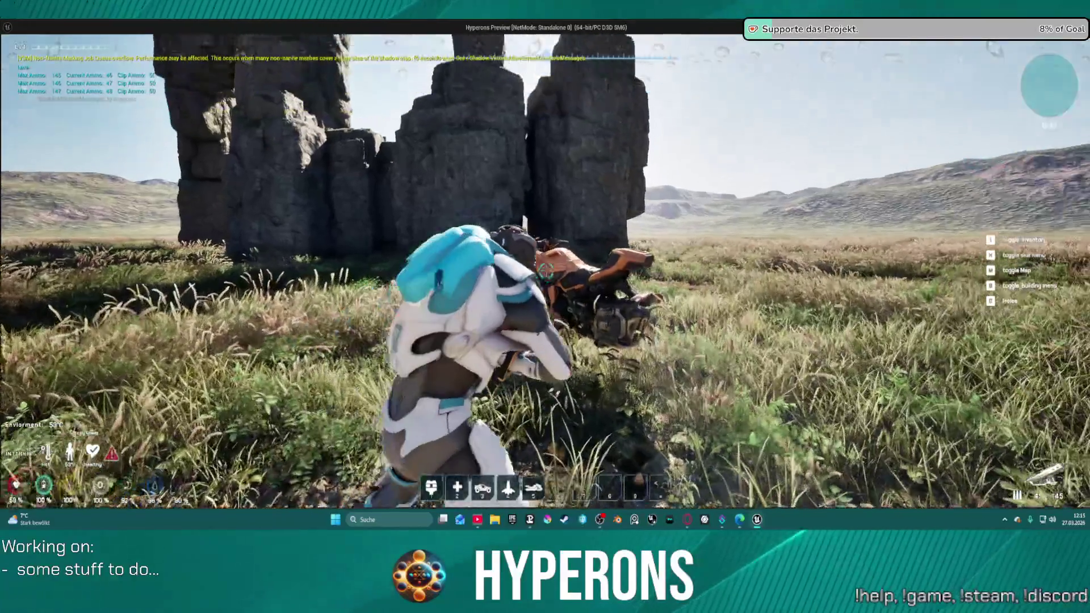
click(546, 272)
click(545, 272)
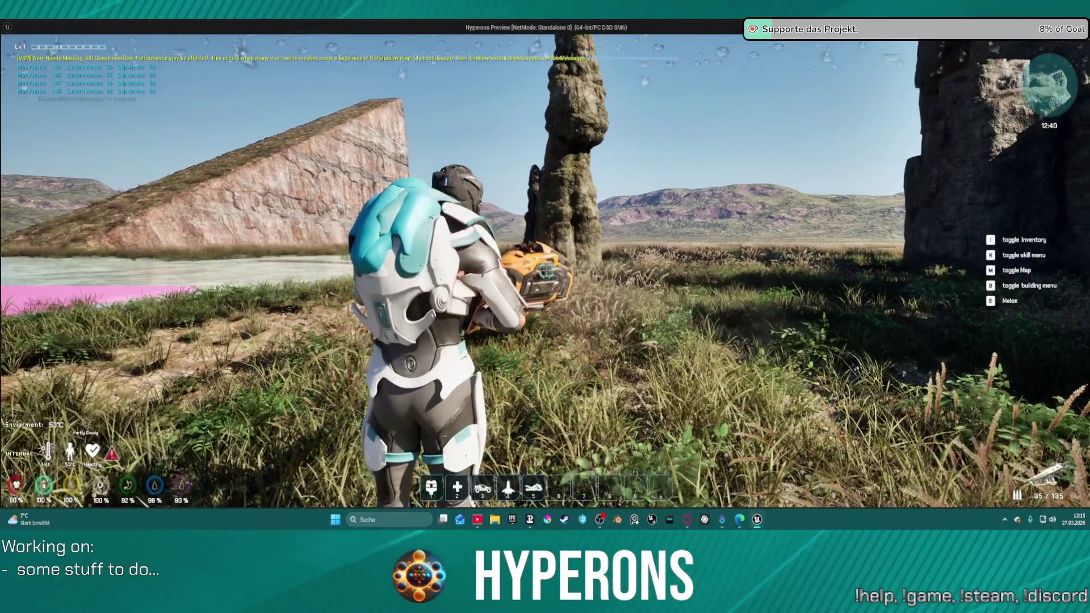
click(545, 272)
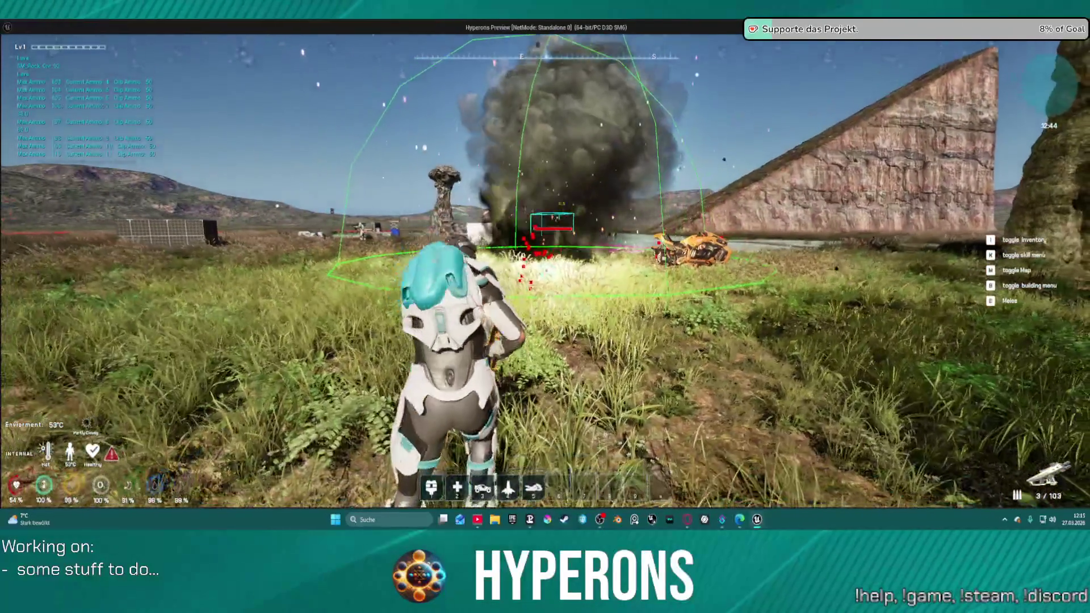
key(w)
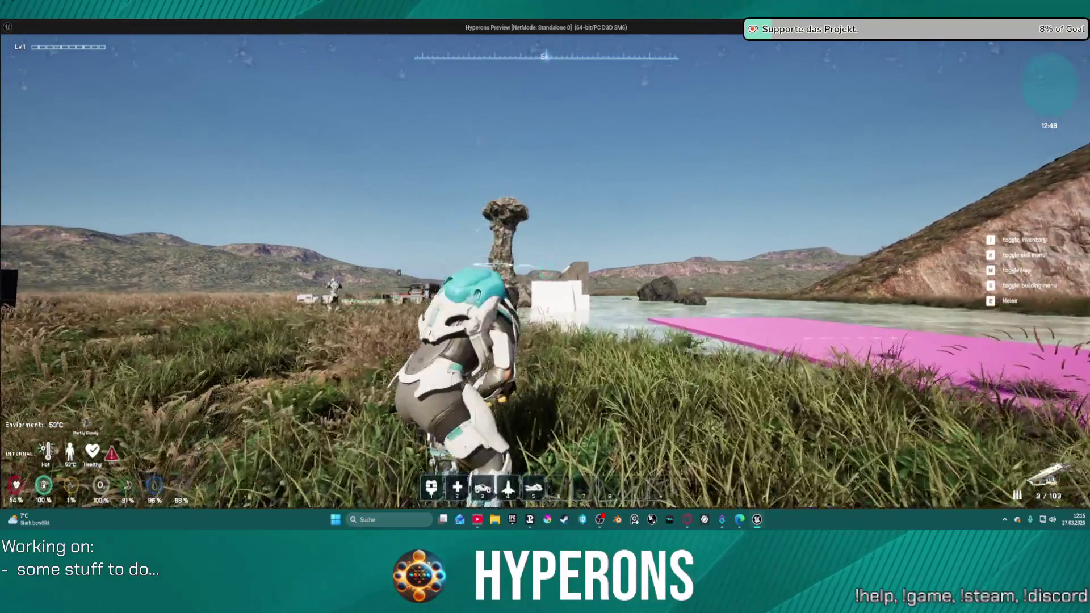
key(space)
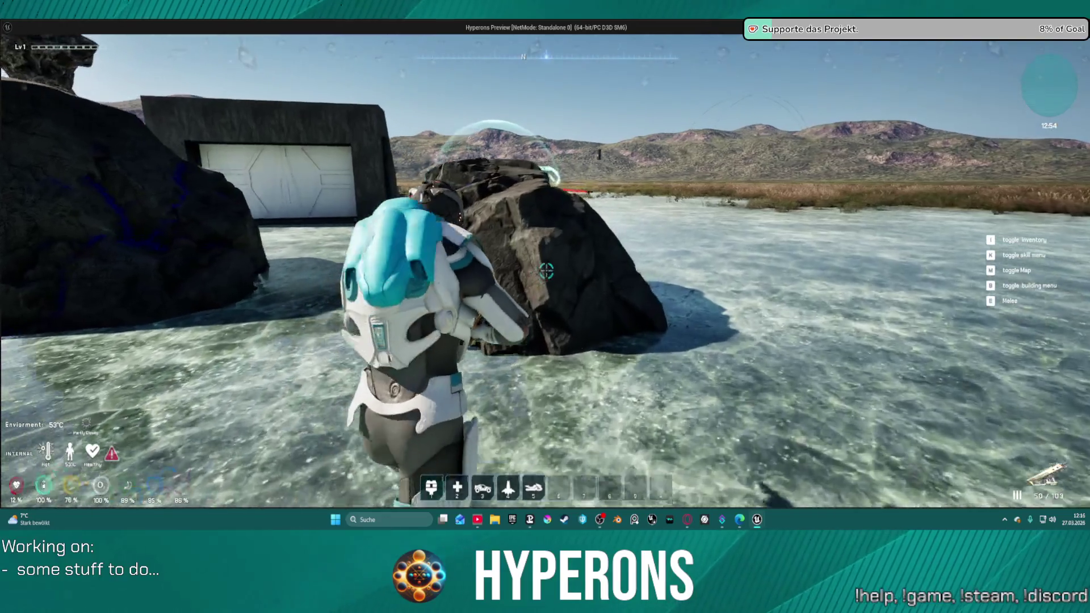
Equip and reload the Harvester, then laser-mine a rock for Cobalt Ore x2 and target the next
key(i)
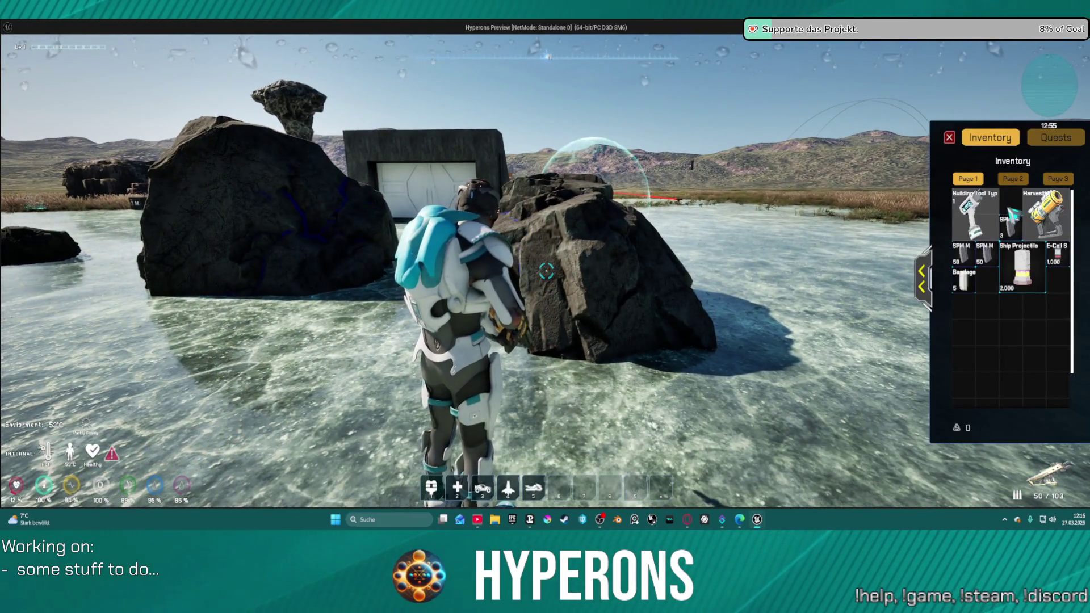
key(i)
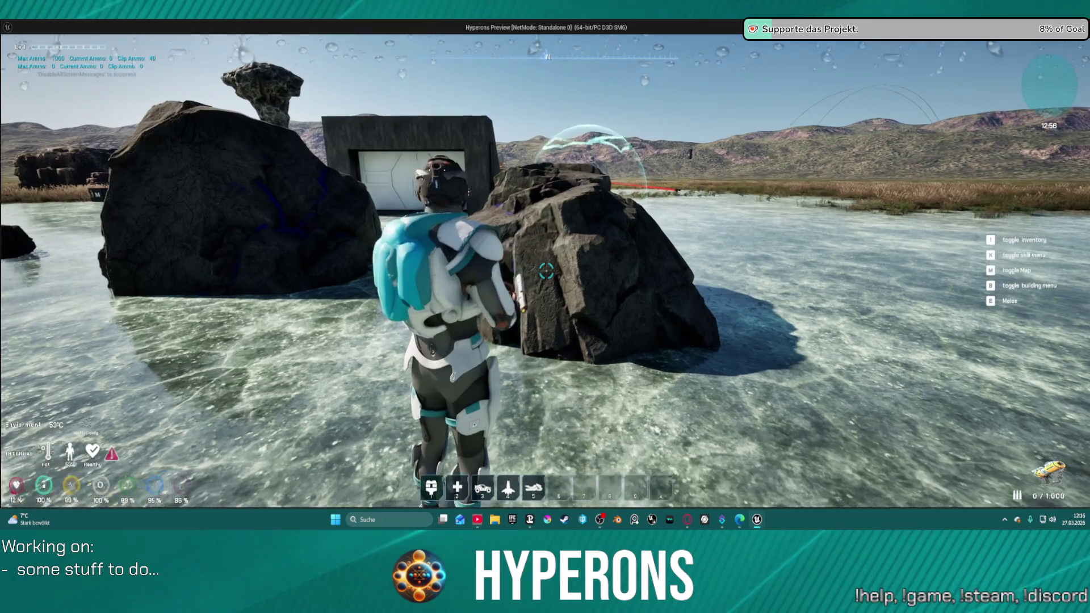
key(r)
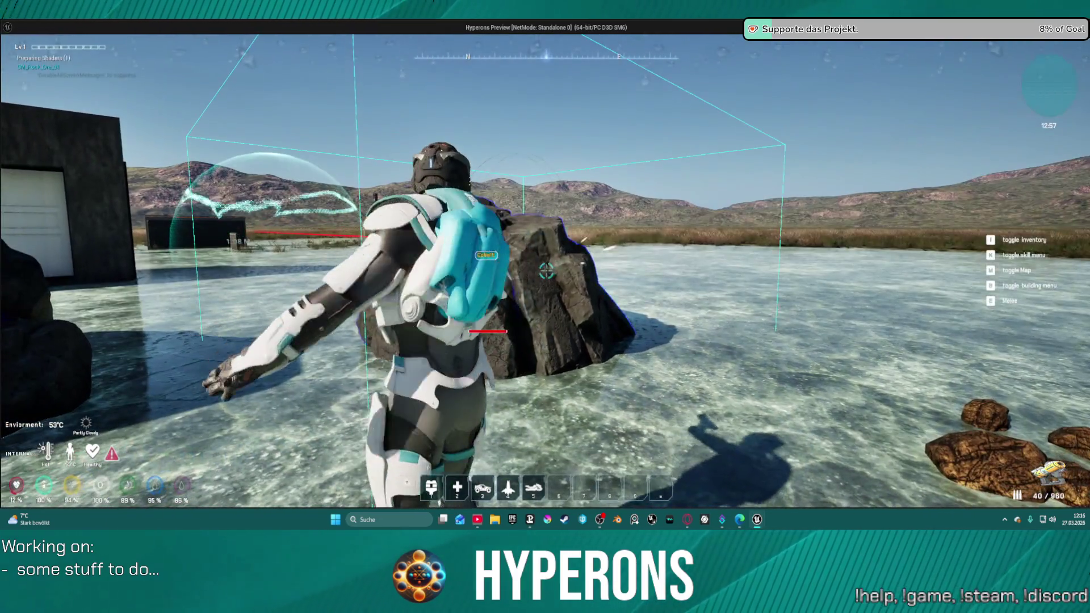
click(550, 272)
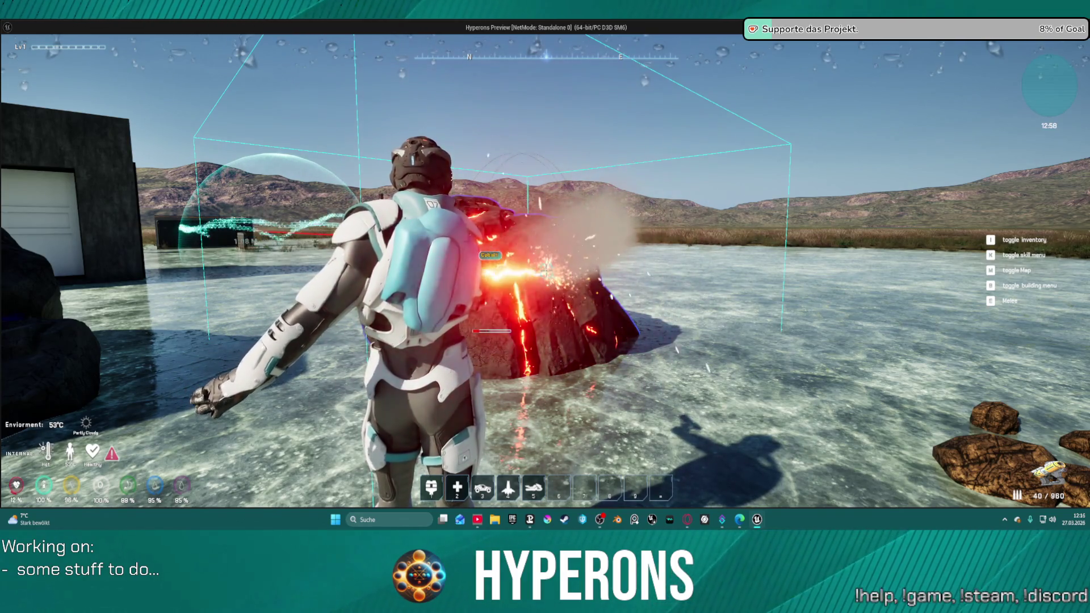
key(w)
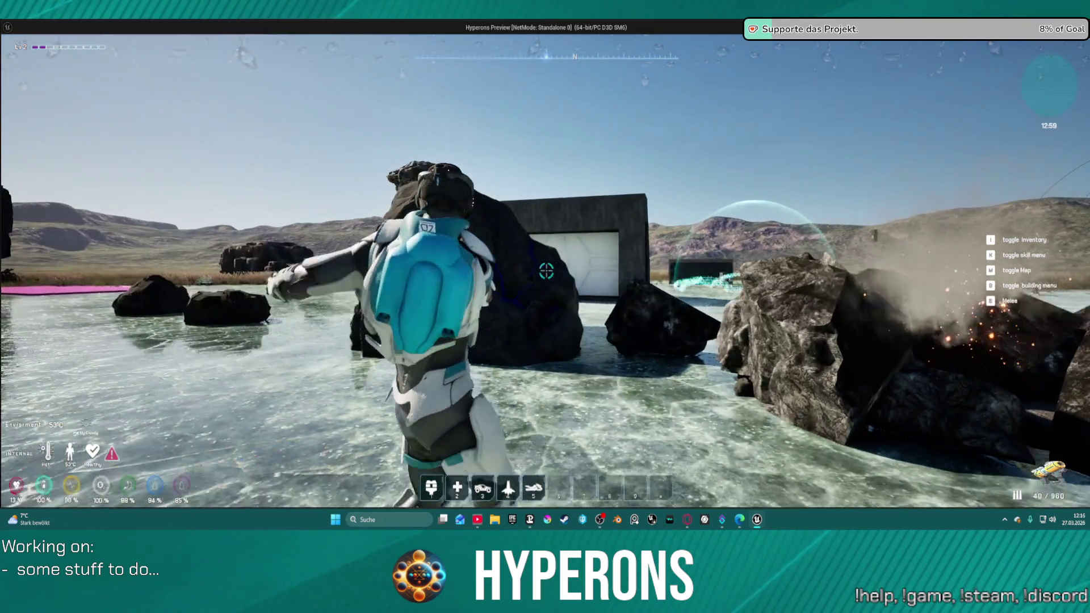
click(550, 272)
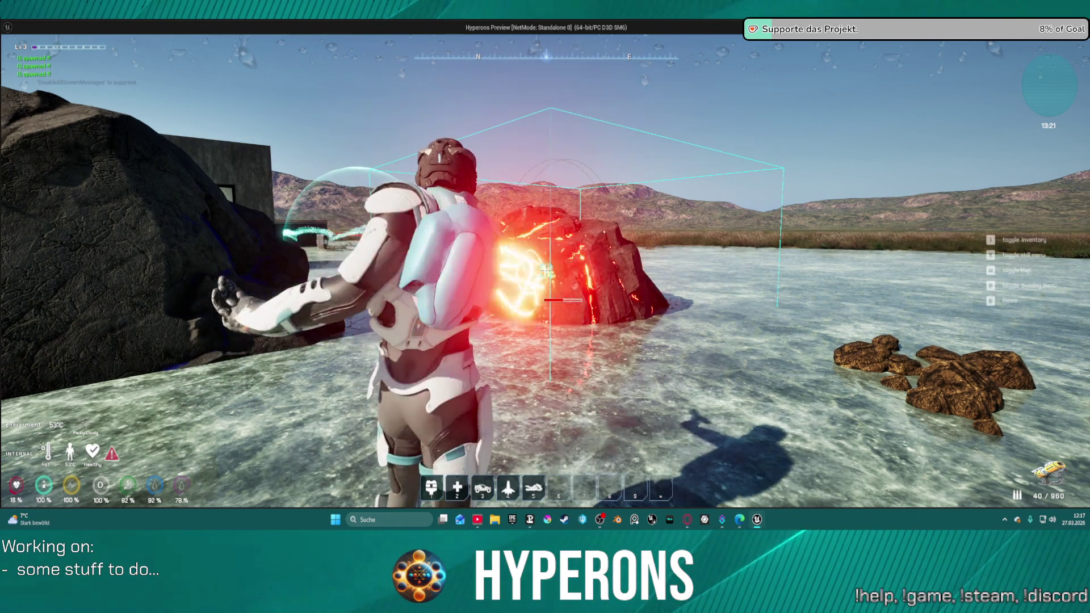
Keep mining the second rock while moving closer until it drops Cobalt Ore and Normal Stone
key(w)
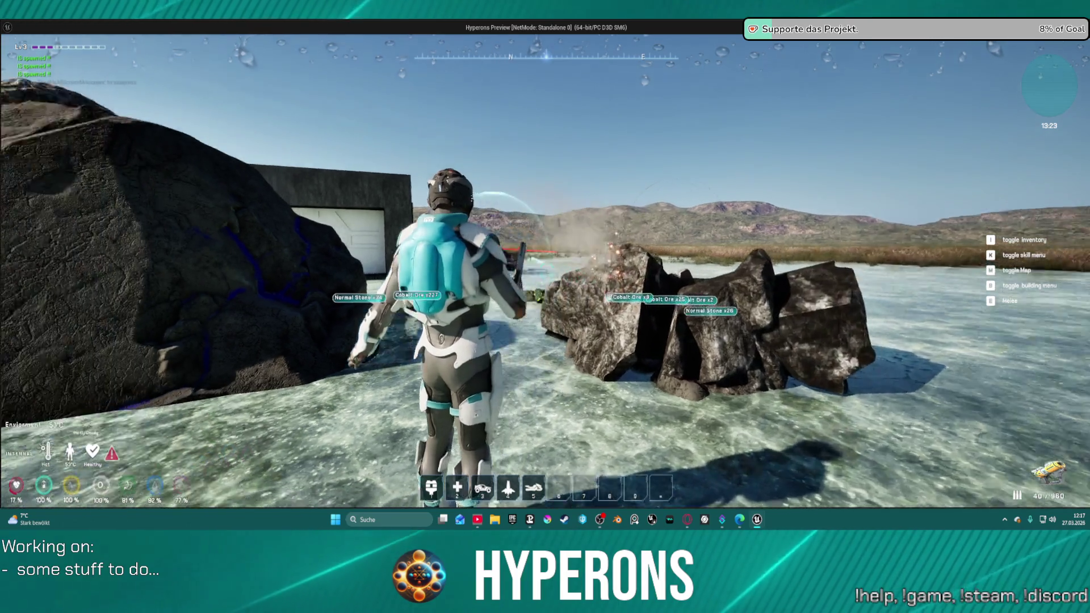
mouse_move(545, 306)
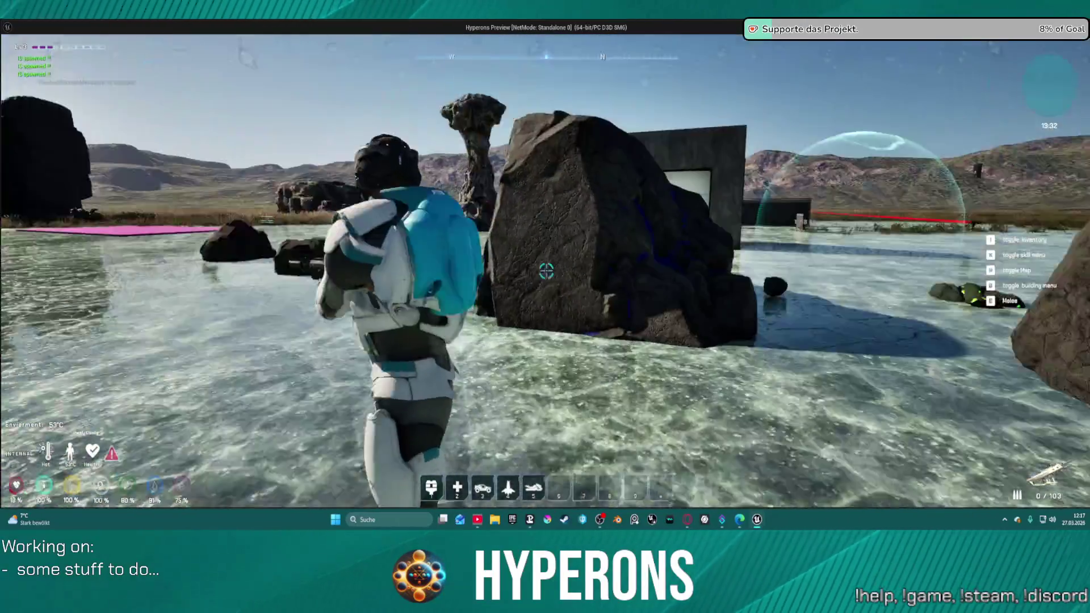
Walk and jetpack around the ice, then leave Play In Editor and stop the simulation
key(s)
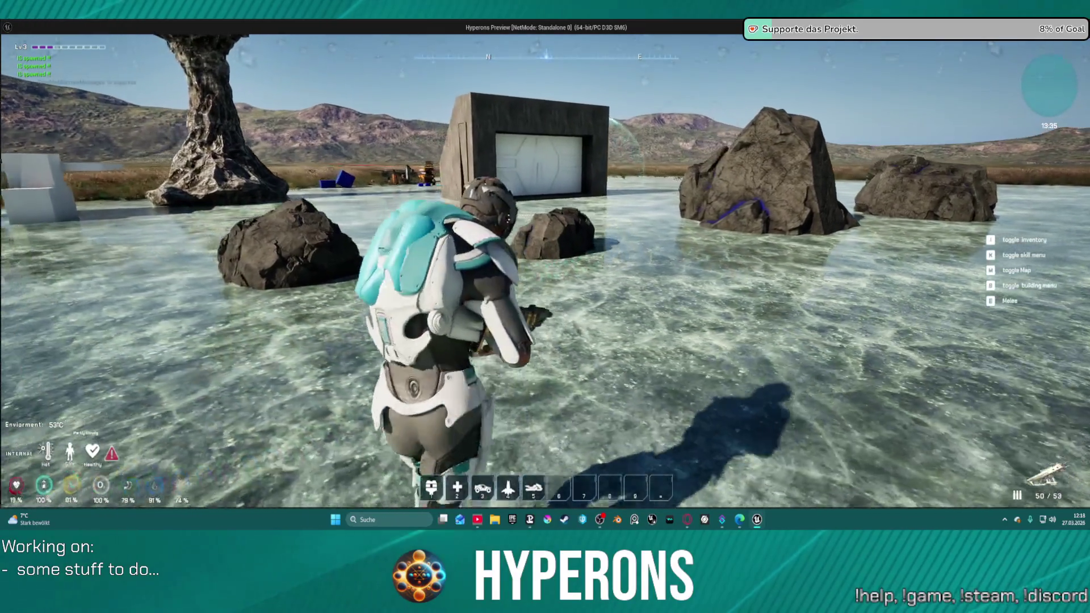
key(a)
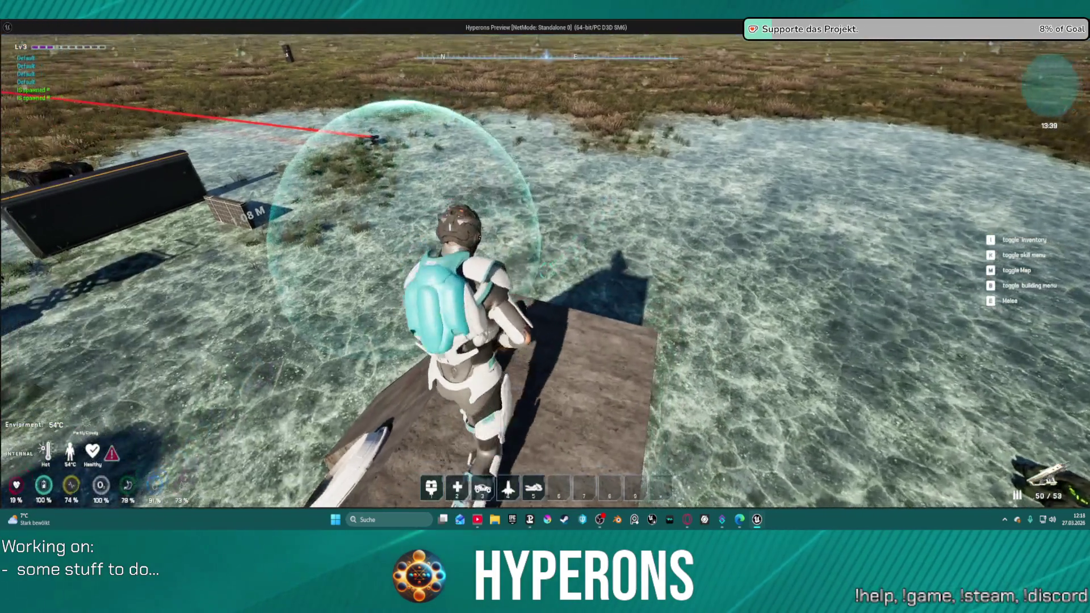
key(space)
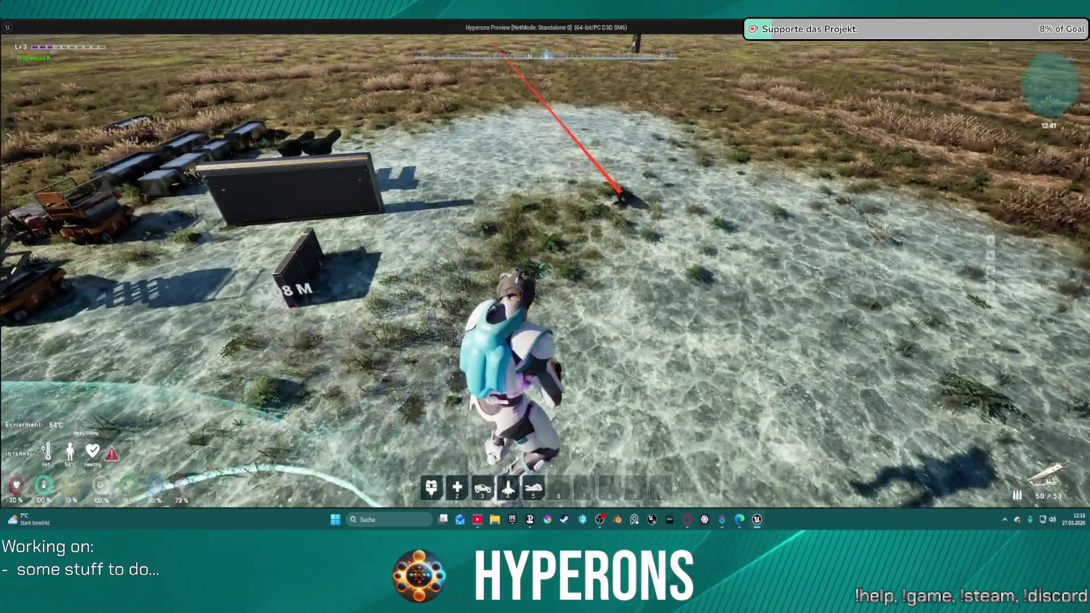
key(alt+Tab)
key(Escape)
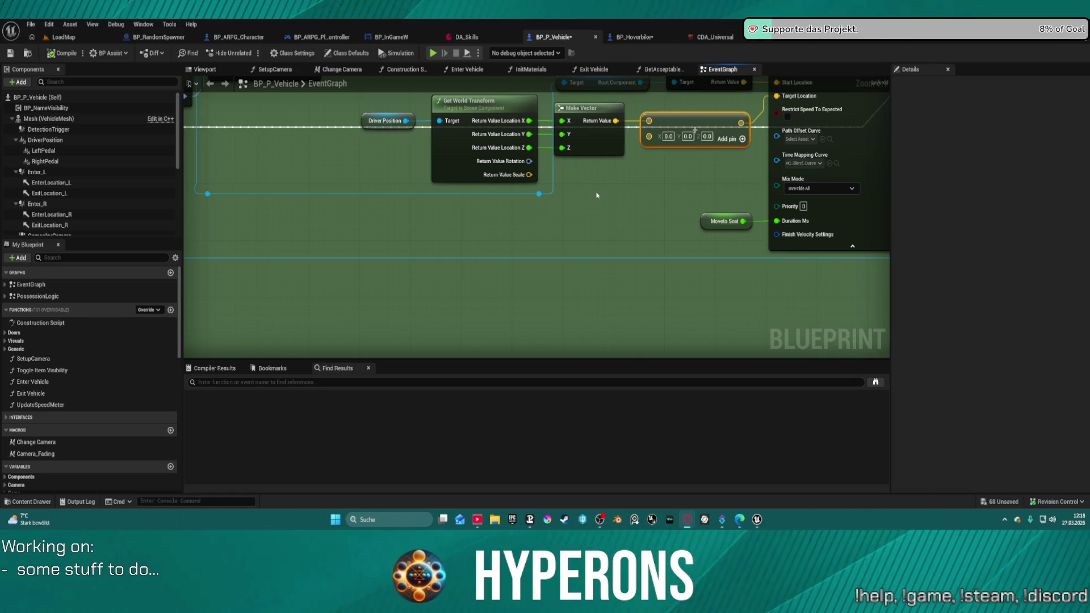
Navigate BP_P_Vehicle's EventGraph to the red comment box and select the Set Animation Mode node
scroll(596, 195, down, 5)
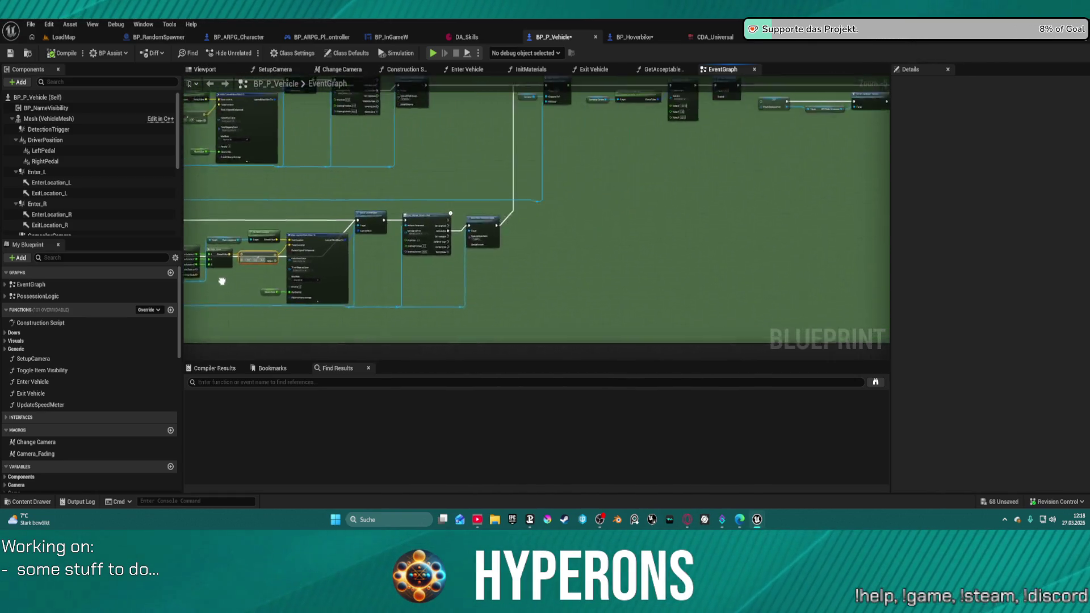
mouse_move(692, 156)
mouse_down()
mouse_move(468, 199)
mouse_move(728, 195)
mouse_up()
scroll(472, 201, up, 1)
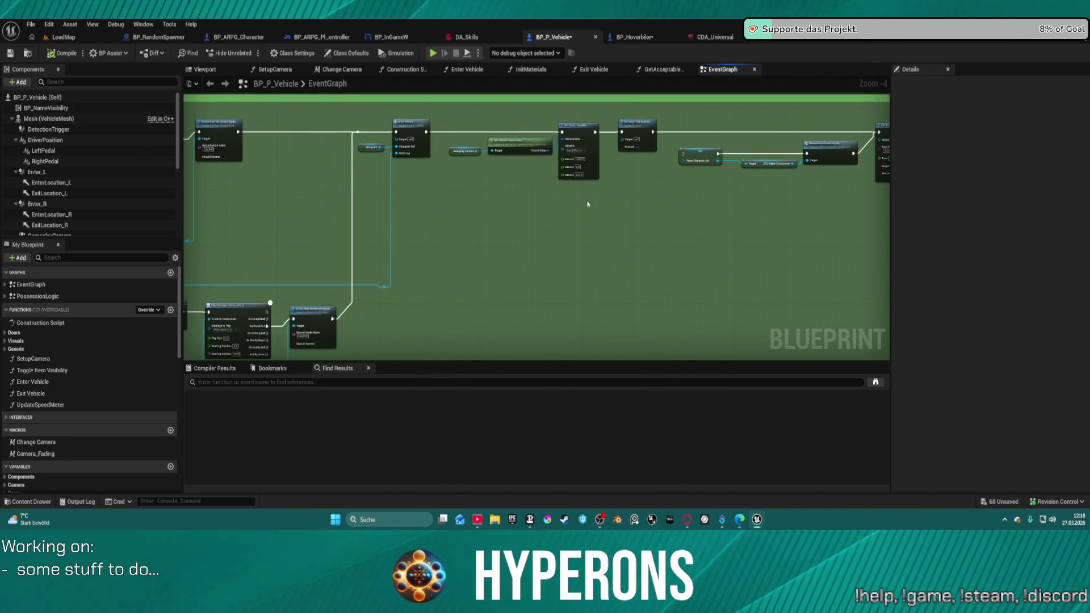
mouse_move(597, 205)
mouse_down()
mouse_move(625, 233)
mouse_move(870, 229)
mouse_up()
scroll(566, 220, down, 4)
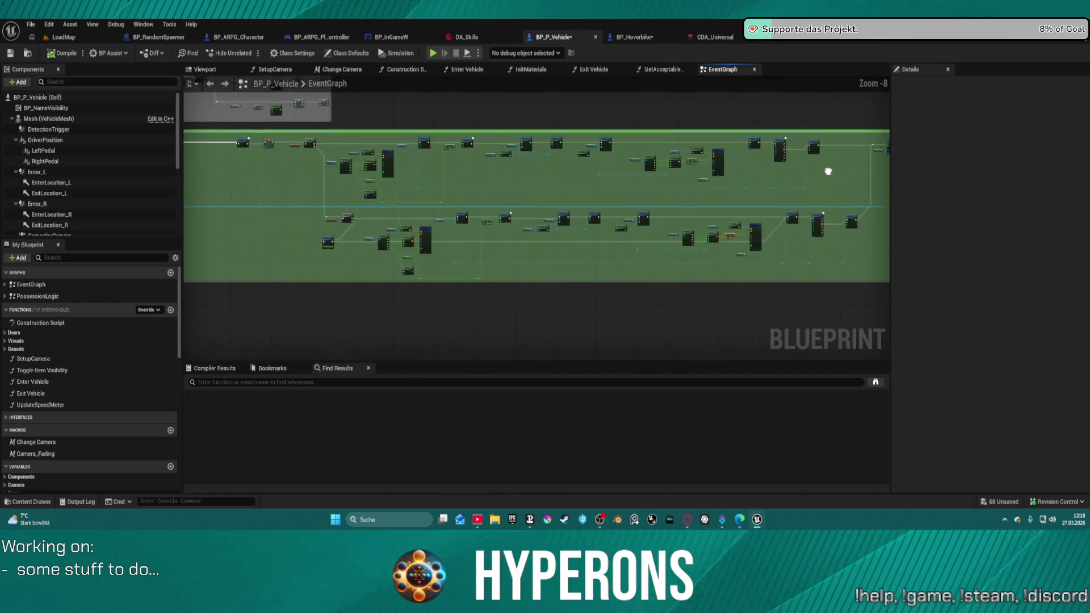
scroll(455, 272, up, 8)
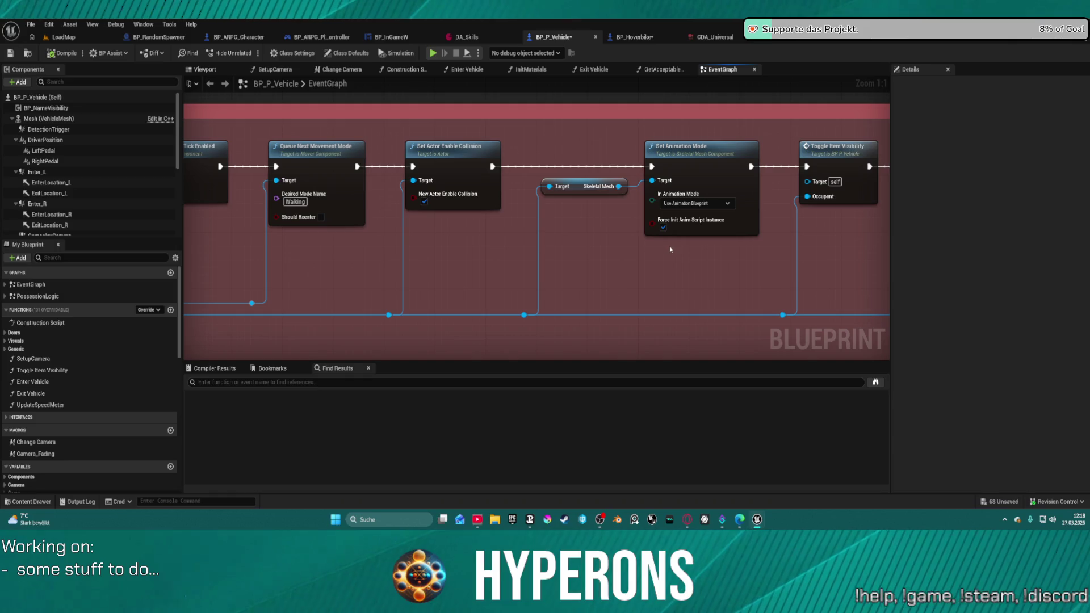
click(663, 228)
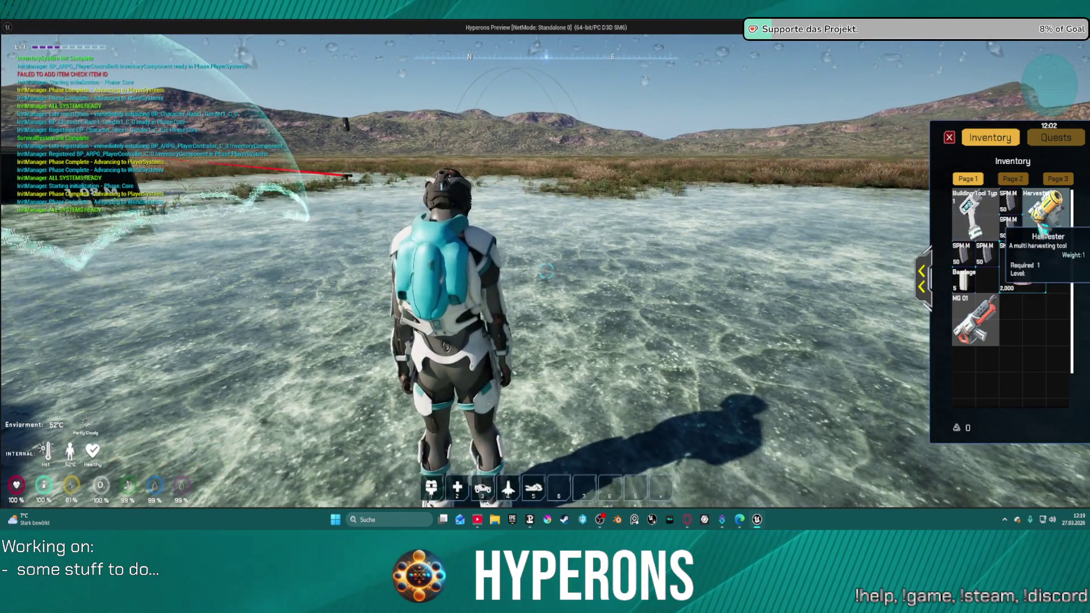
Swap between the Harvester and MG 01 rifle in the inventory, ending on MG 01
double_click(1047, 215)
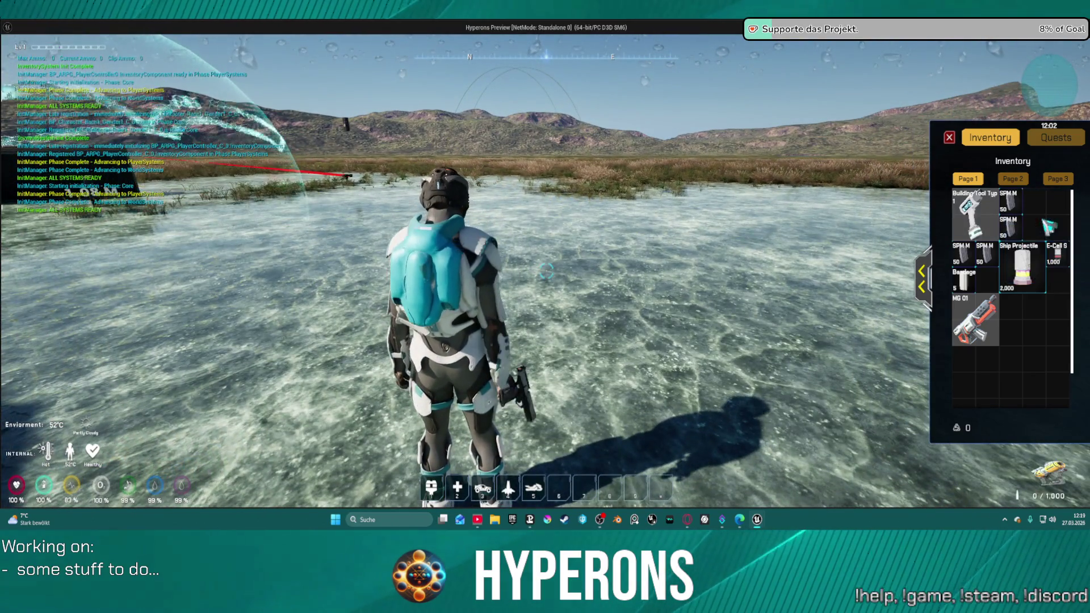
double_click(975, 319)
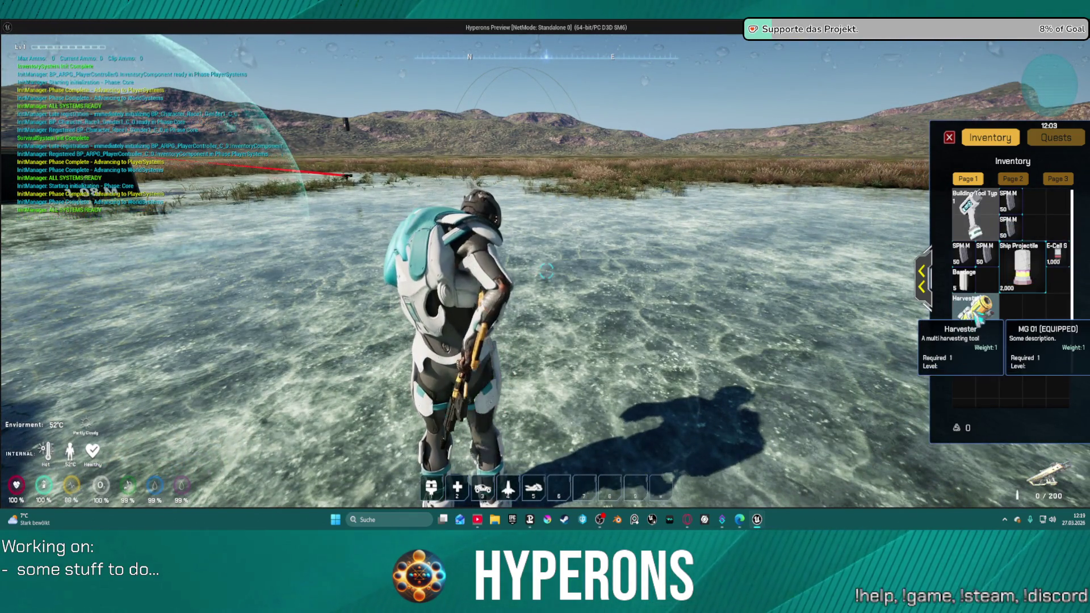
double_click(988, 319)
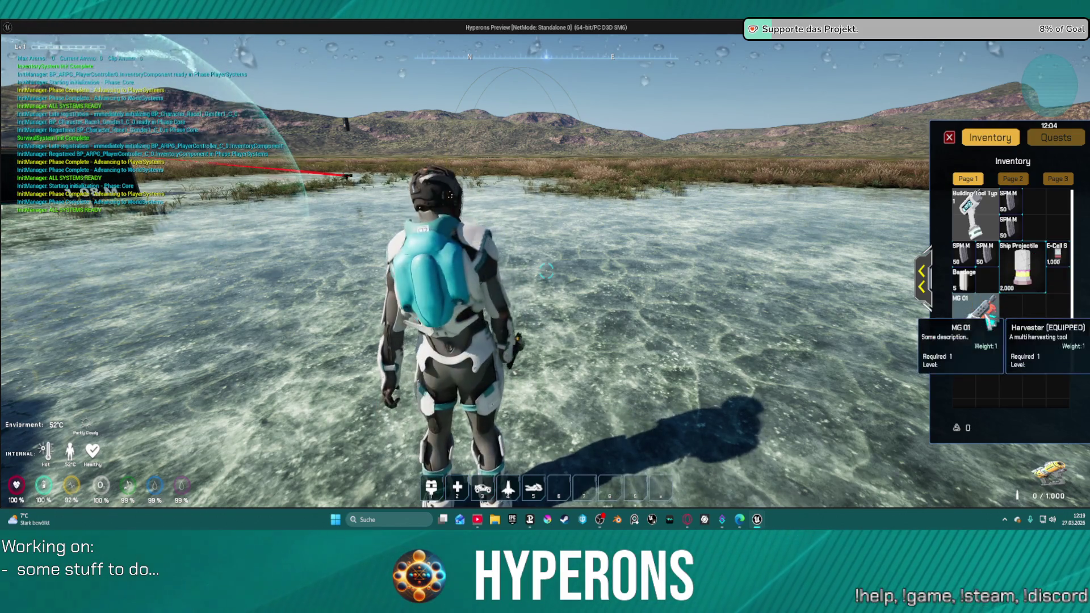
double_click(988, 320)
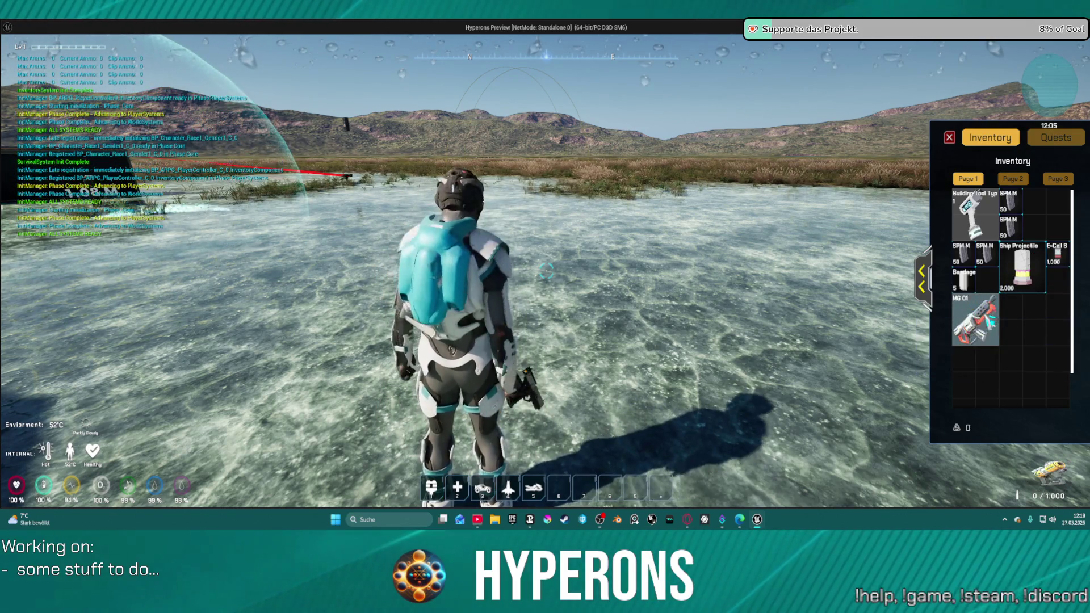
mouse_move(991, 321)
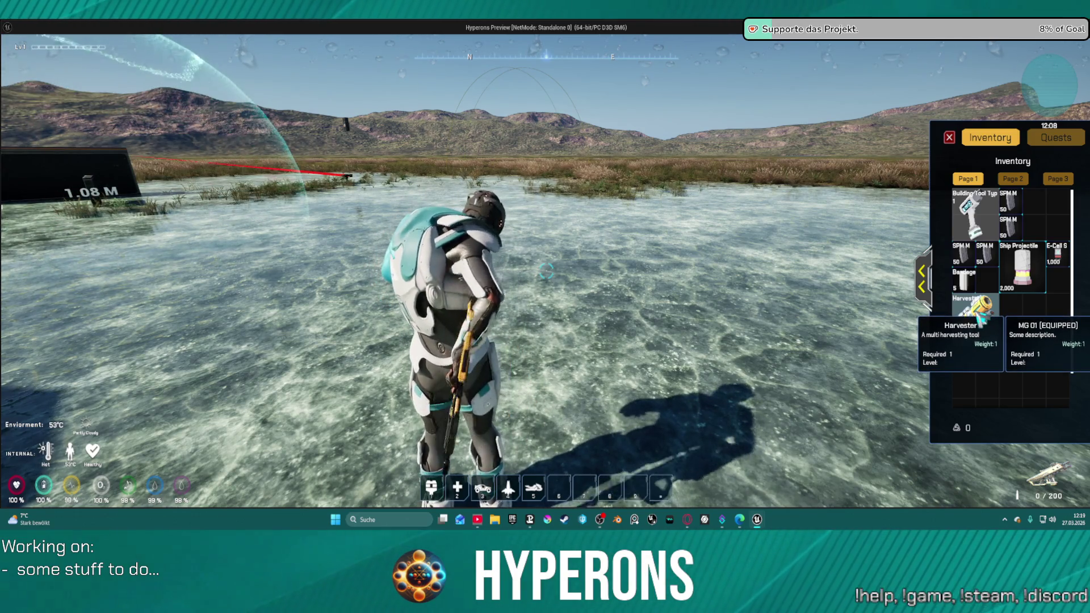
Walk off the ice, jump onto the grassland and crouch in the tall grass
key(w)
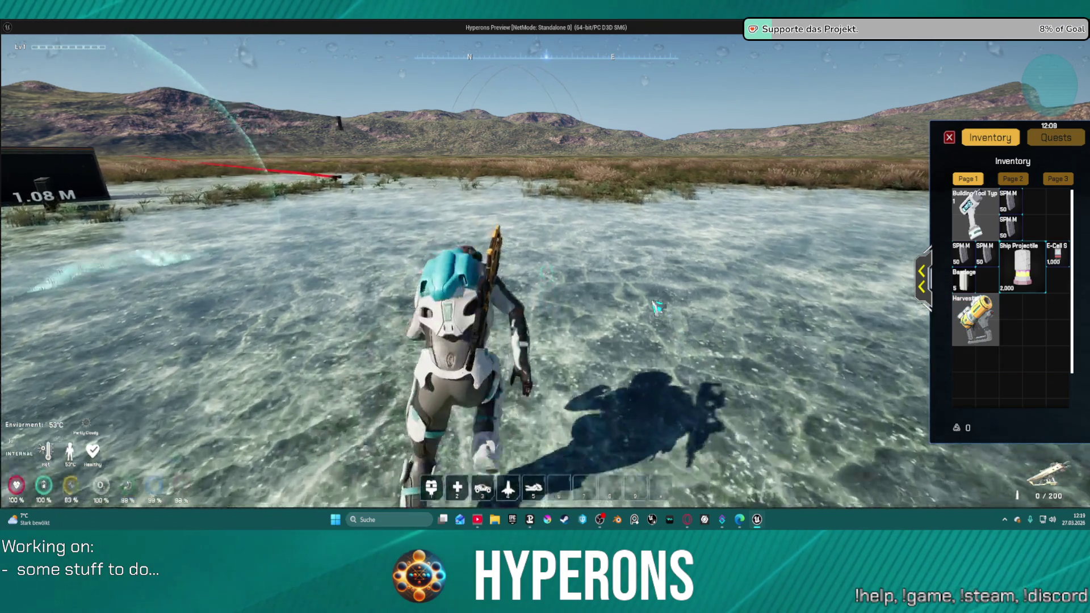
key(space)
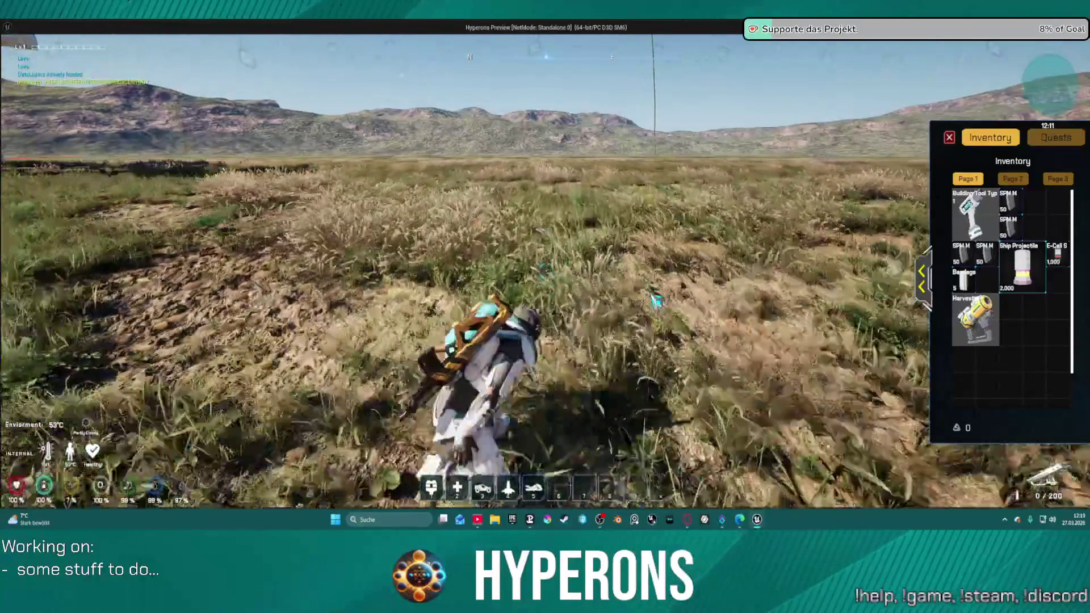
key(c)
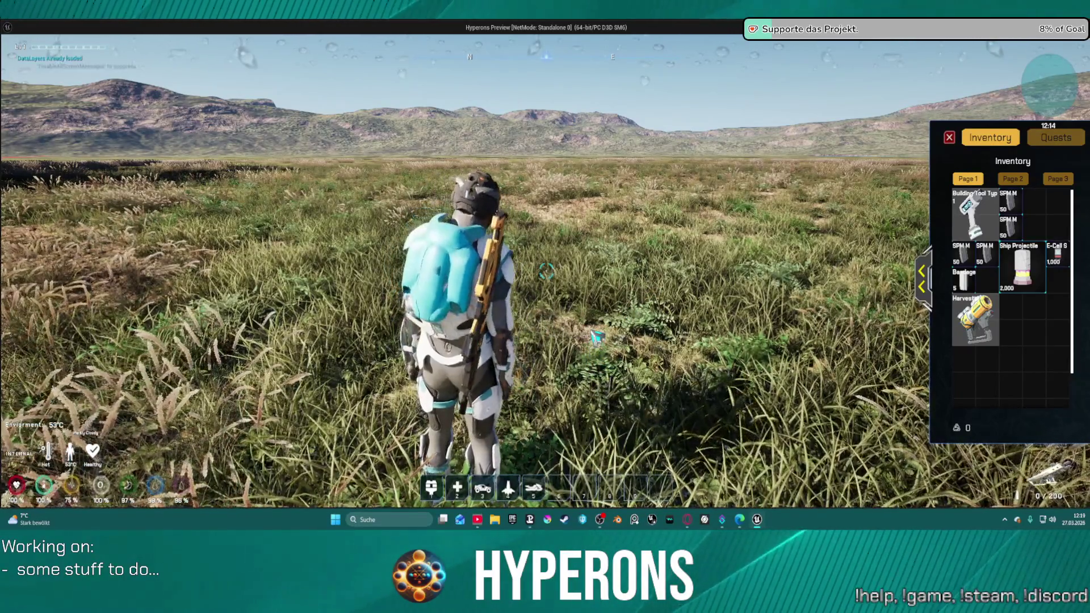
Walk through the grass, spawn the yellow hoverbike with key 5 and approach it
key(w)
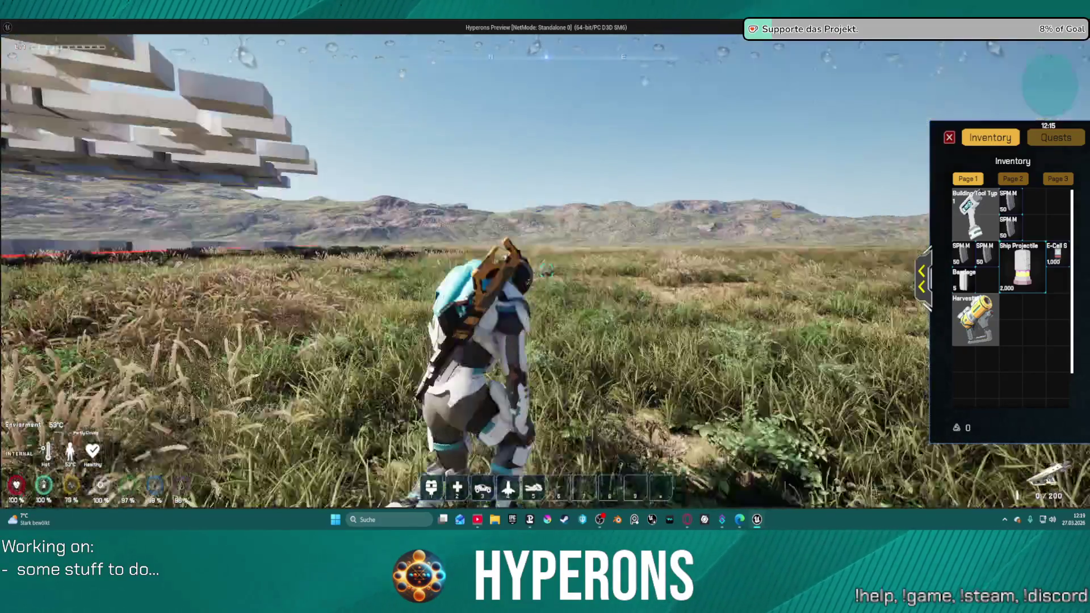
key(5)
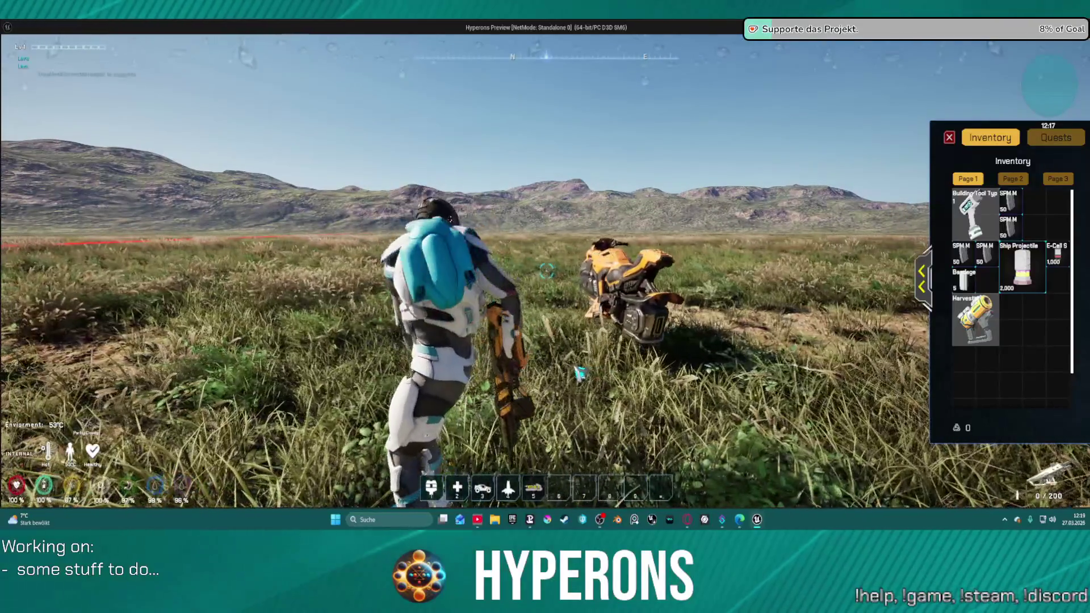
key(w)
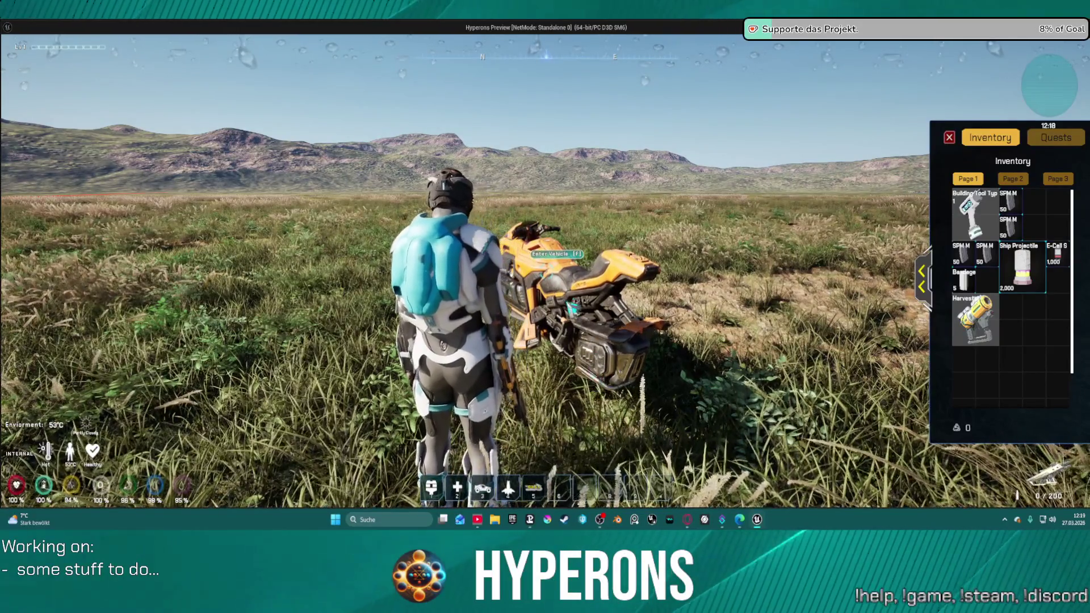
key(a)
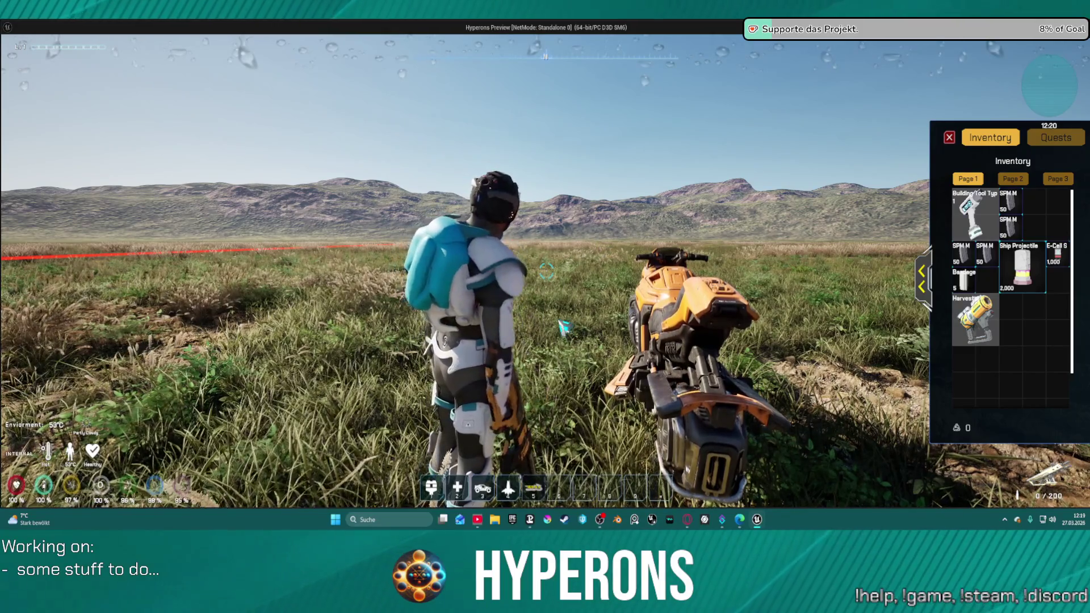
key(i)
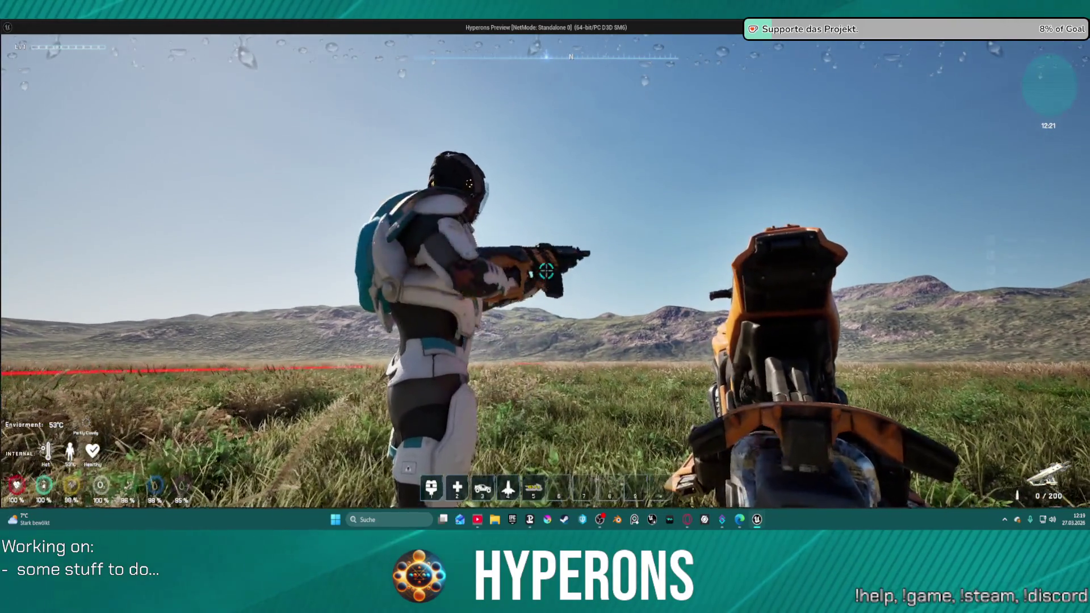
Swap the Harvester and MG 01 back and forth in the inventory with right-clicks
key(i)
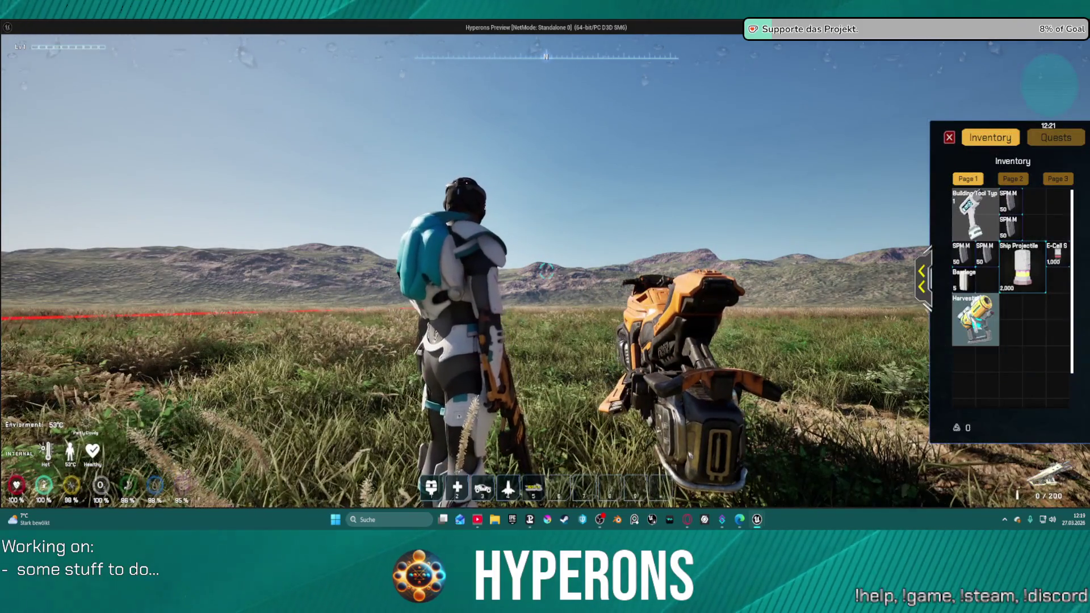
click(976, 318)
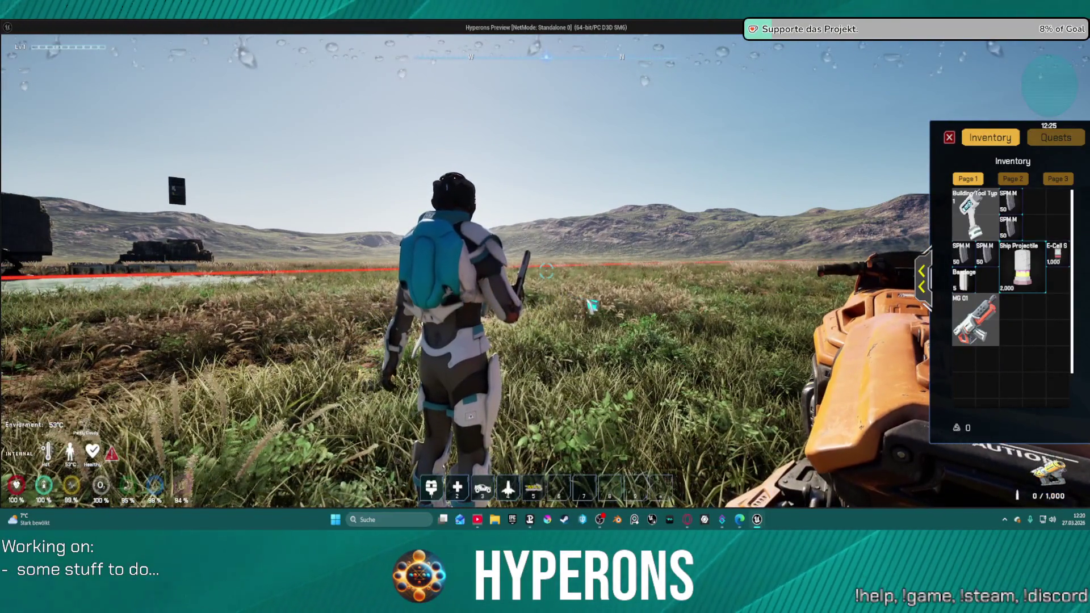
right_click(975, 320)
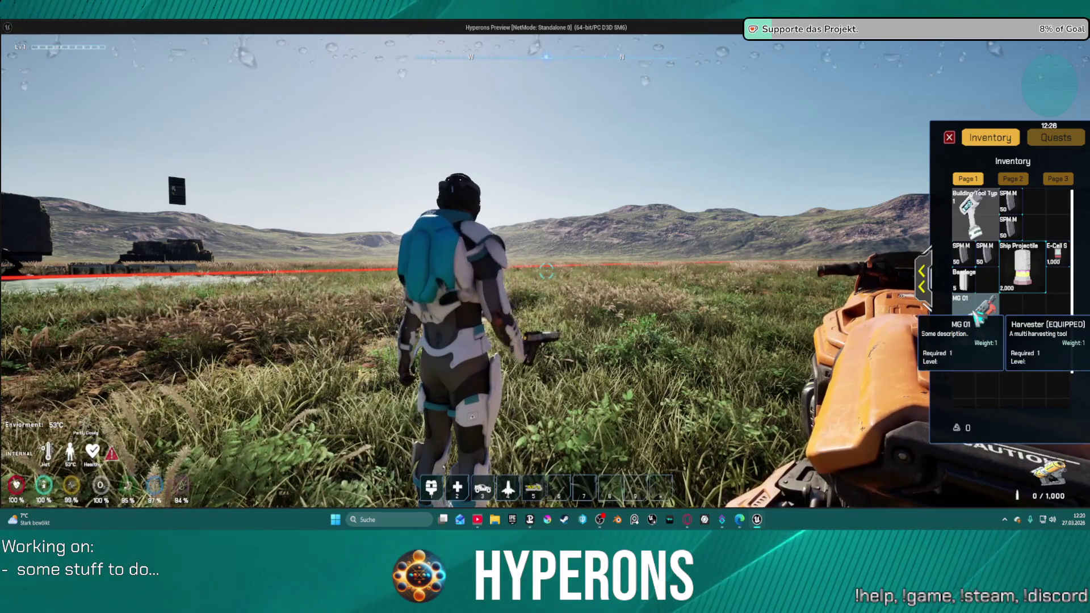
mouse_move(981, 315)
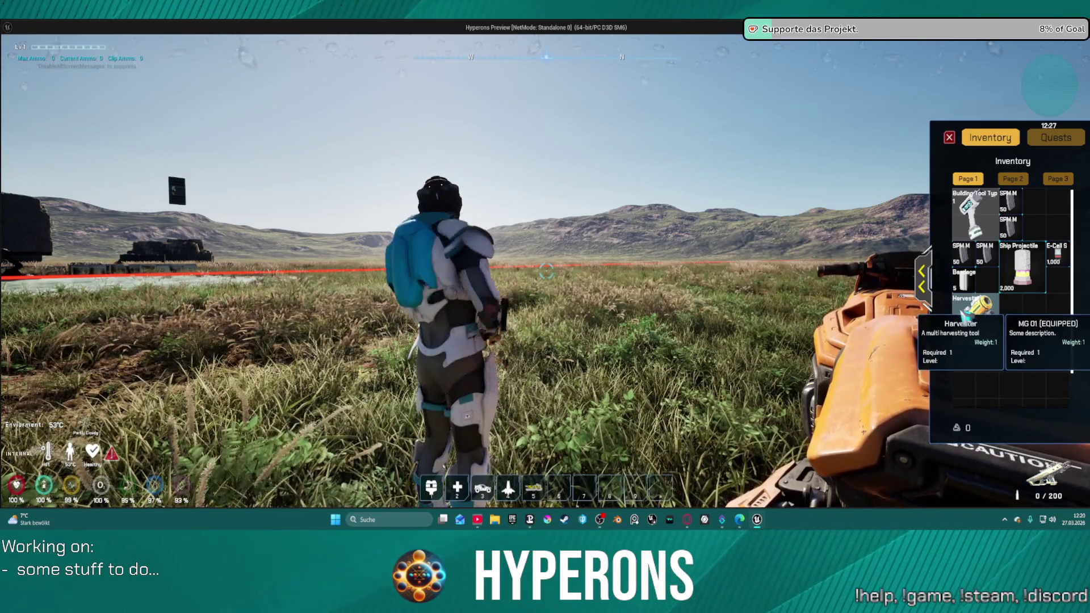
drag(765, 311, 719, 300)
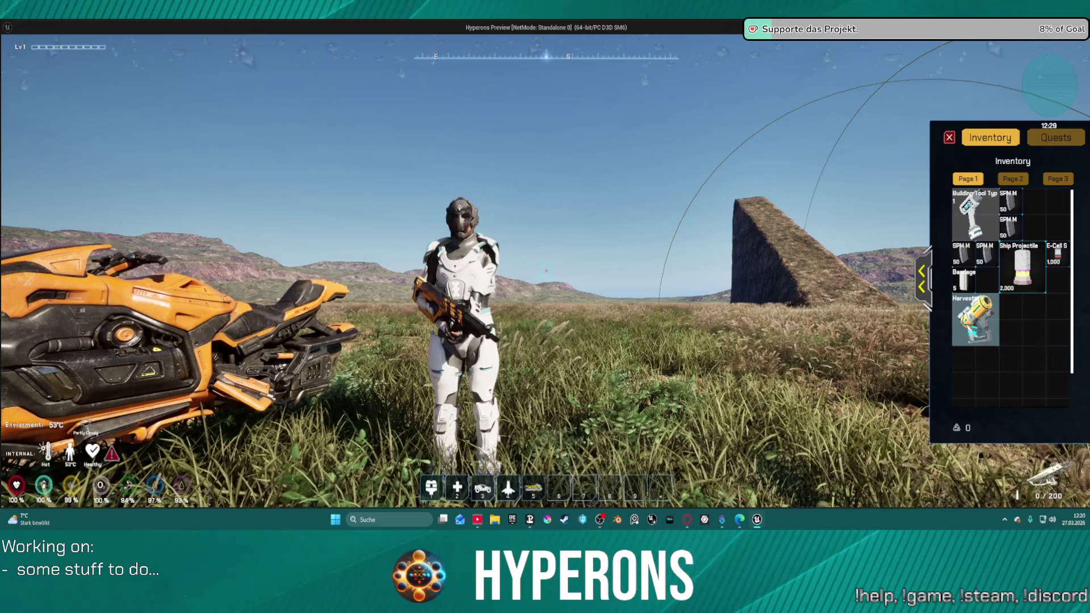
right_click(972, 334)
right_click(972, 335)
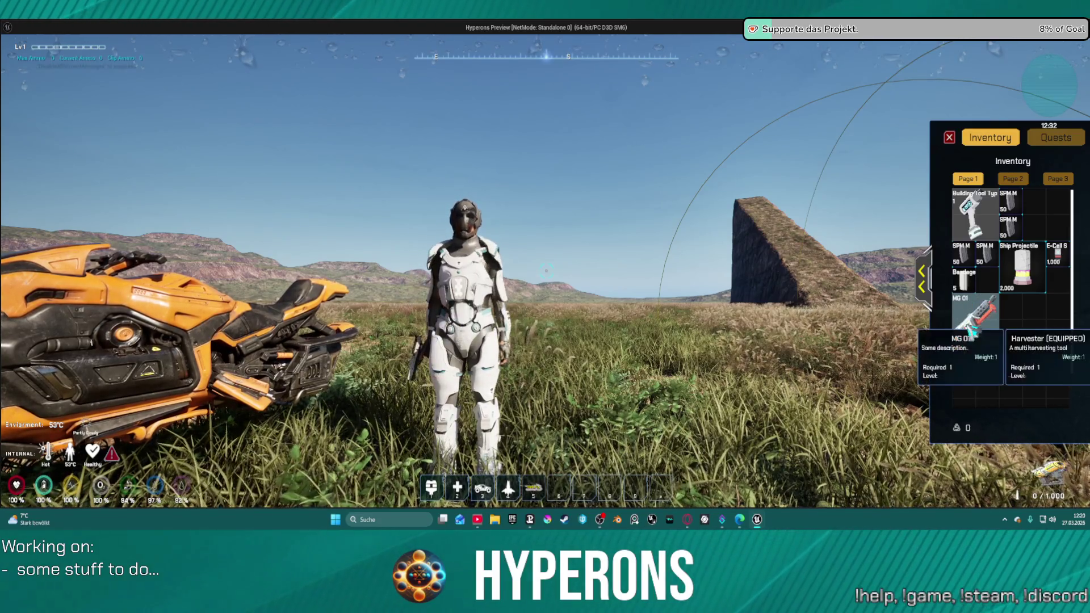
Close the inventory, walk to the hoverbike's side and mount it with F
key(i)
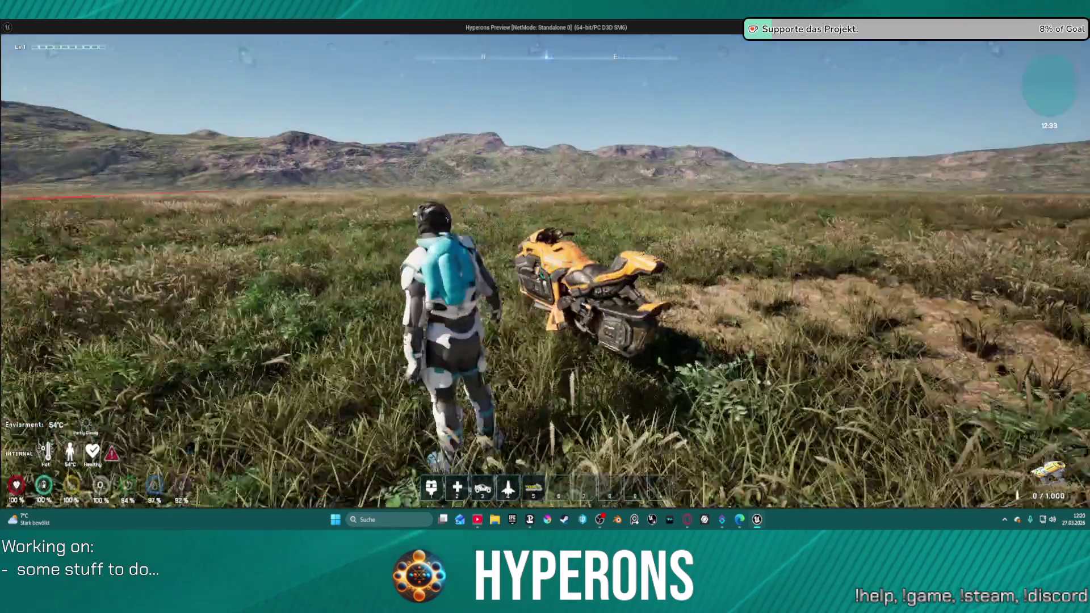
key(w)
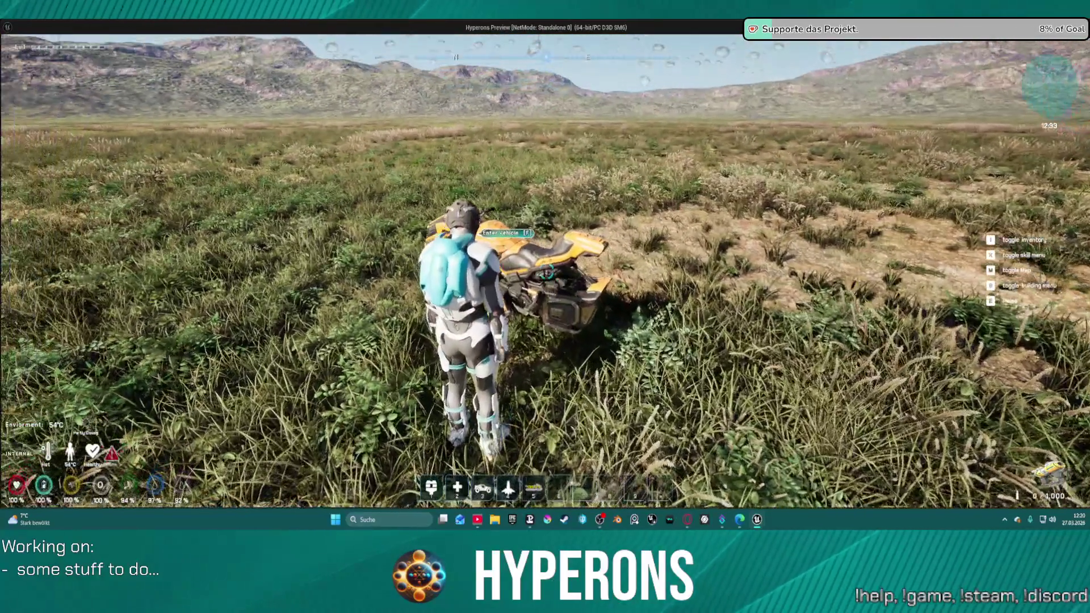
key(a)
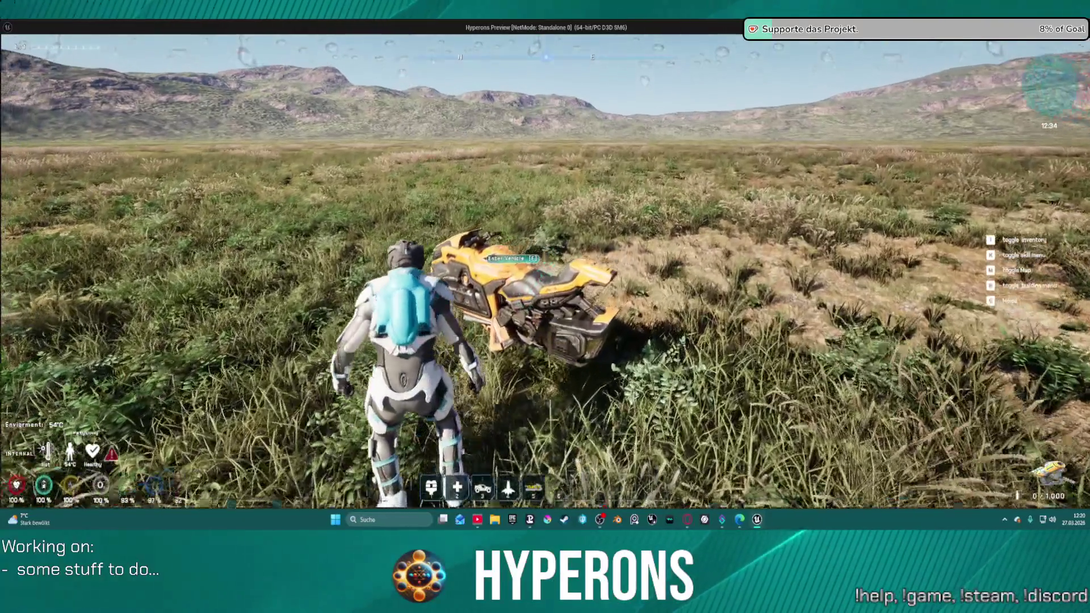
key(f)
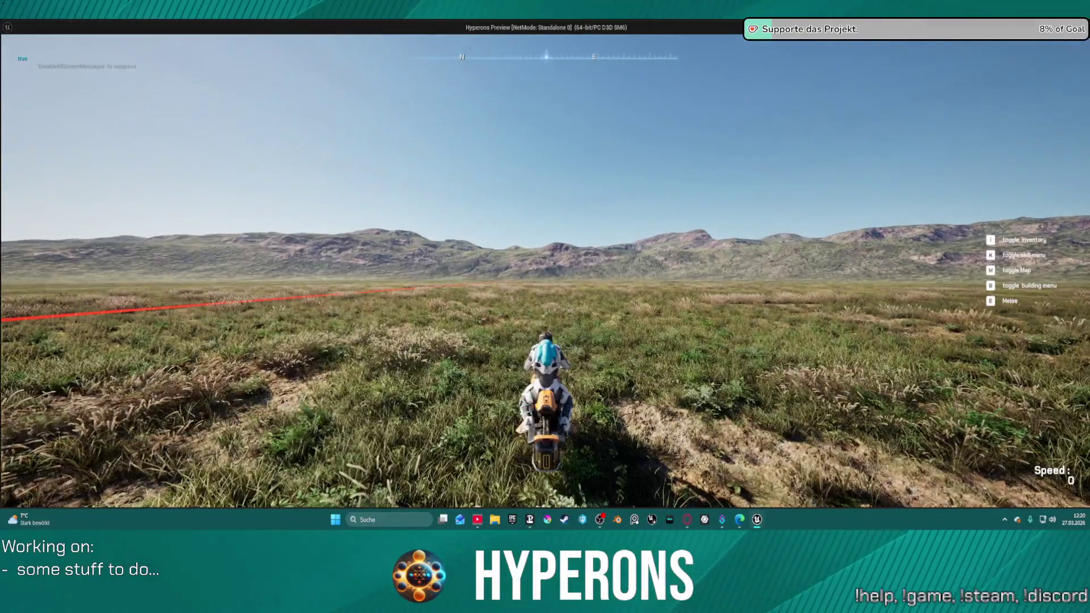
Ride the hoverbike forward and left toward the icy ruins, then dismount
key(w)
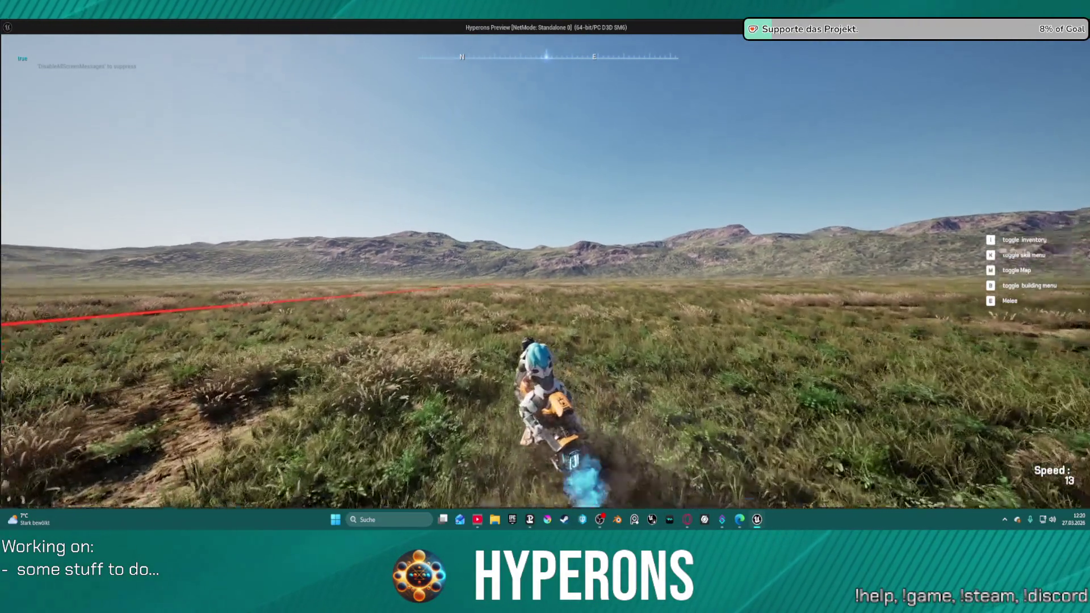
key(a)
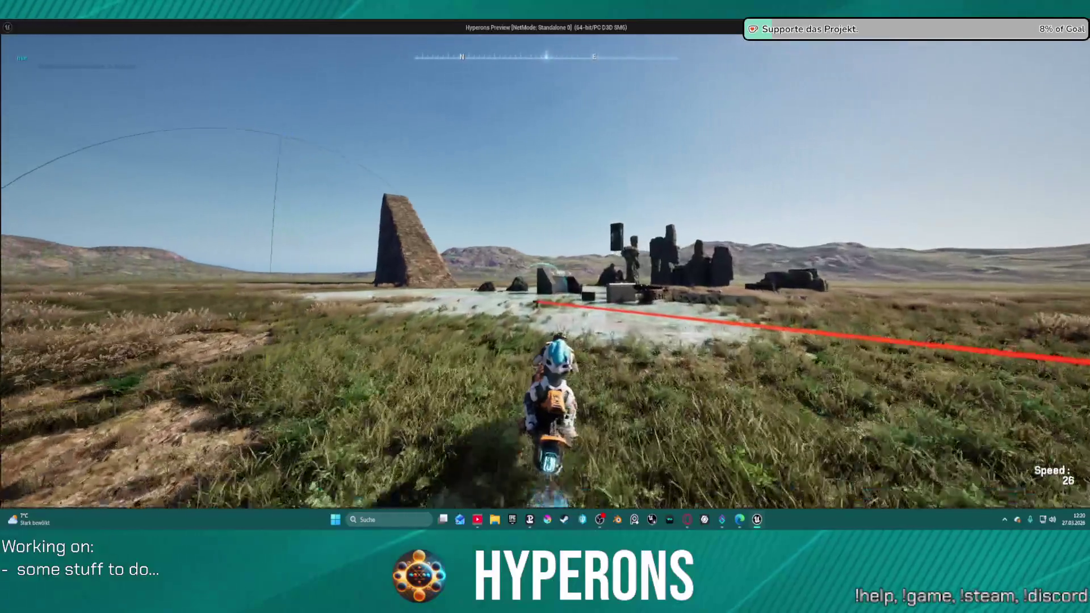
key(f)
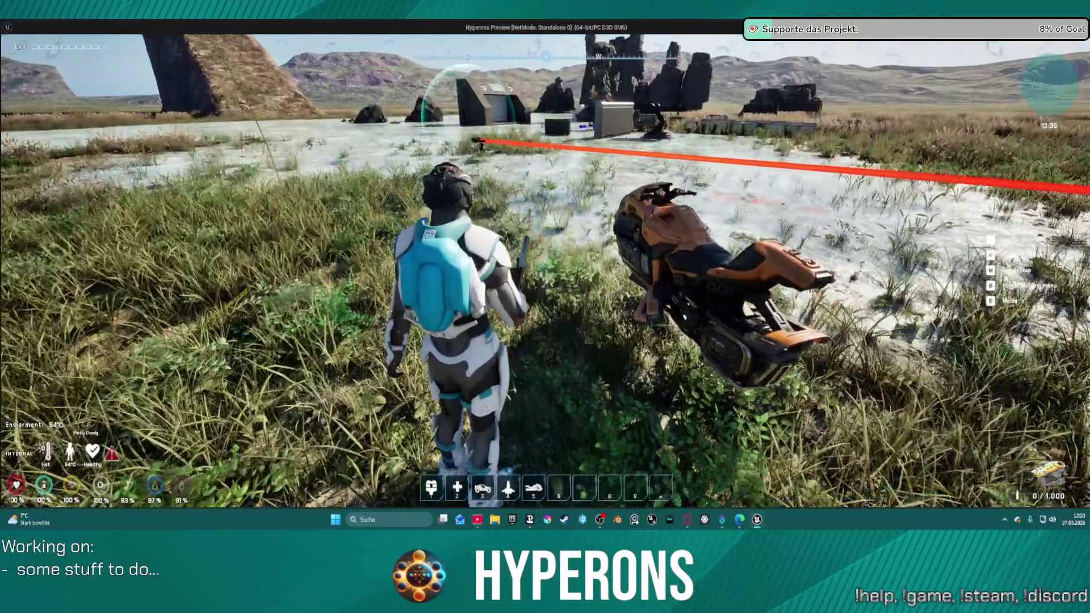
Swap weapons in the inventory, ending with the Harvester equipped and MG 01 stored
key(i)
right_click(975, 340)
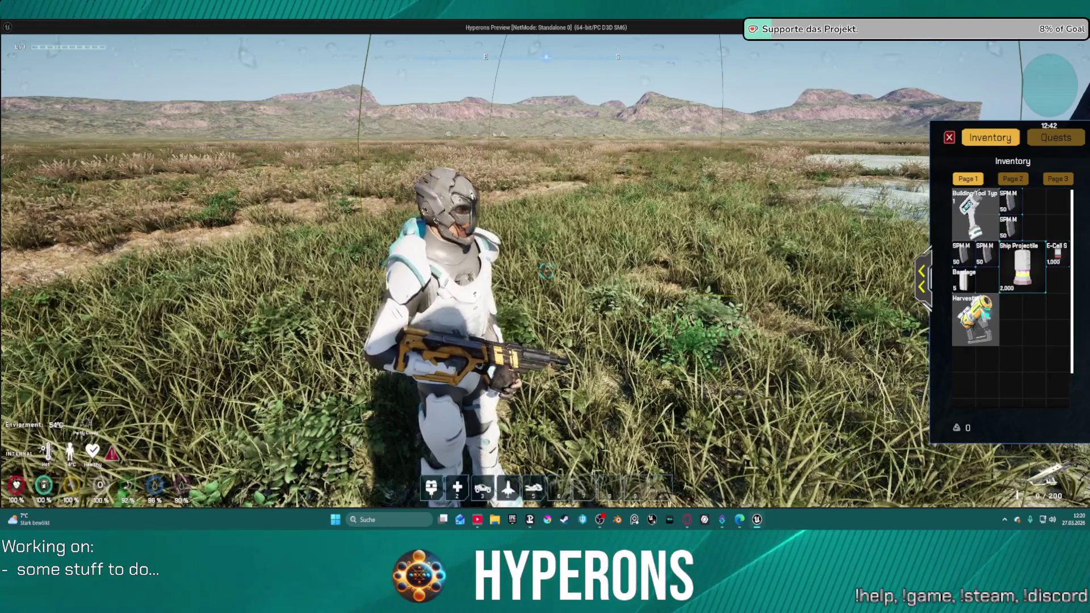
right_click(975, 321)
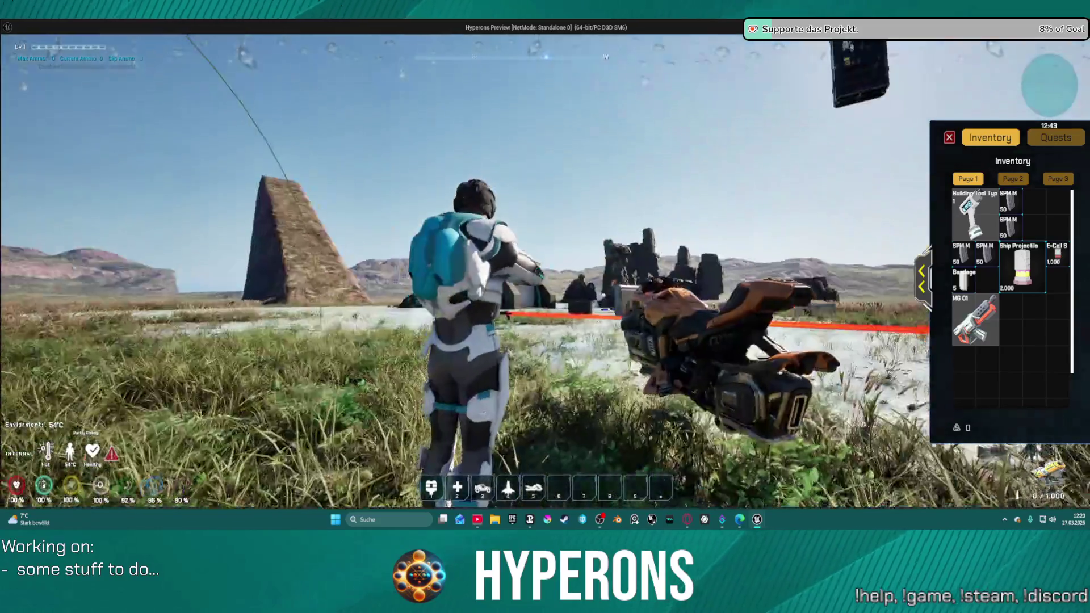
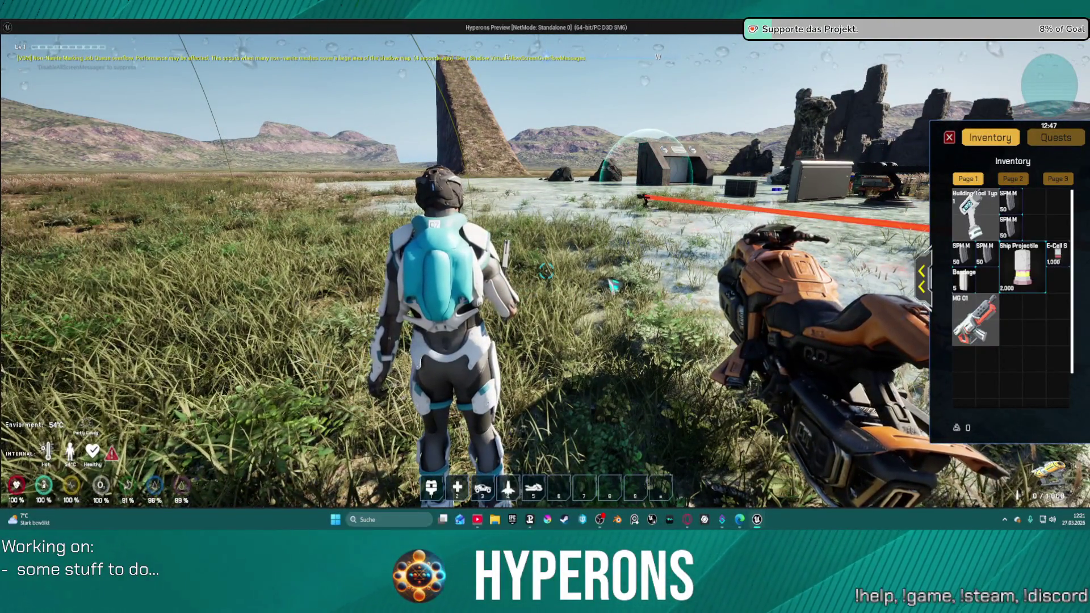
Equip the Harvester, walk through the shallow water, jump onto the rock, then end the preview
click(976, 321)
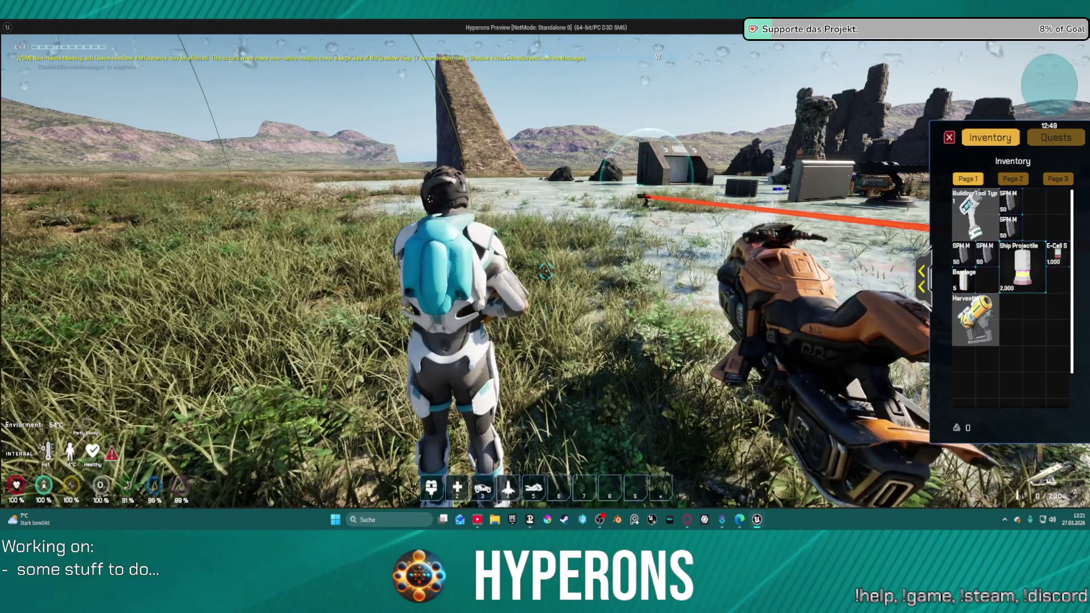
key(w)
key(w)
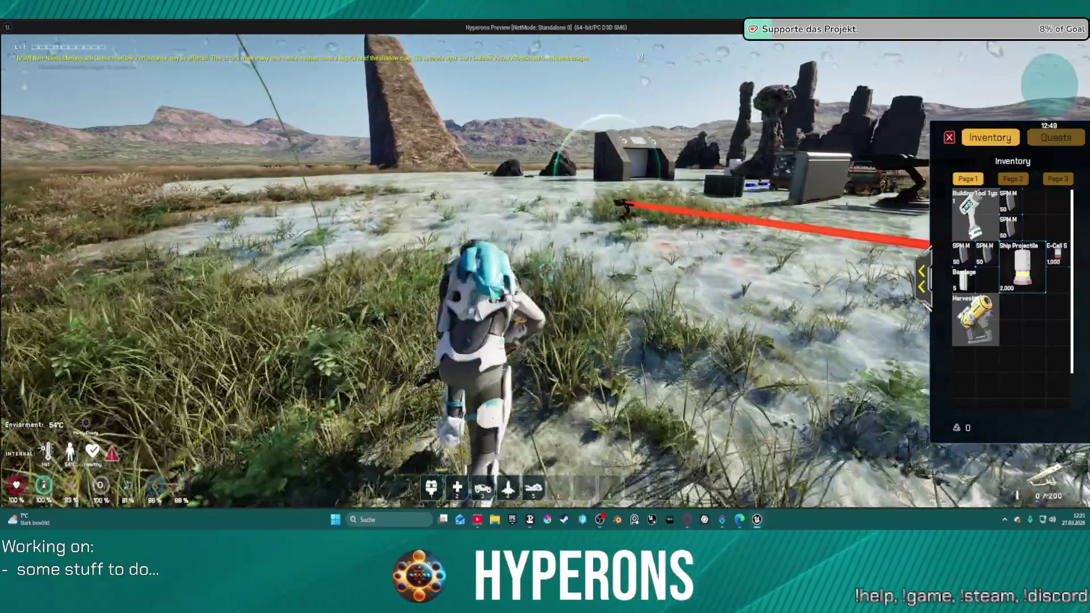
key(w)
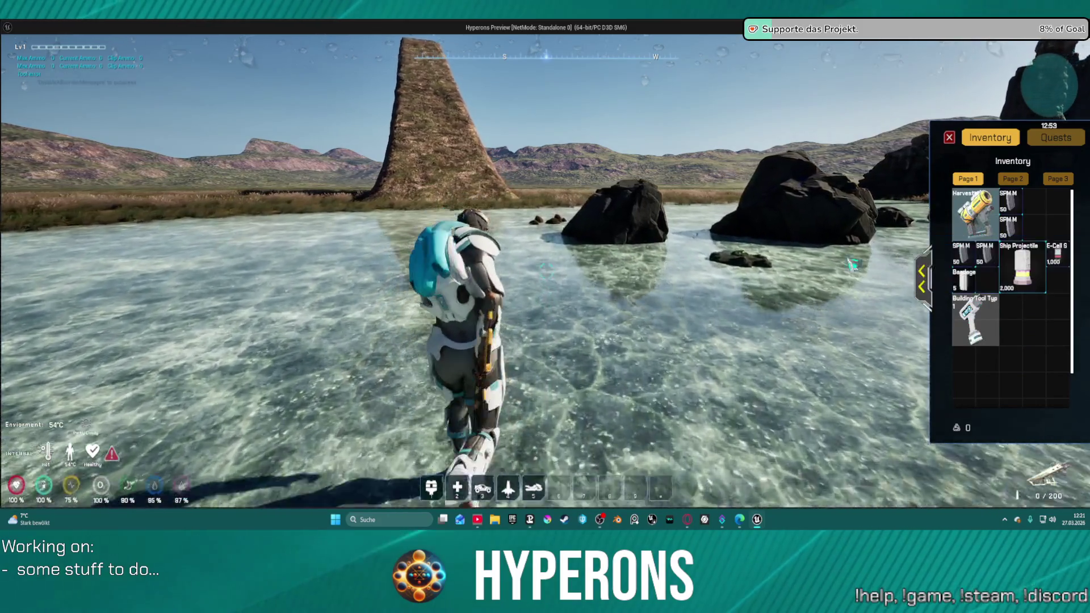
key(w)
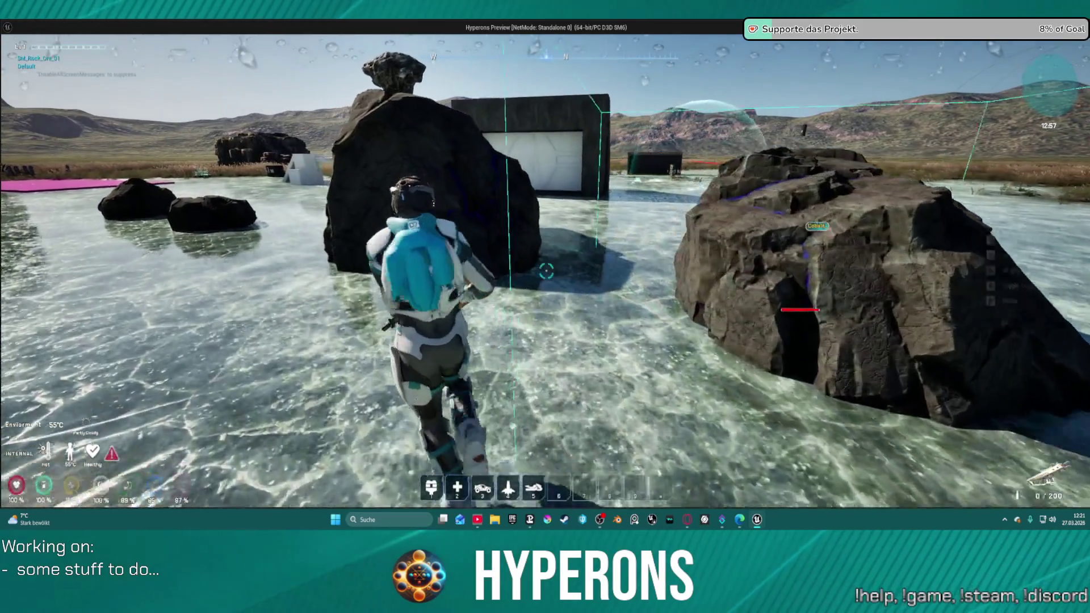
key(space)
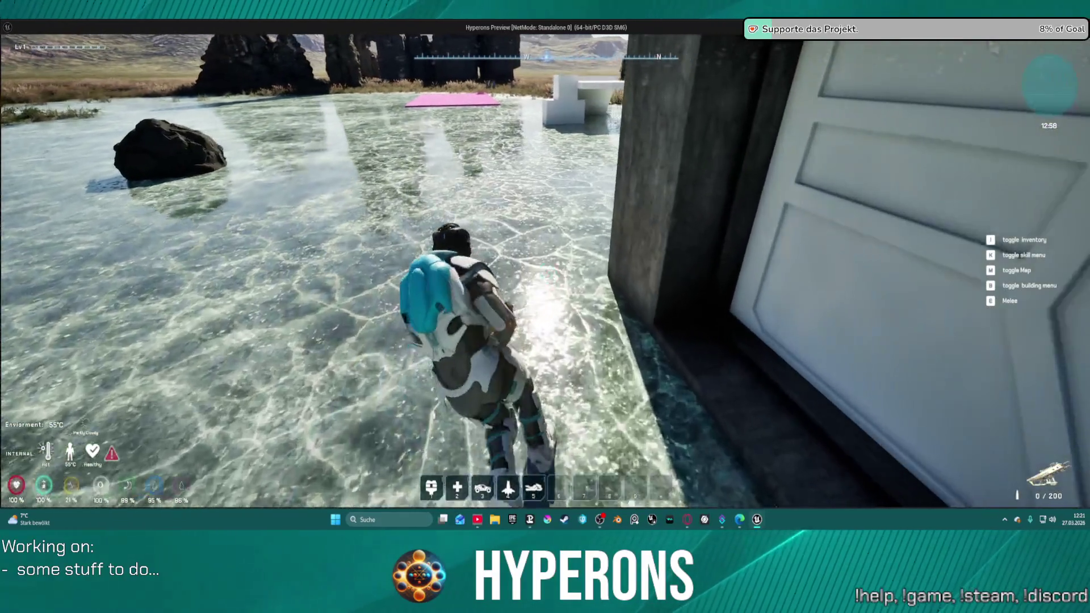
key(w)
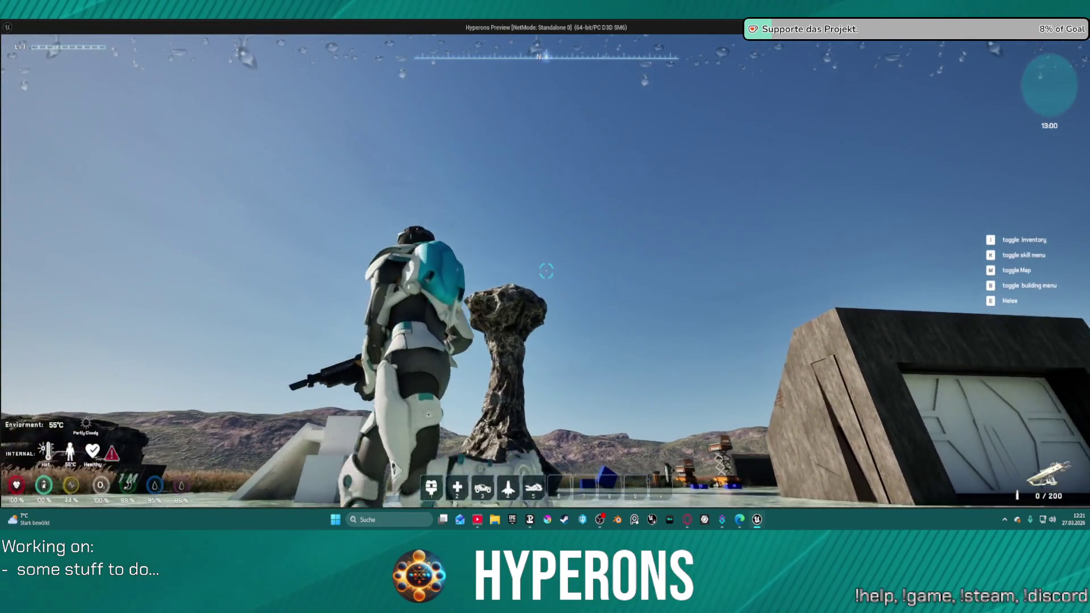
key(space)
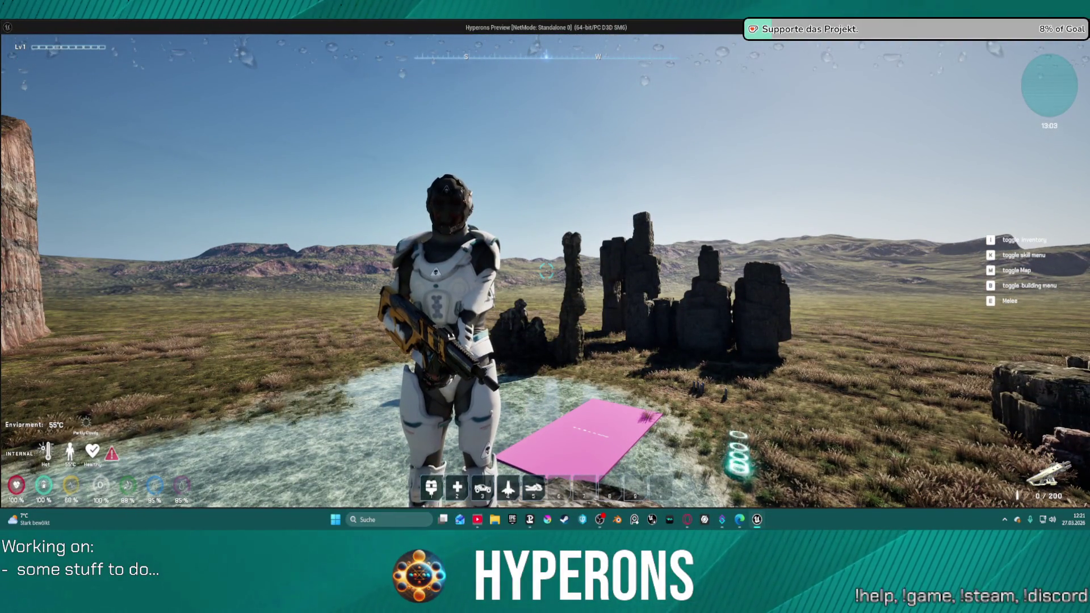
key(Escape)
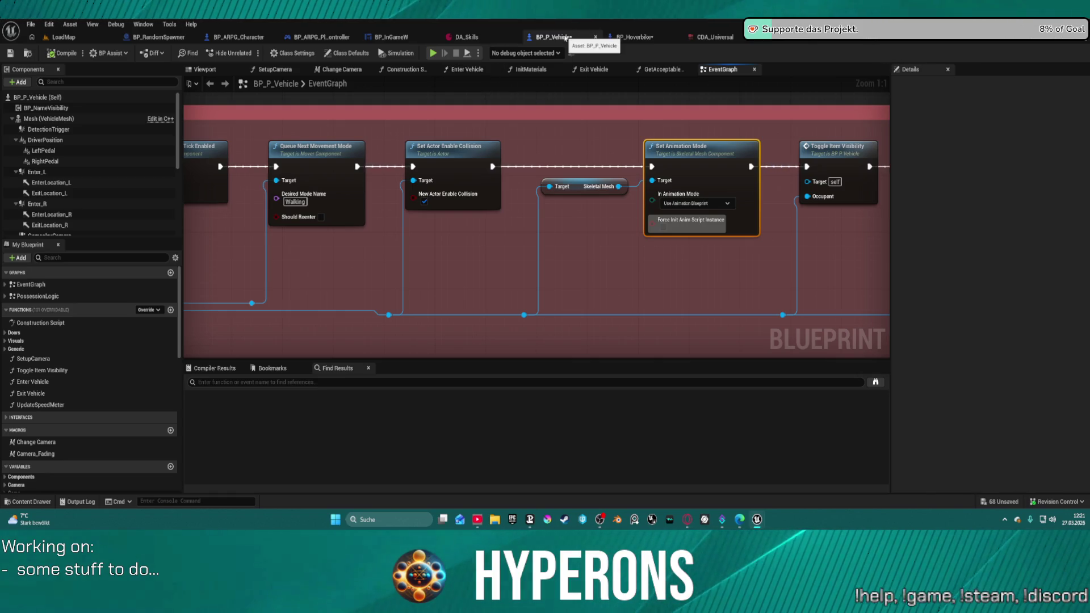
Close the BP_P_Vehicle, BP_Hoverbike, CD_Universal, IT_InteractInterface, DA_Skills and BP_InGameW tabs
click(595, 36)
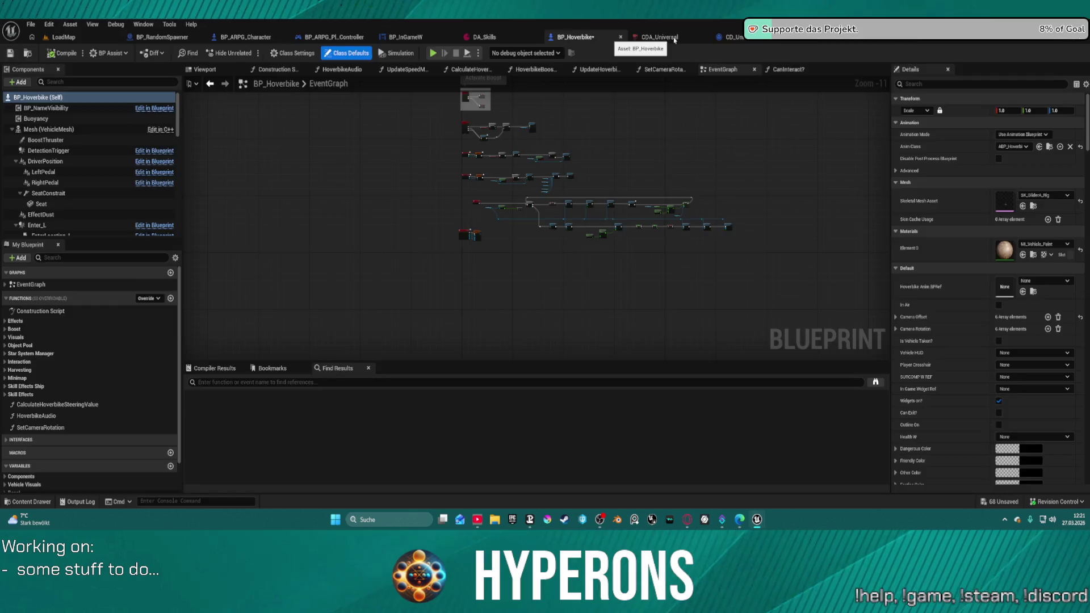
click(621, 37)
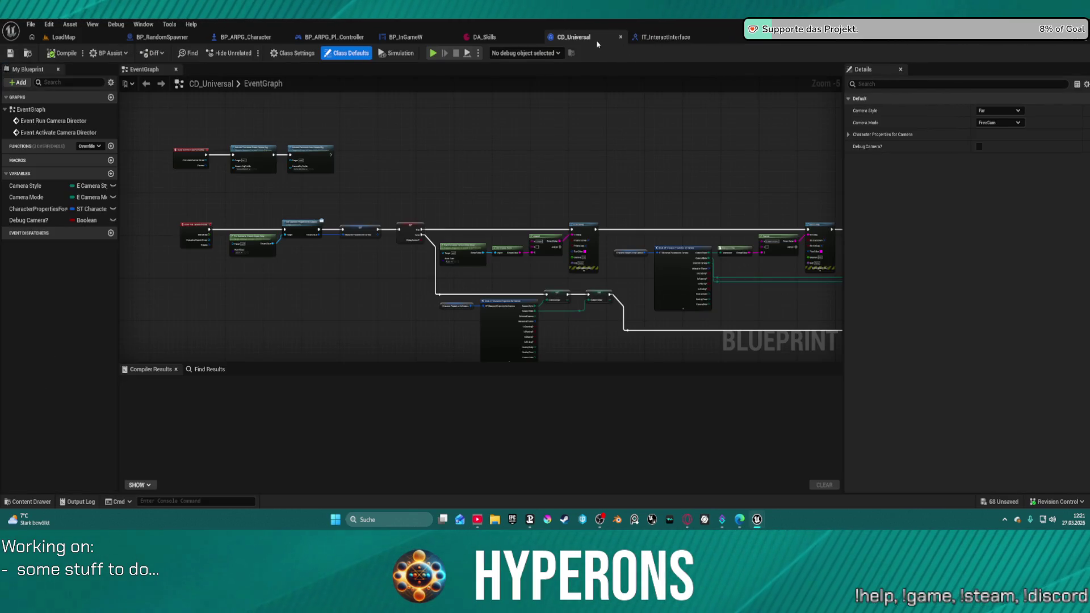
middle_click(597, 43)
middle_click(599, 43)
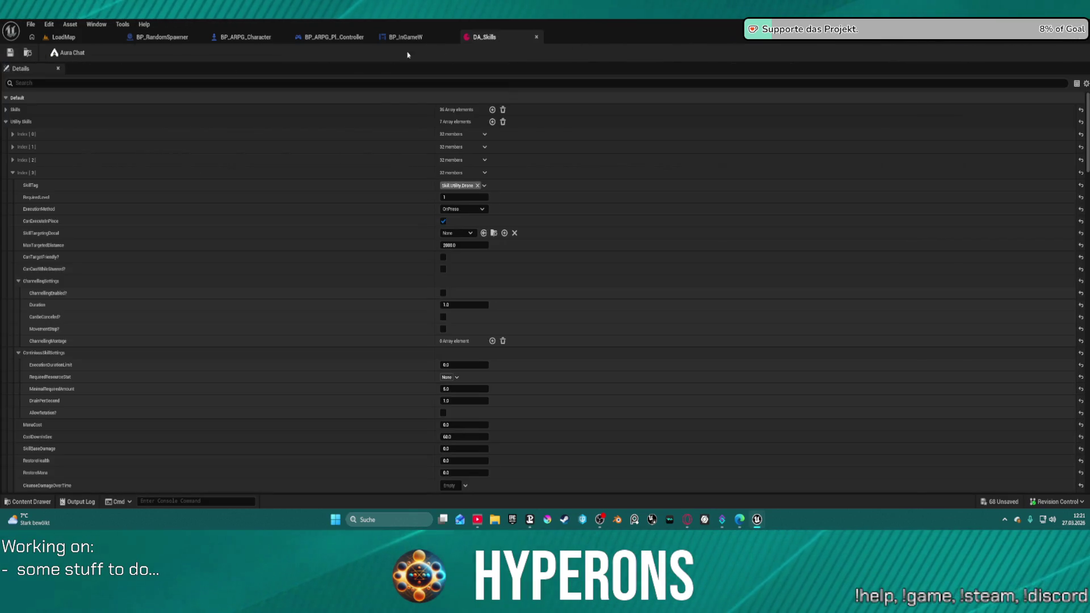
middle_click(497, 38)
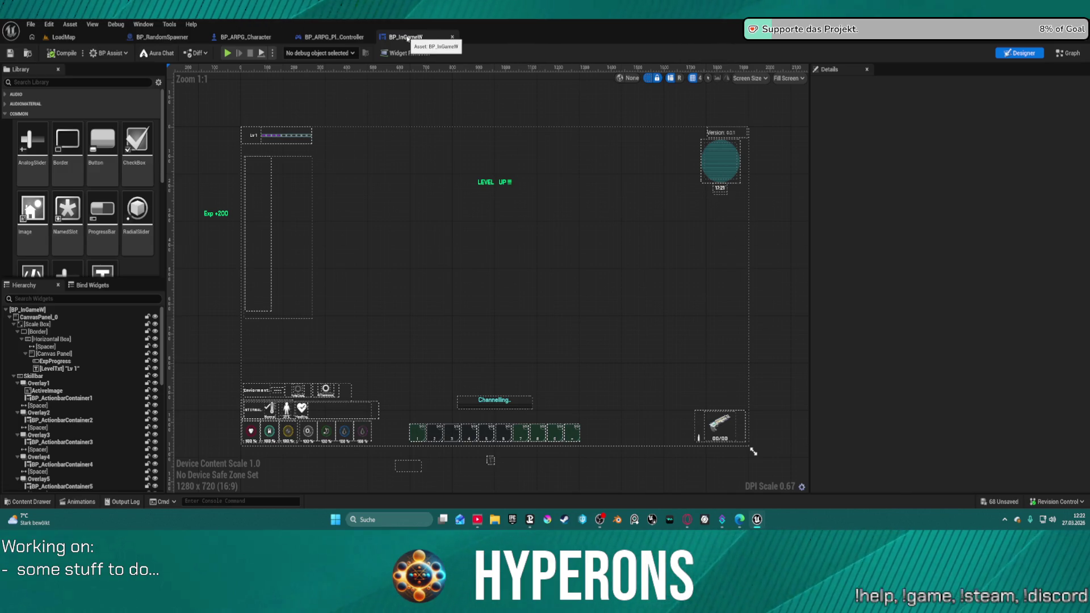
middle_click(407, 38)
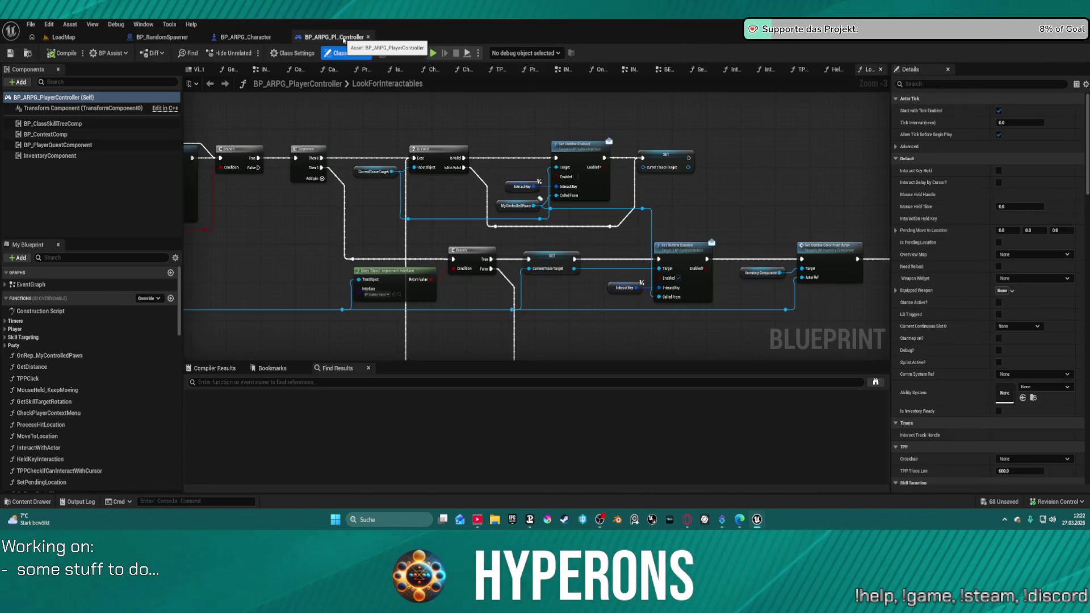
In BP_ARPG_Character, open the WeaponSystem component for editing
click(251, 37)
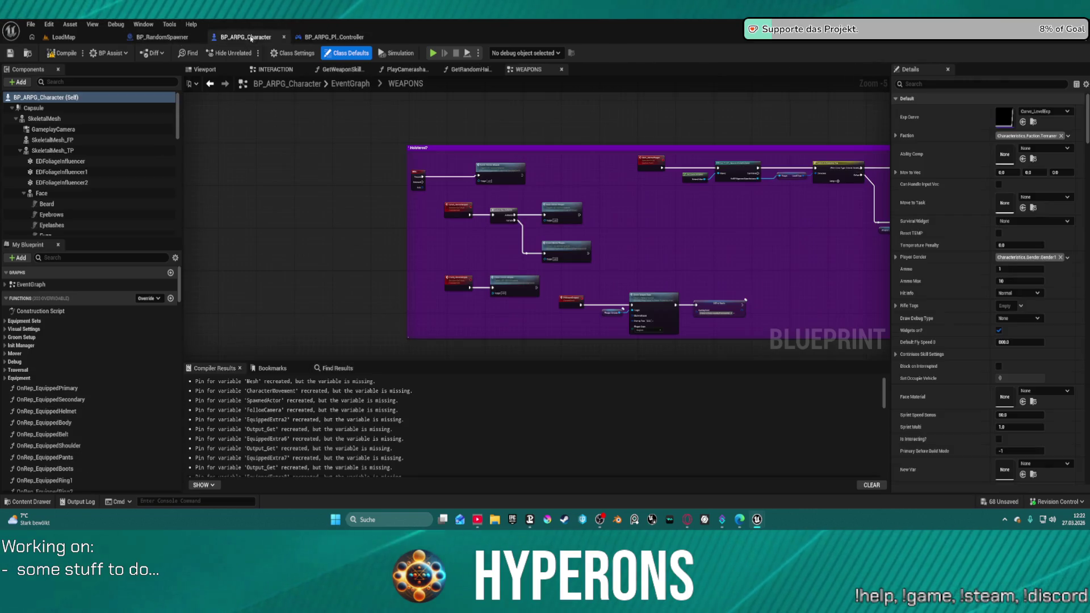
scroll(102, 212, down, 5)
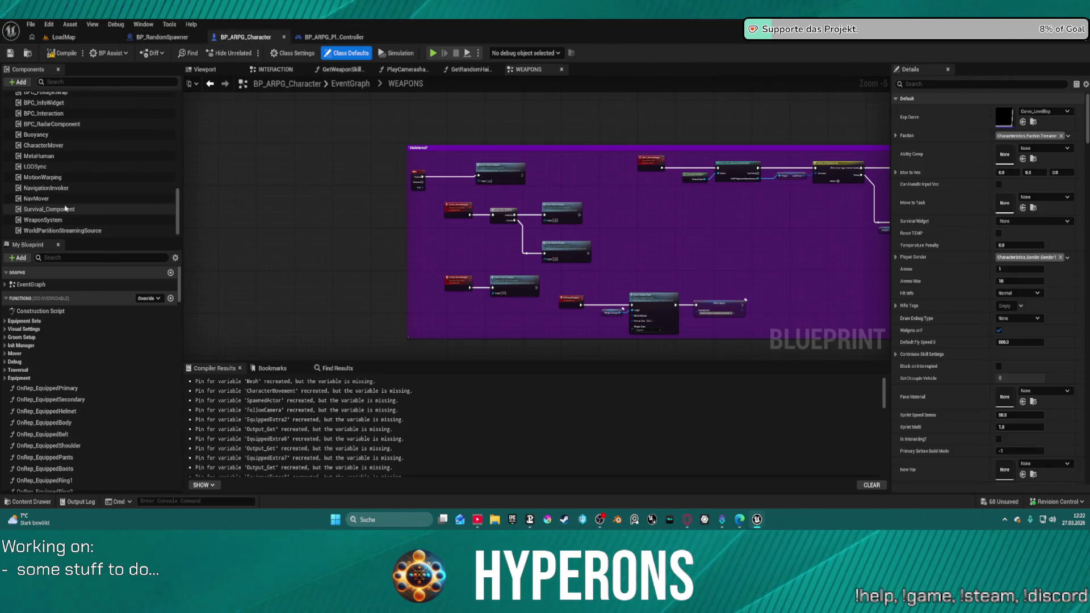
right_click(69, 221)
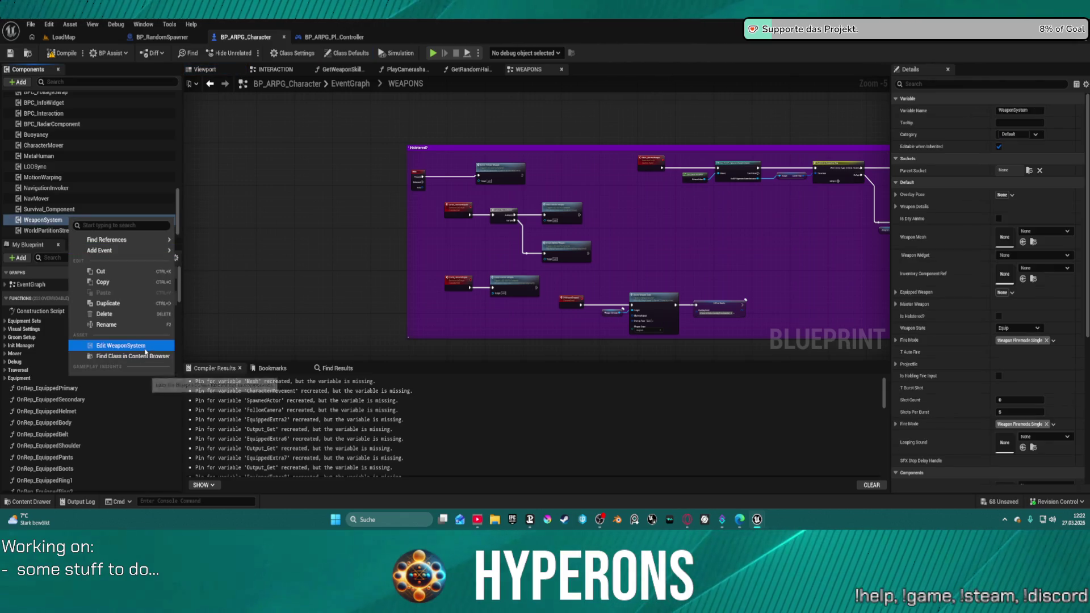
click(143, 351)
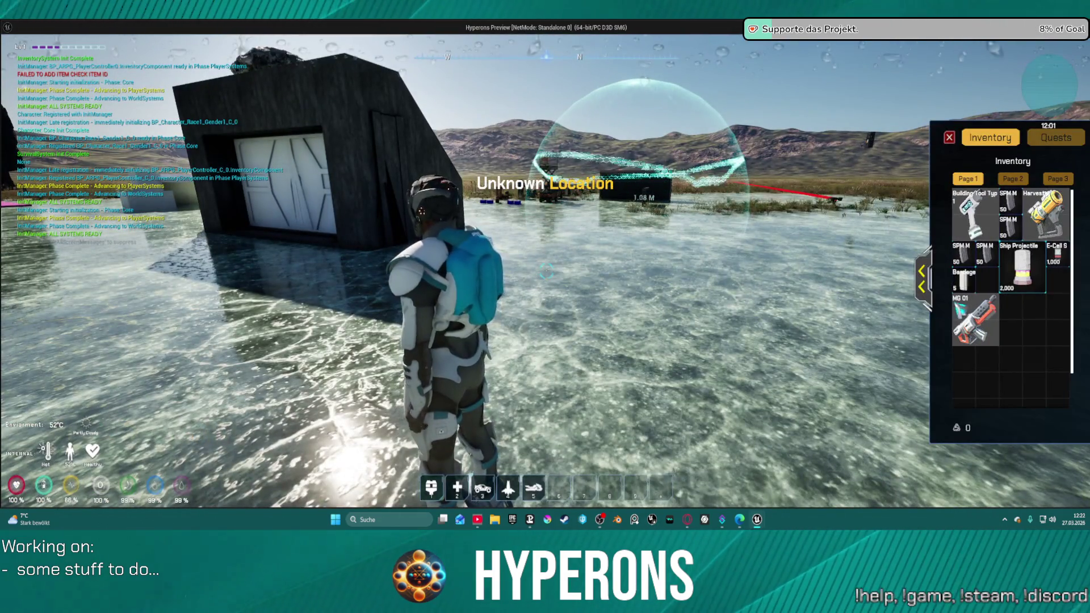
Equip the Harvester, fire its beam while moving, then stop the play test
double_click(1045, 213)
key(i)
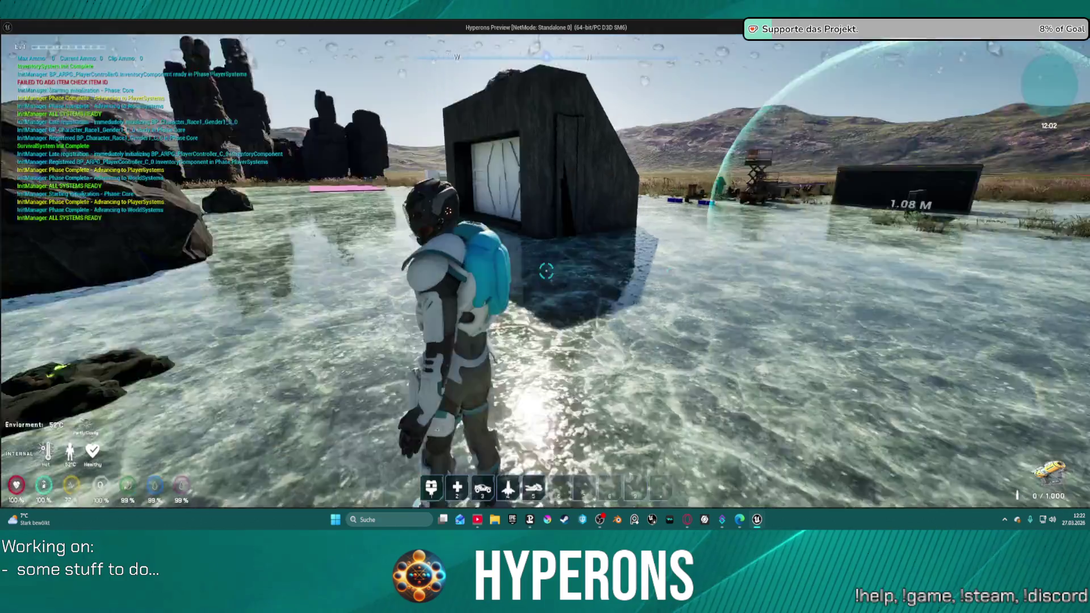
key(s)
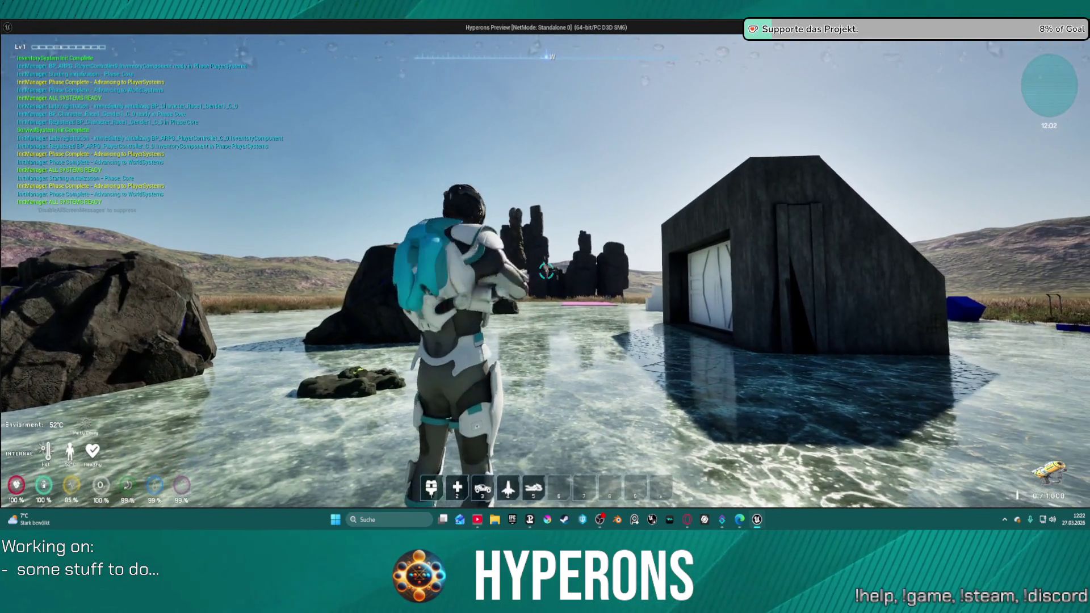
key(w)
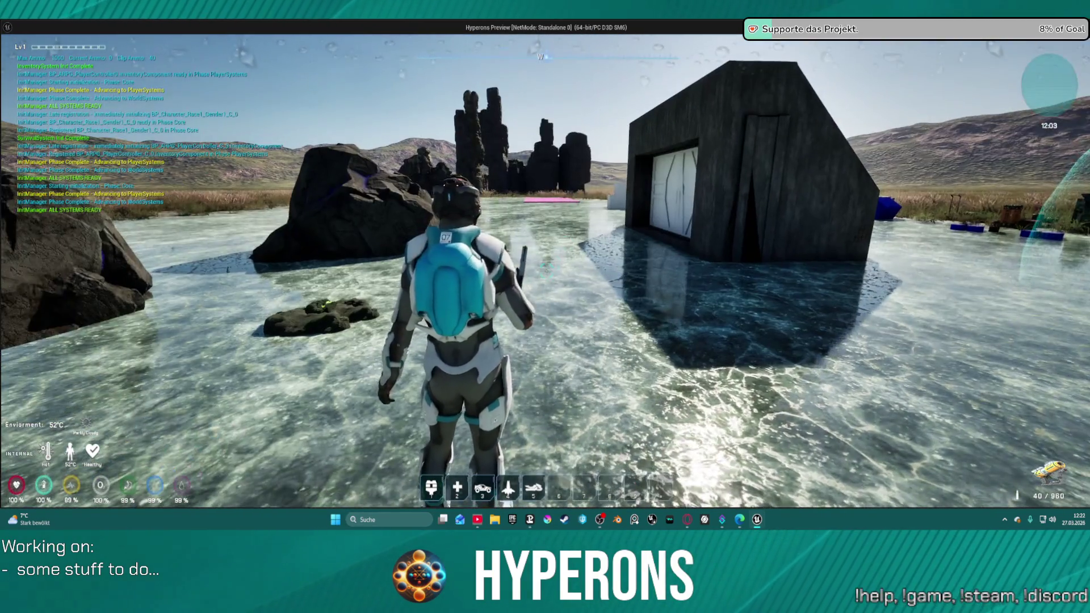
click(546, 271)
key(w)
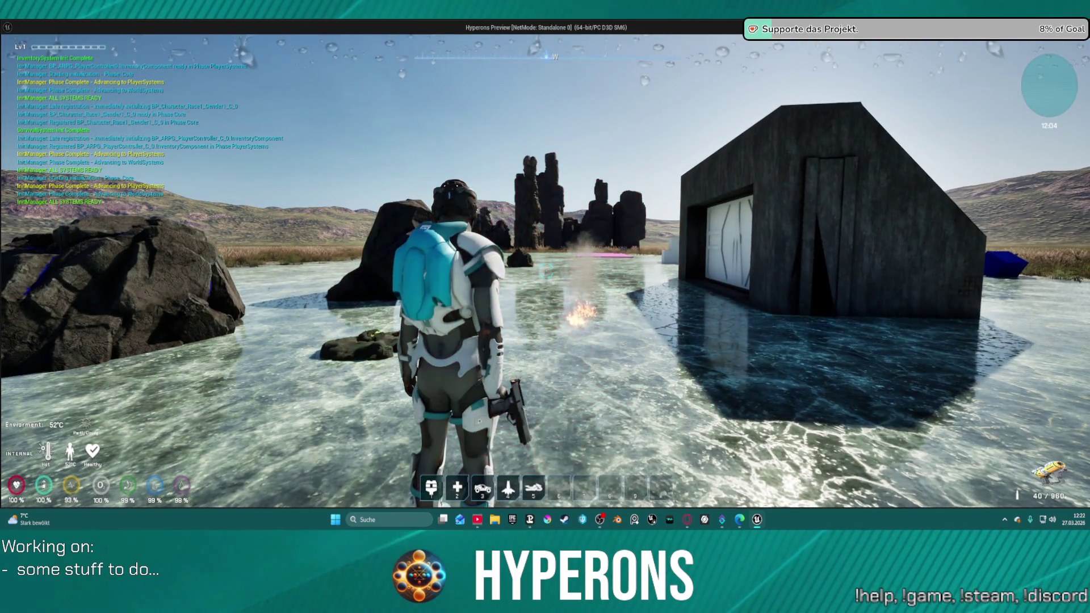
key(Escape)
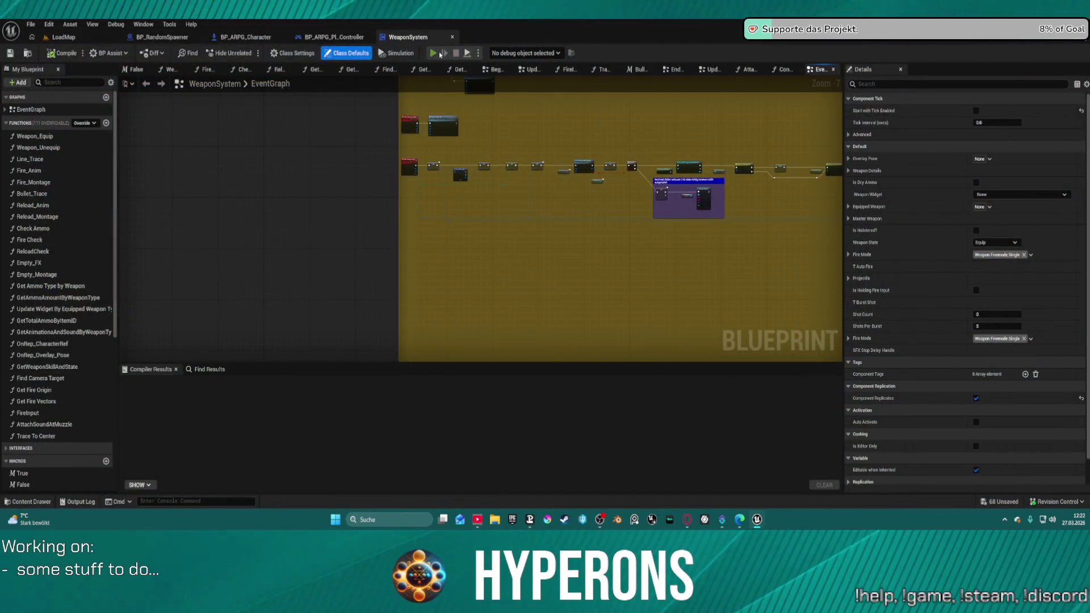
Start a new play test, reload, and fire repeatedly at the shield dome to check ammo use
click(441, 54)
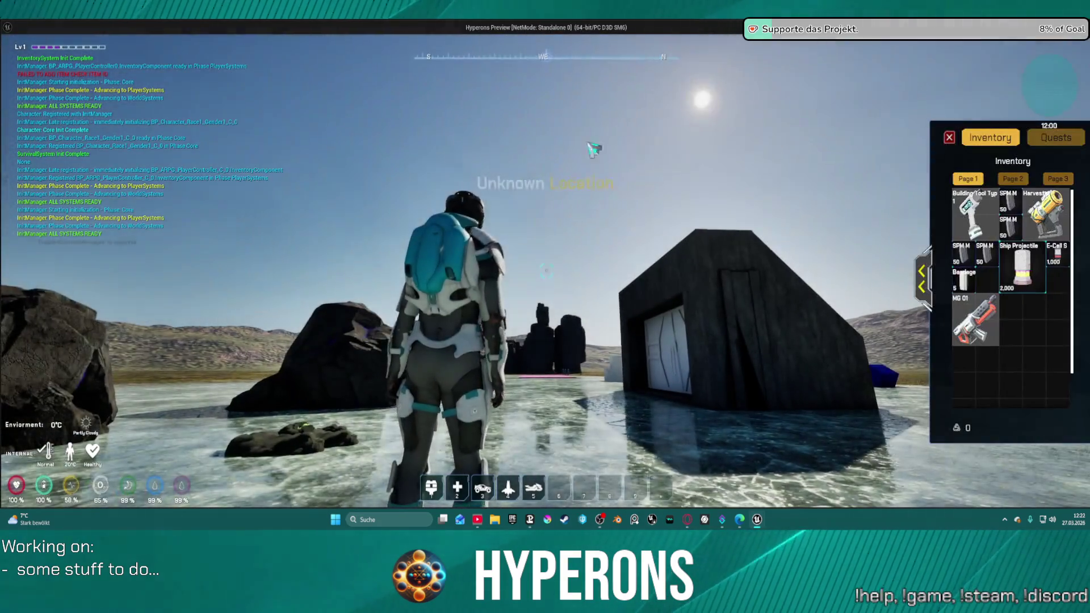
click(950, 137)
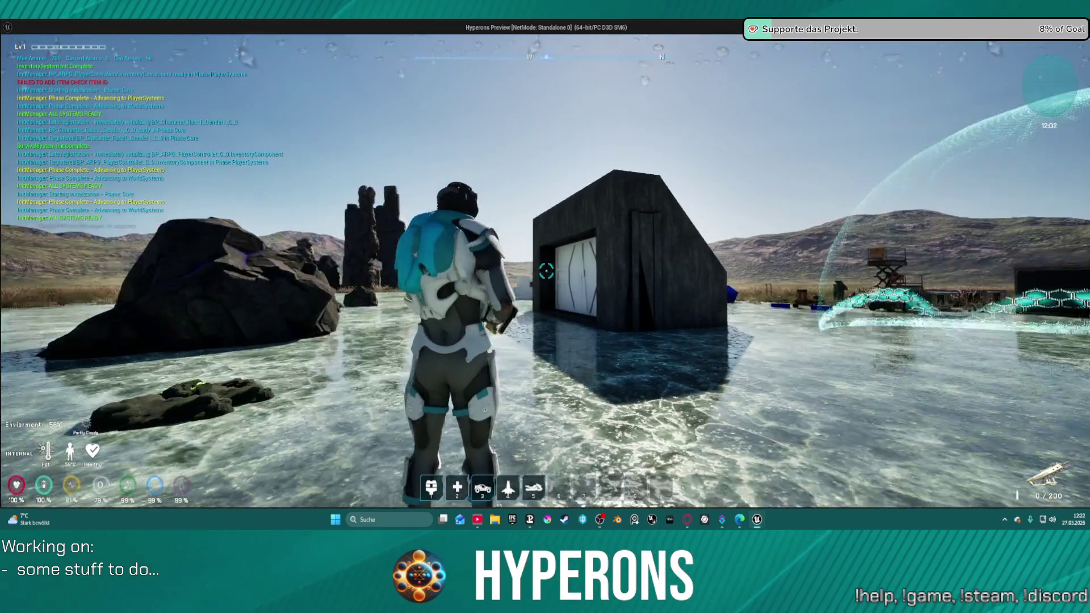
key(r)
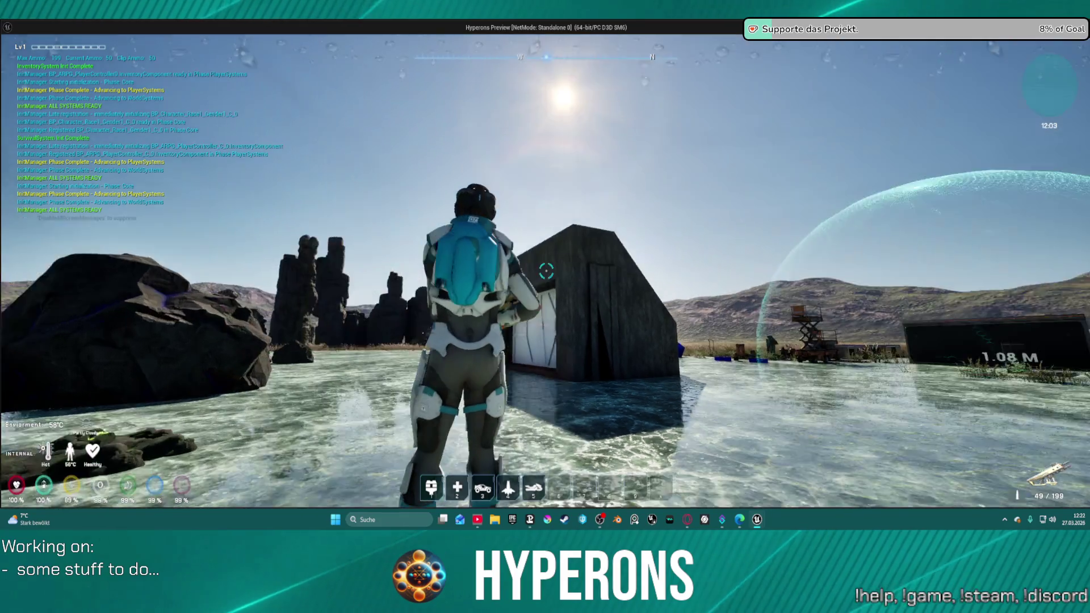
click(546, 272)
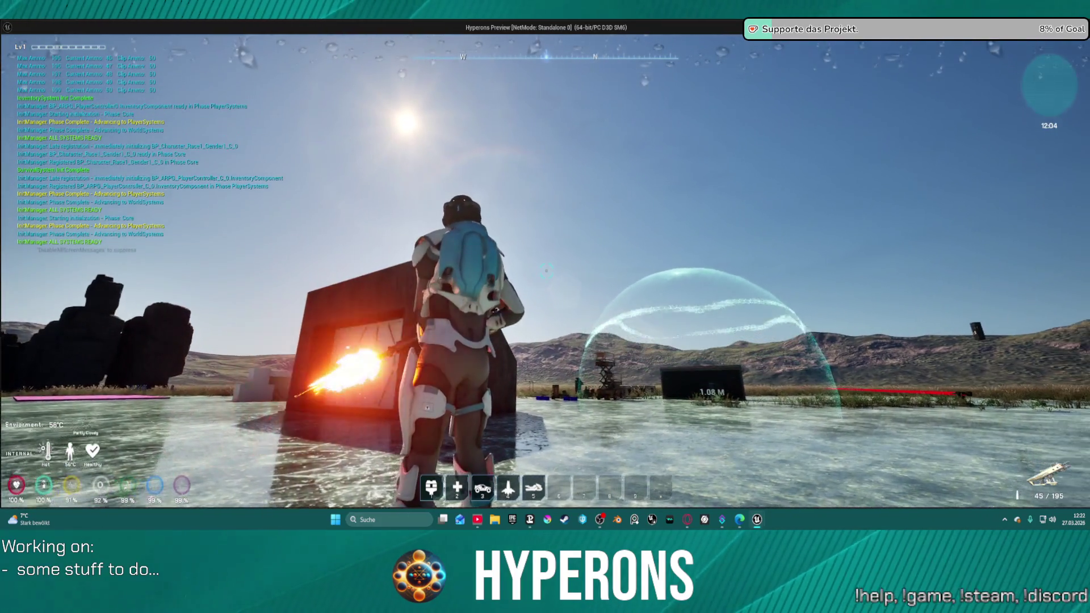
click(546, 272)
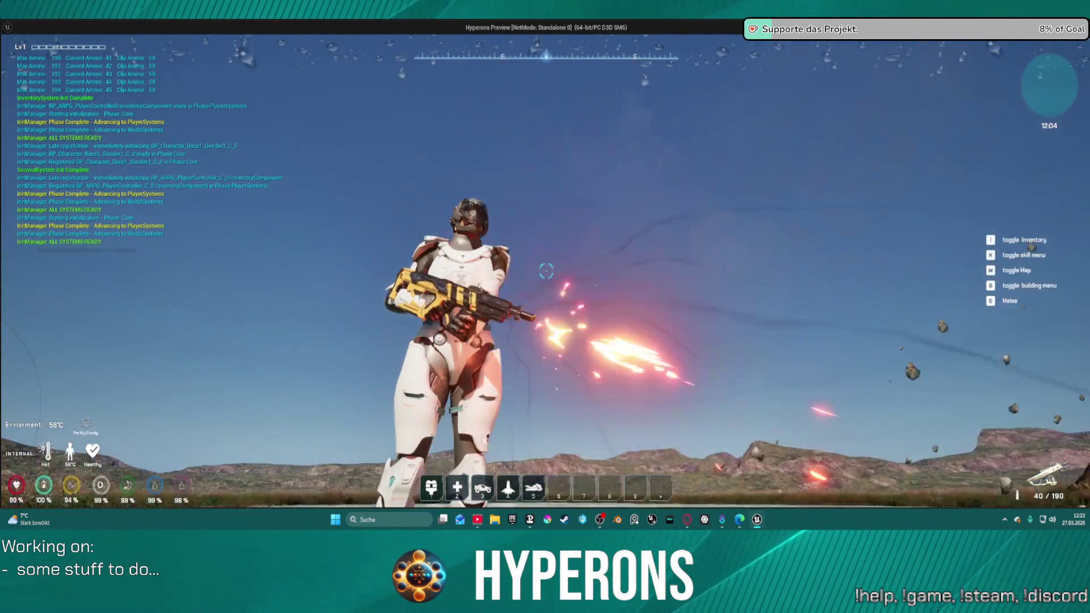
click(546, 271)
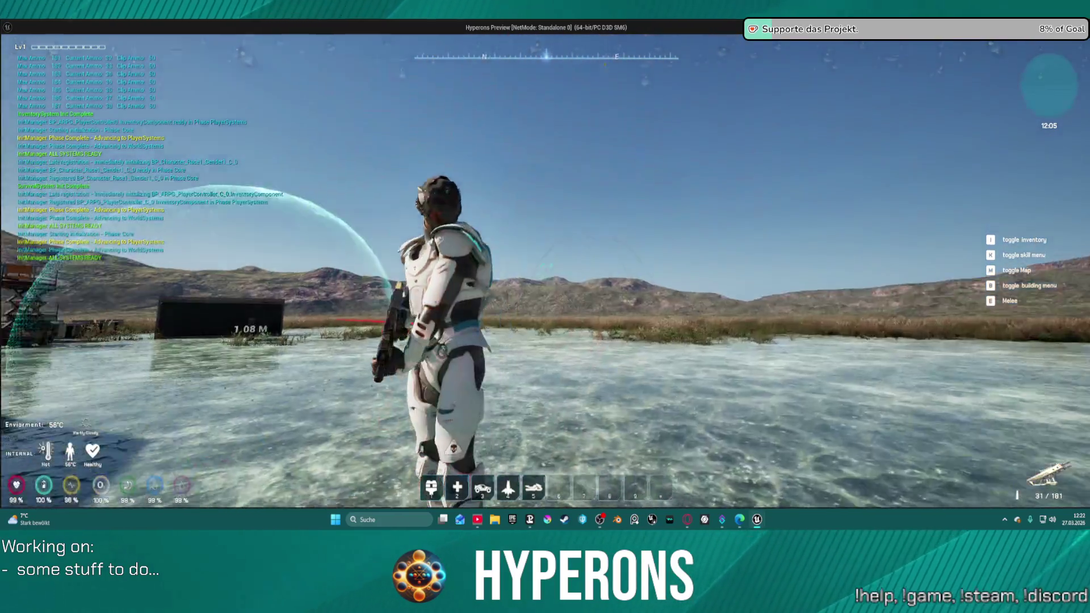
click(546, 272)
click(546, 271)
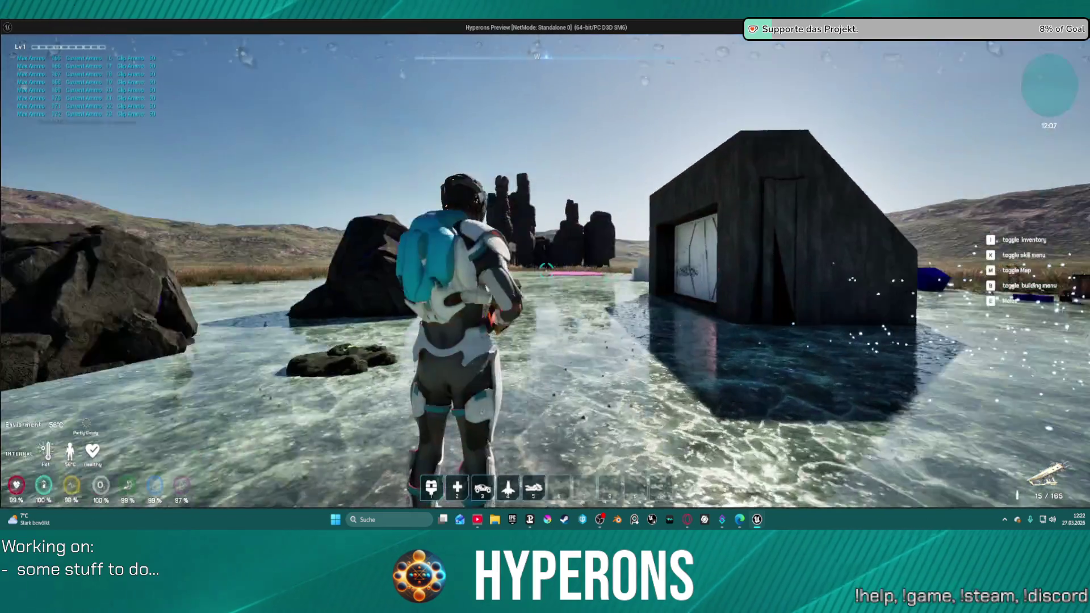
click(546, 272)
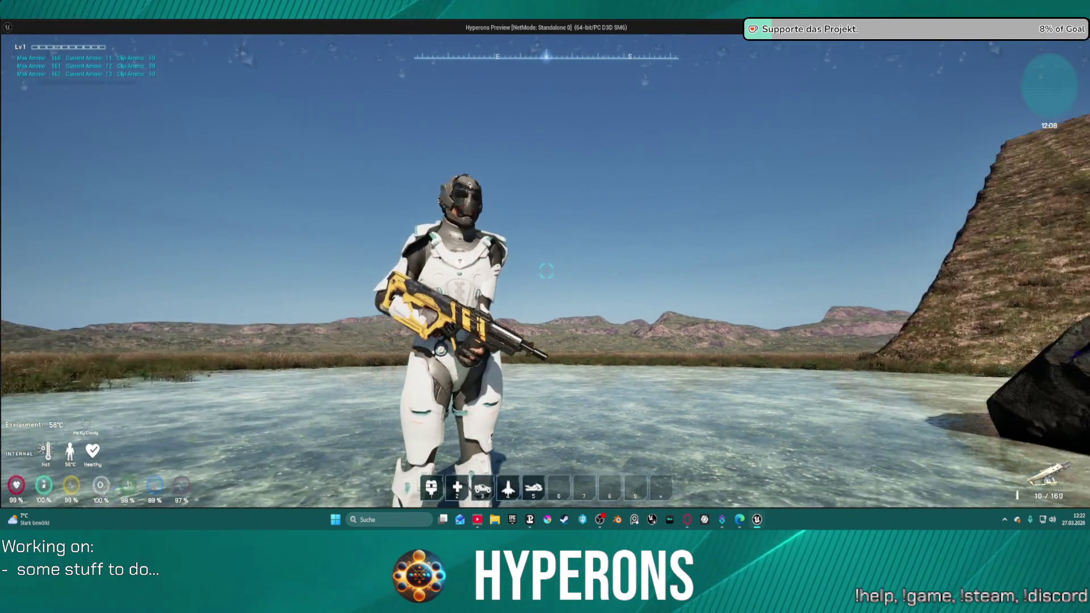
Walk toward the rocks, fire single shots and a rapid burst at the building, then stop play
key(w)
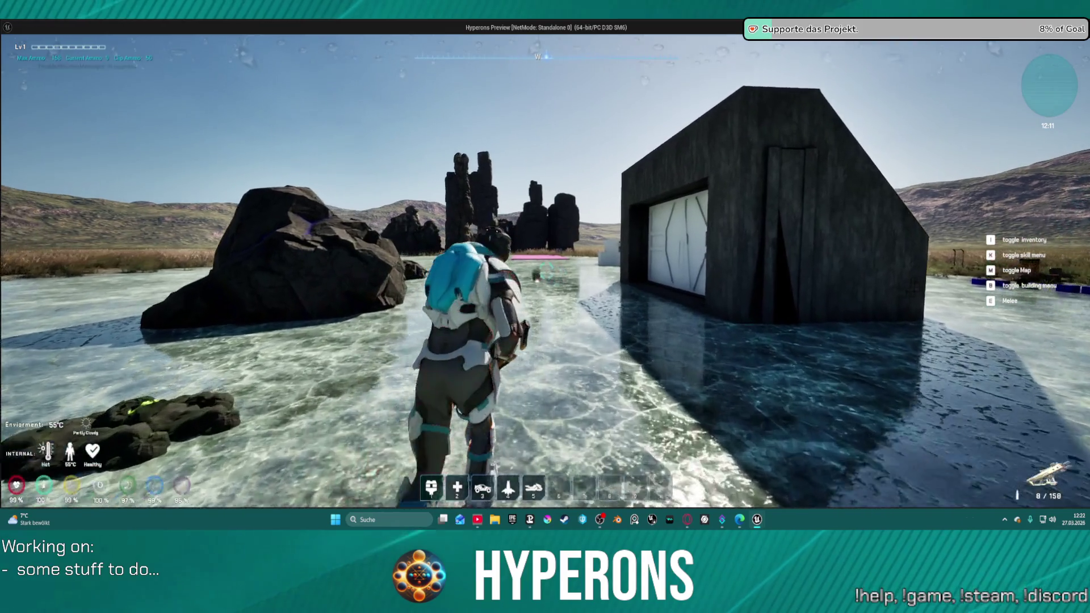
click(546, 271)
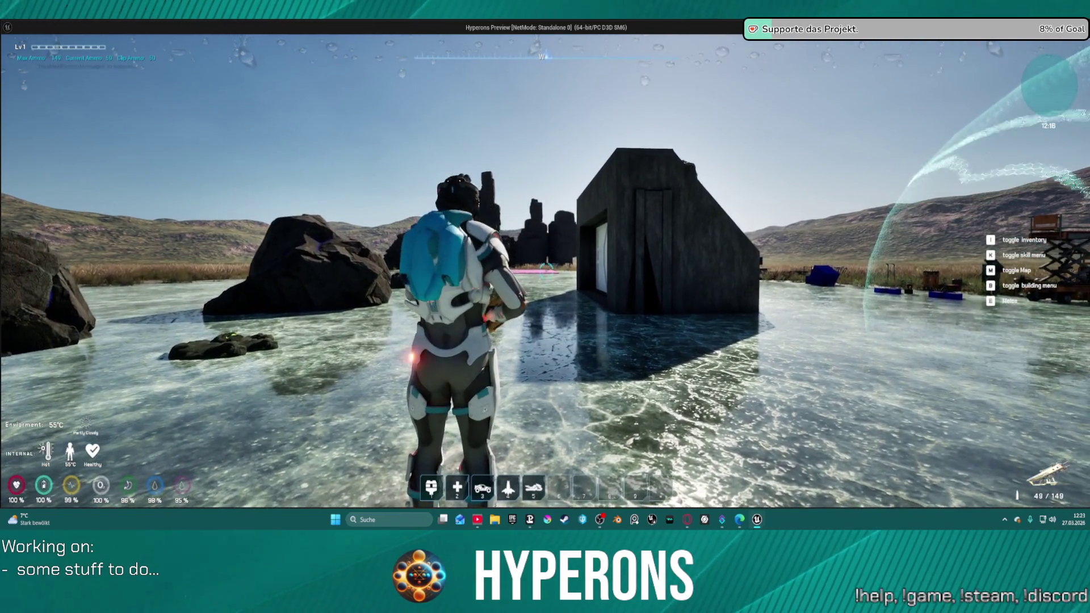
click(545, 270)
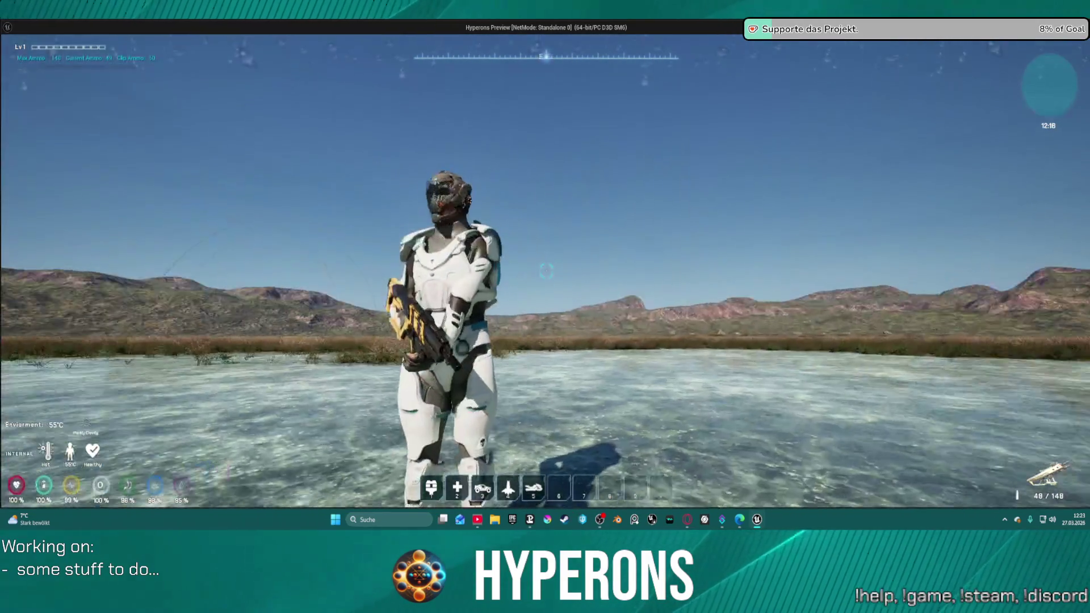
click(545, 271)
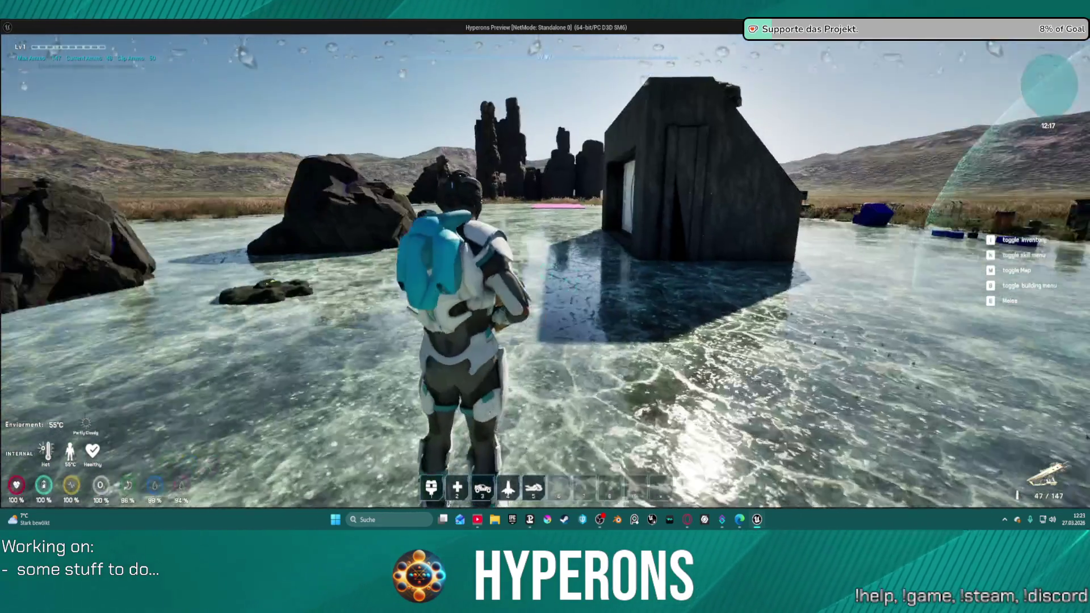
click(546, 271)
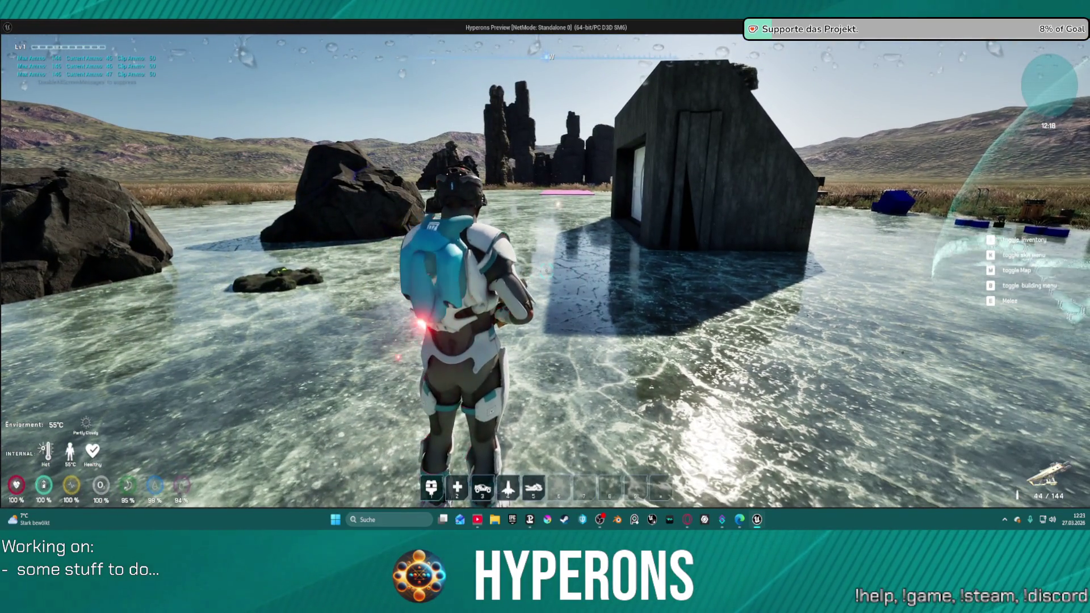
click(546, 271)
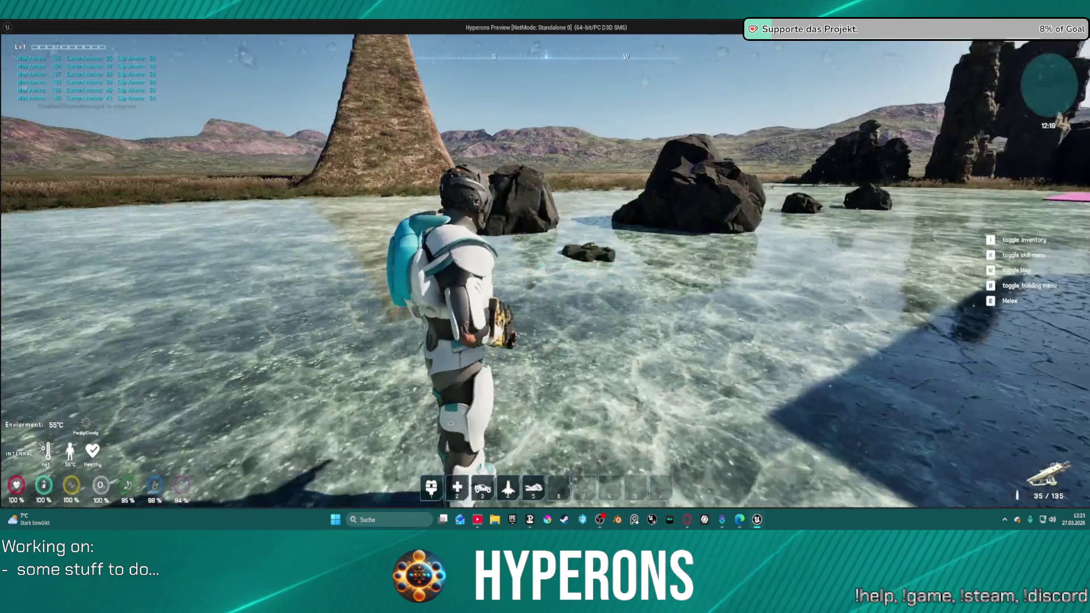
click(545, 271)
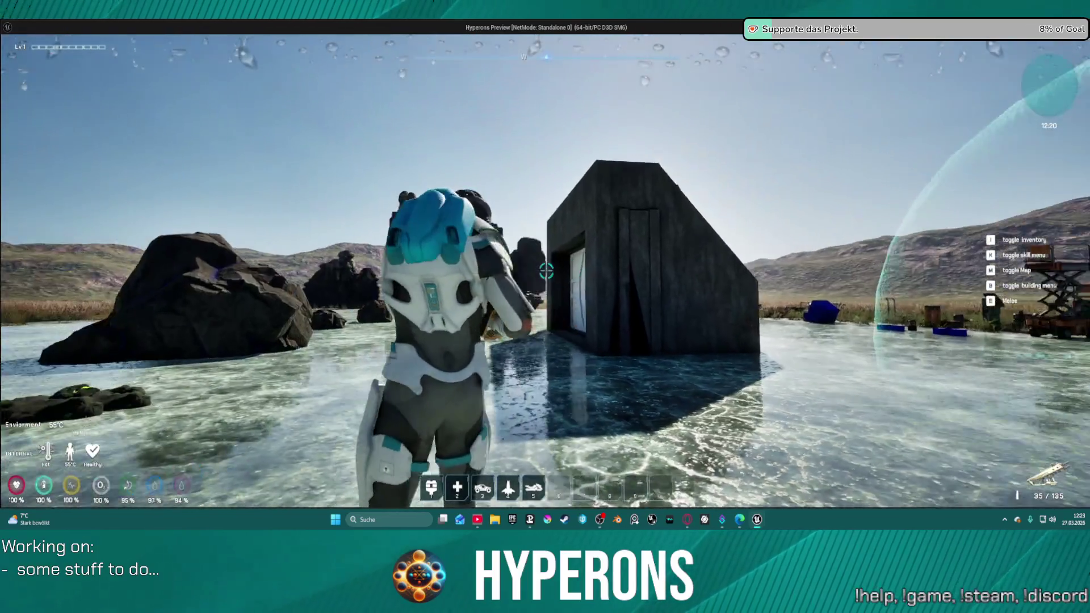
click(546, 271)
click(546, 271)
click(546, 271)
click(547, 271)
click(546, 271)
click(546, 271)
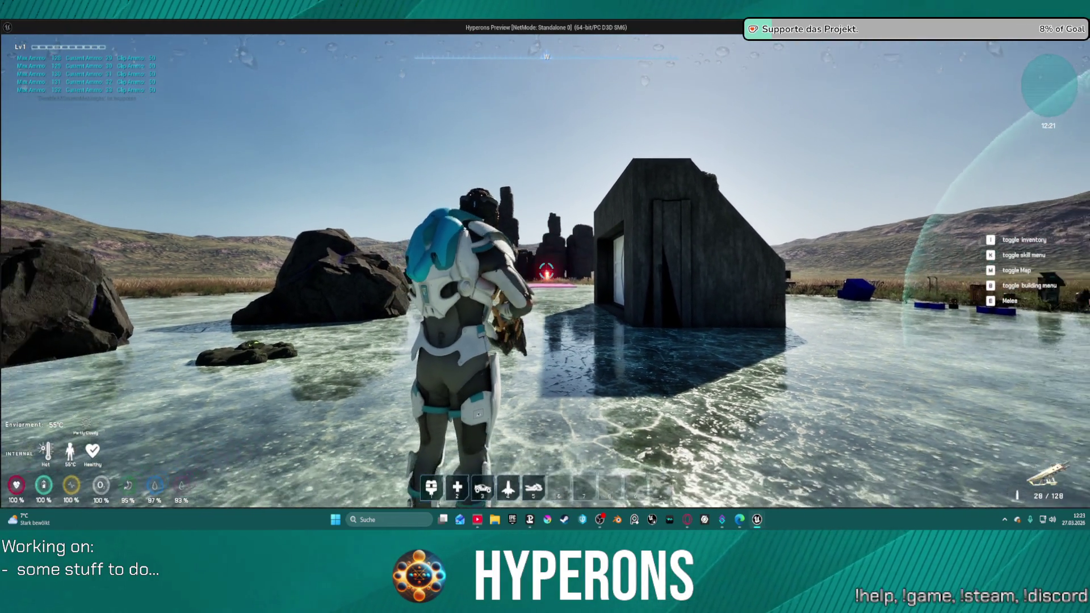
key(Escape)
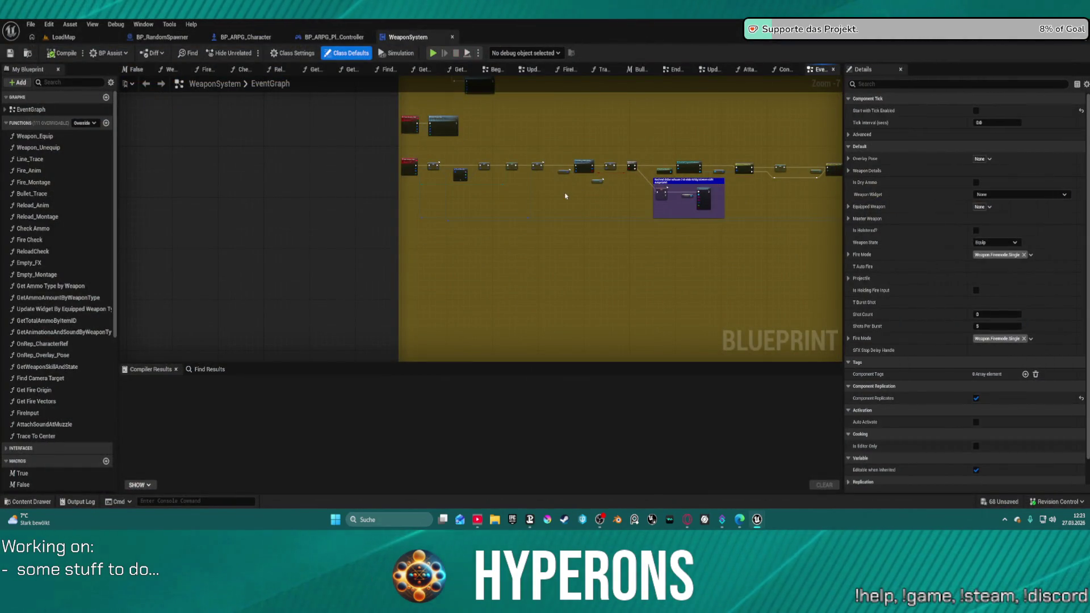
In the content drawer, navigate to ScifiWeapons > Meshes > Ayakahi
key(ctrl+space)
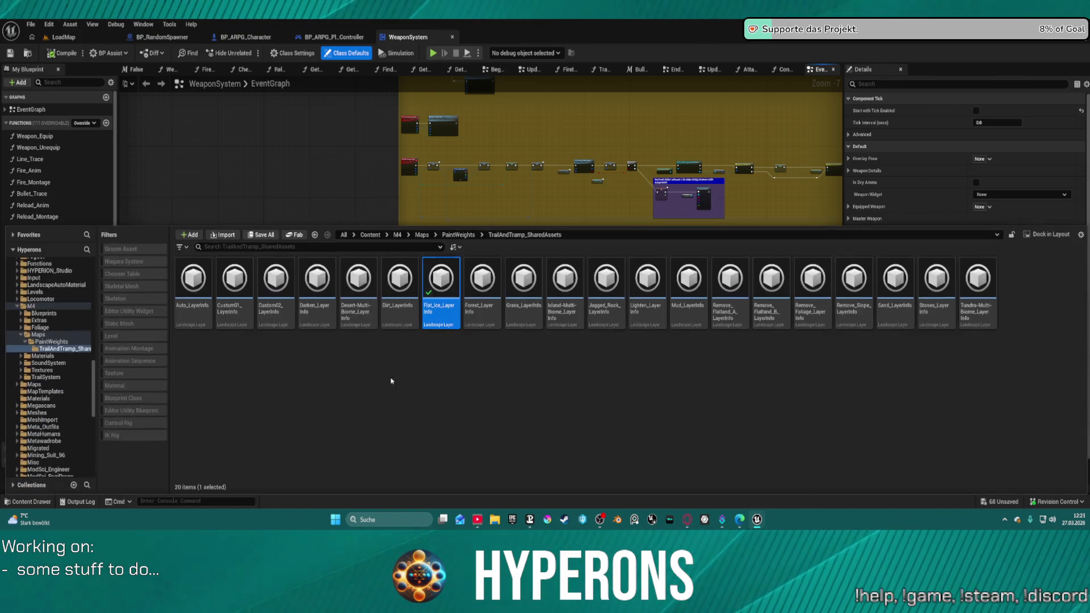
scroll(63, 397, down, 15)
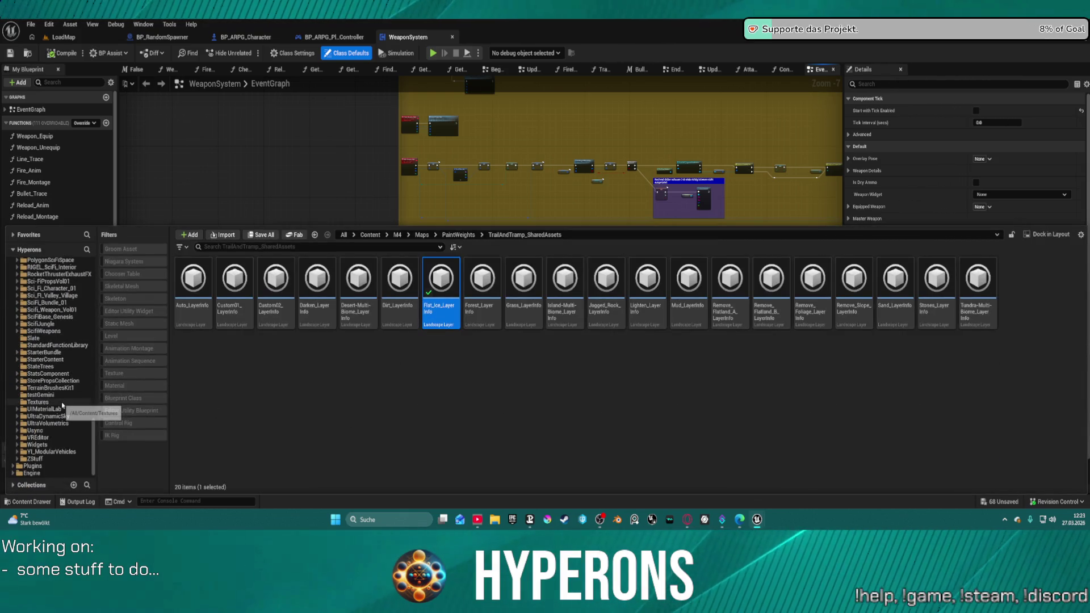
click(52, 331)
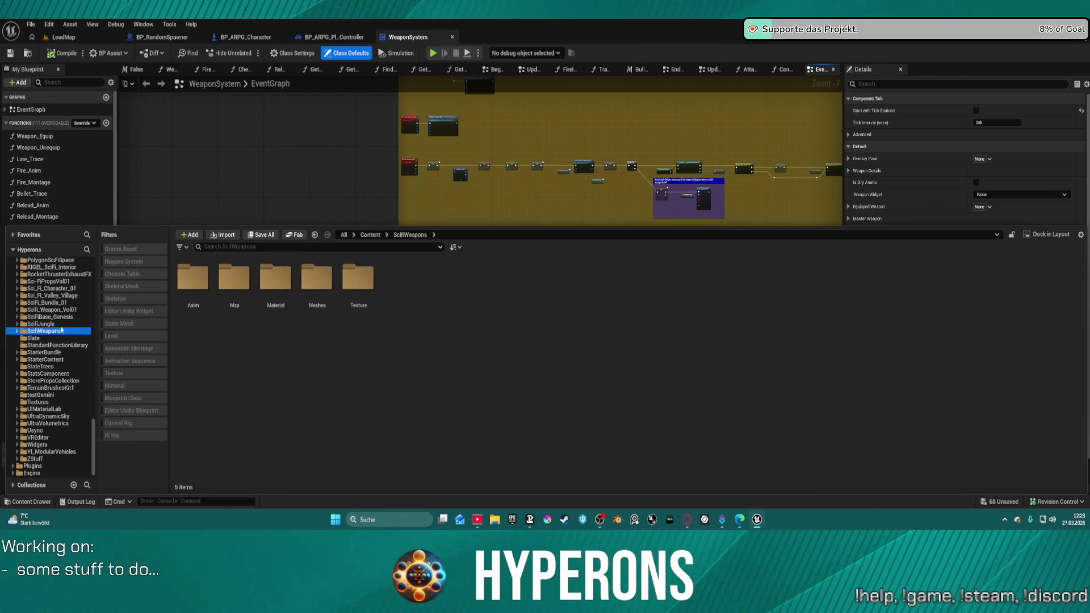
click(326, 281)
double_click(326, 281)
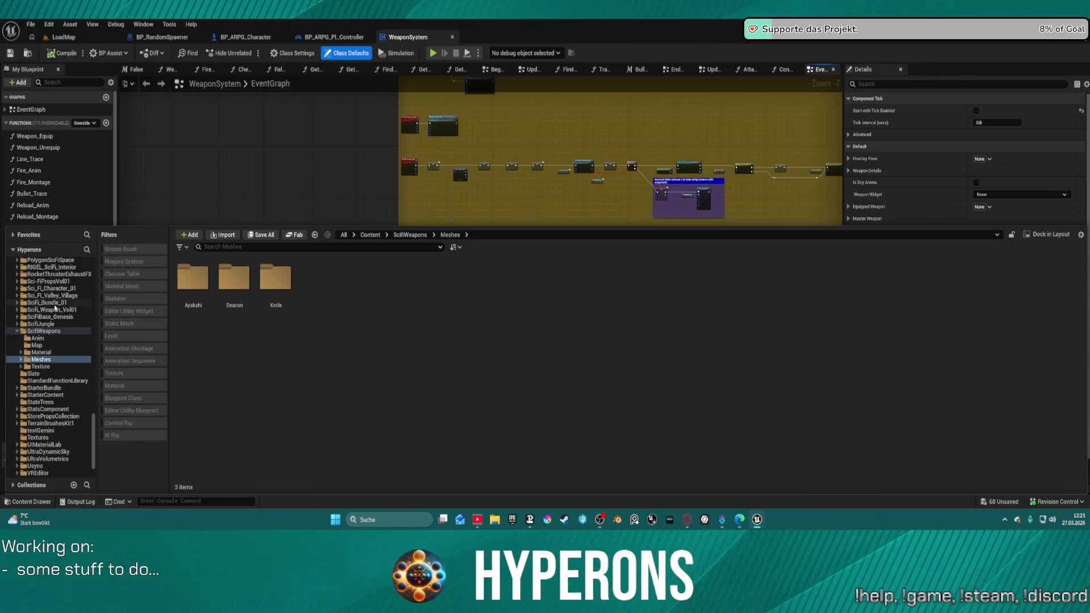
click(55, 309)
click(55, 333)
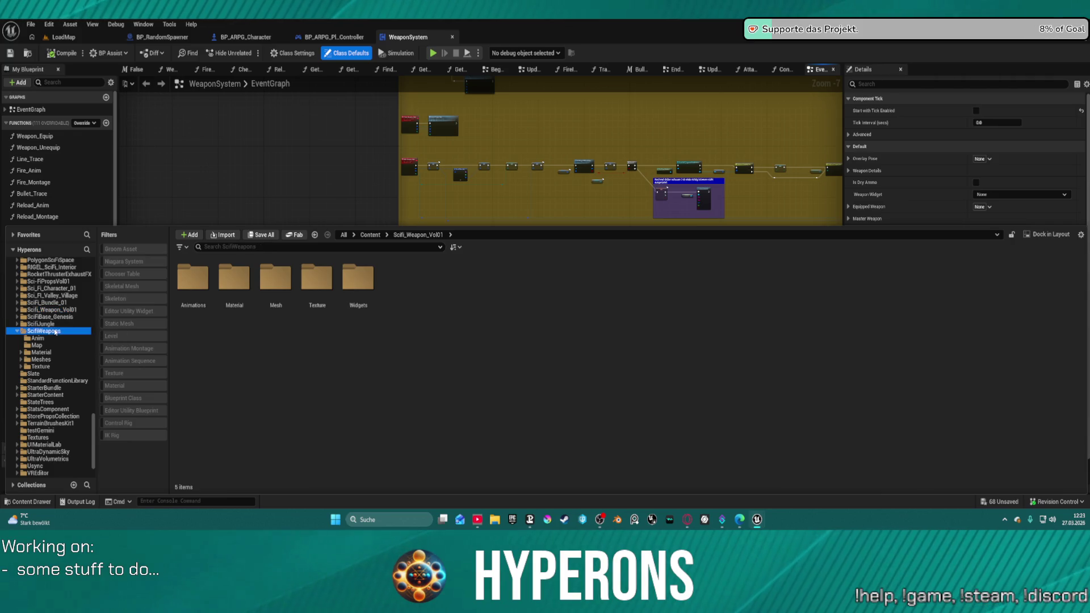
double_click(316, 282)
click(234, 278)
click(186, 278)
double_click(186, 279)
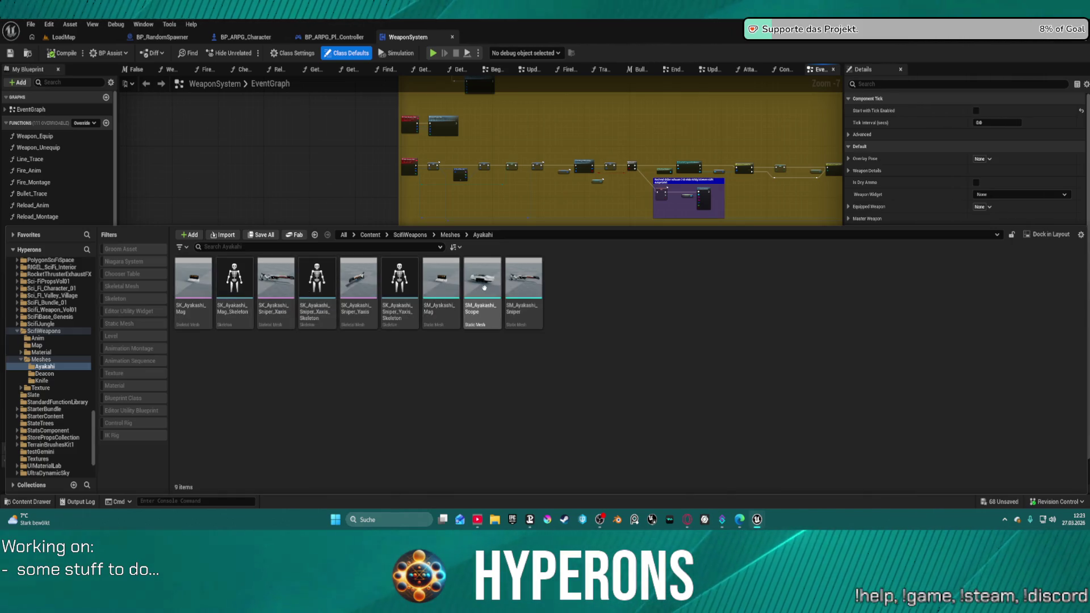
Open the SM_Ayakashi_Sniper mesh and zoom its viewport in and out
double_click(531, 276)
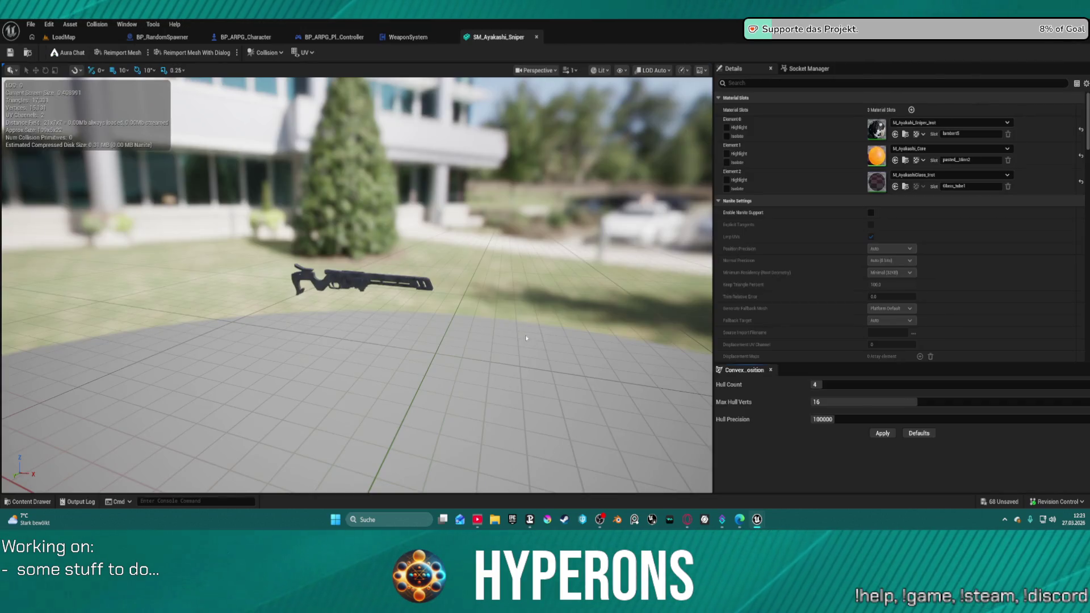
scroll(399, 297, up, 5)
scroll(398, 296, down, 5)
scroll(336, 283, up, 5)
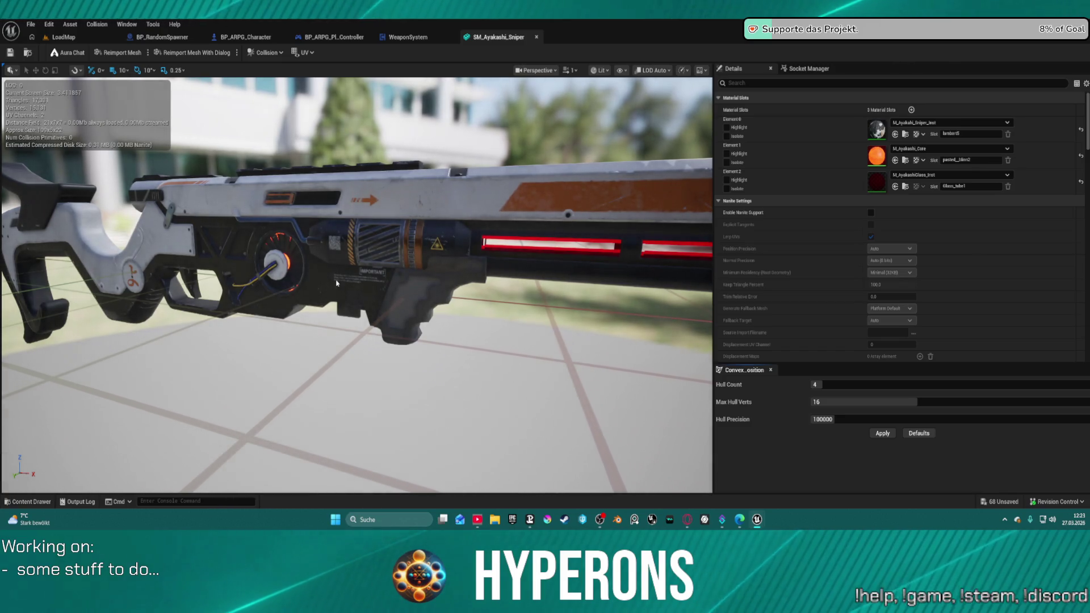
scroll(337, 282, down, 5)
In the content drawer, go up to Meshes and open the Deacon folder
key(ctrl+space)
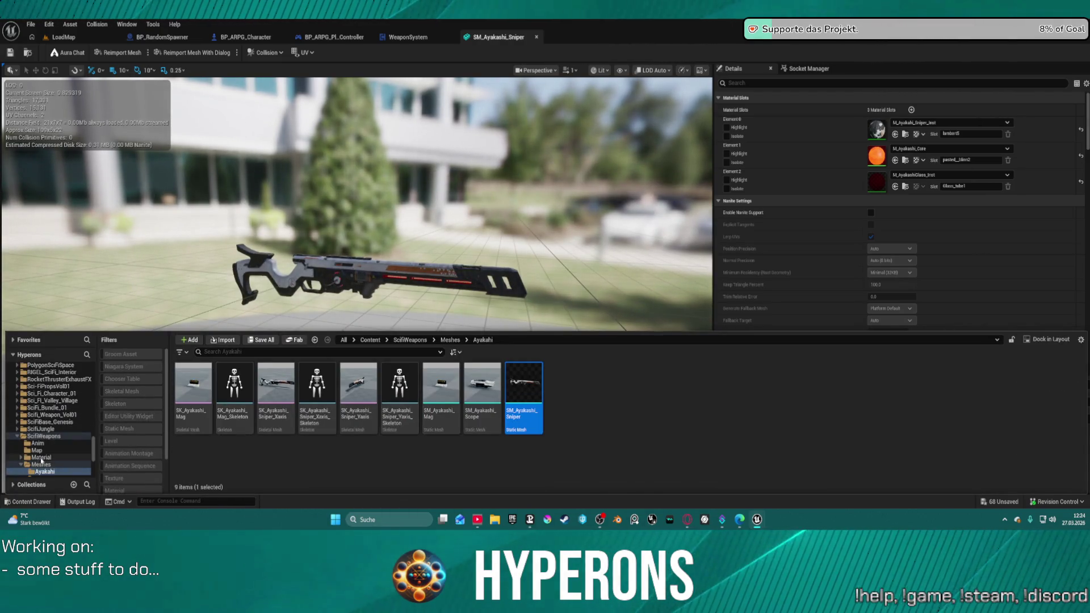
click(23, 464)
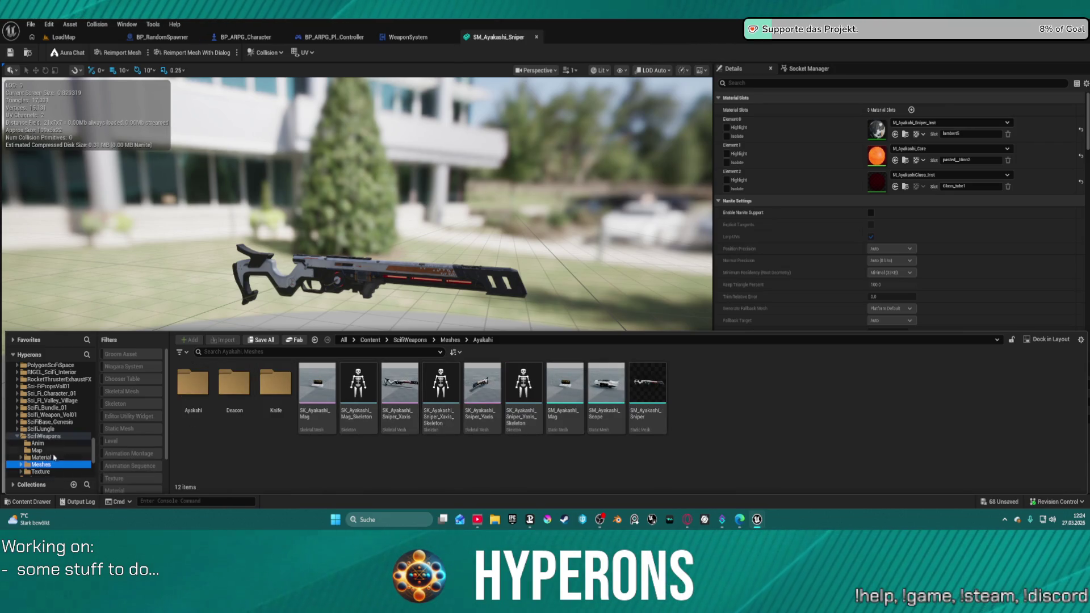
scroll(49, 436, down, 2)
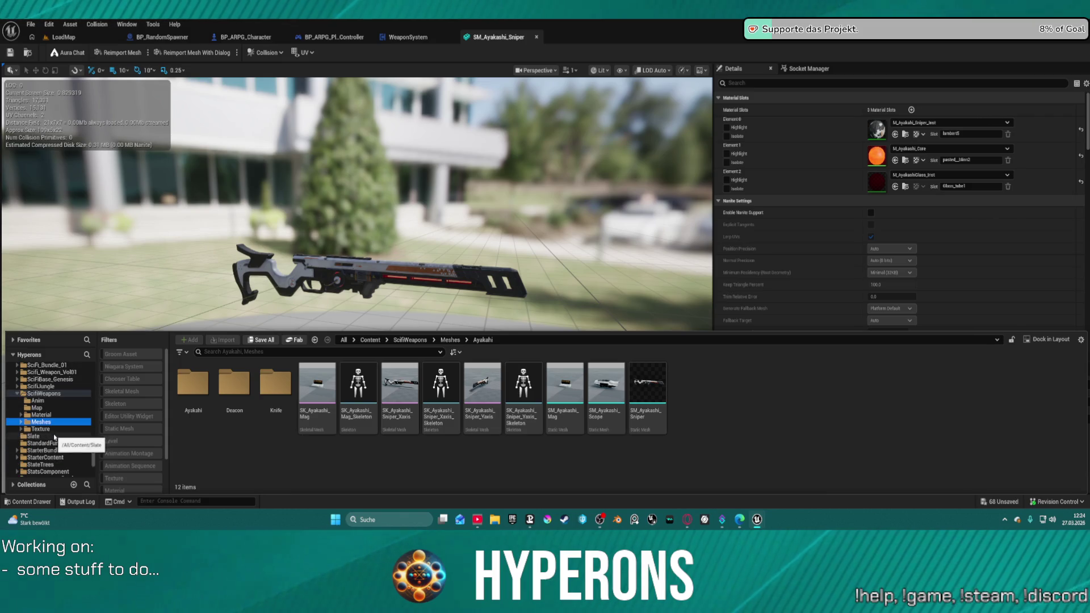
double_click(228, 386)
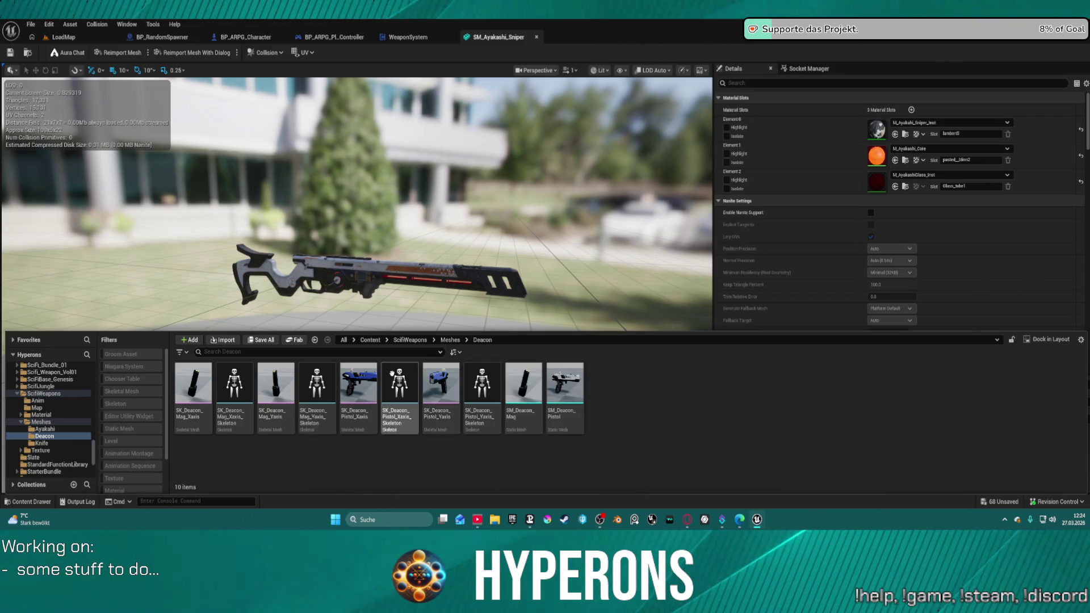
Open SK_Deacon_Pistol_Yaxis, orbit and frame it, then browse Scifi_Weapon_Vol01 in the content drawer
double_click(441, 378)
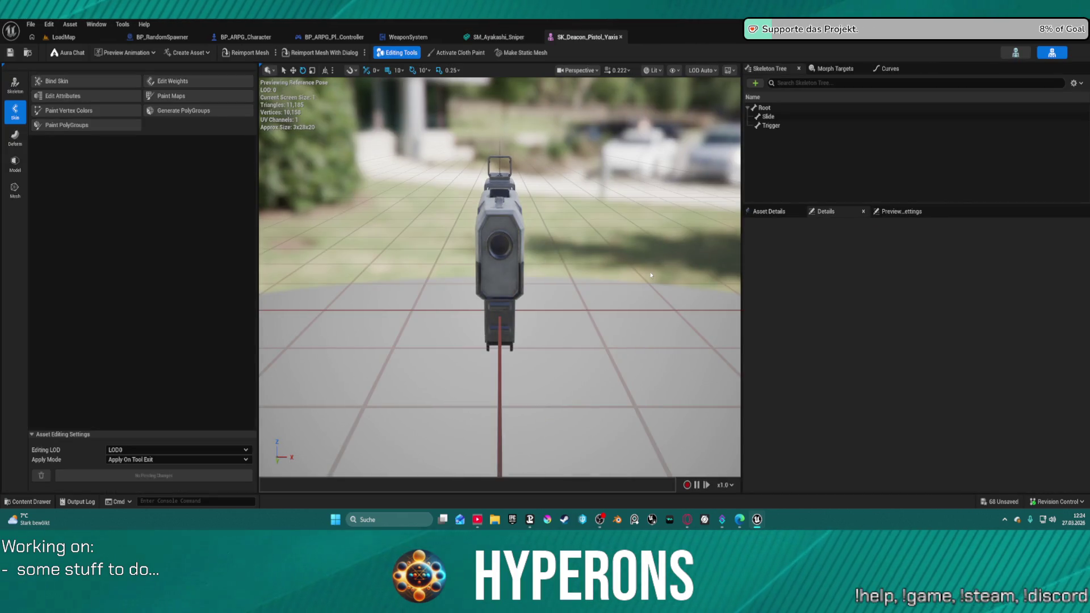
mouse_move(651, 275)
mouse_down()
mouse_move(710, 272)
mouse_move(568, 256)
mouse_up()
key(f)
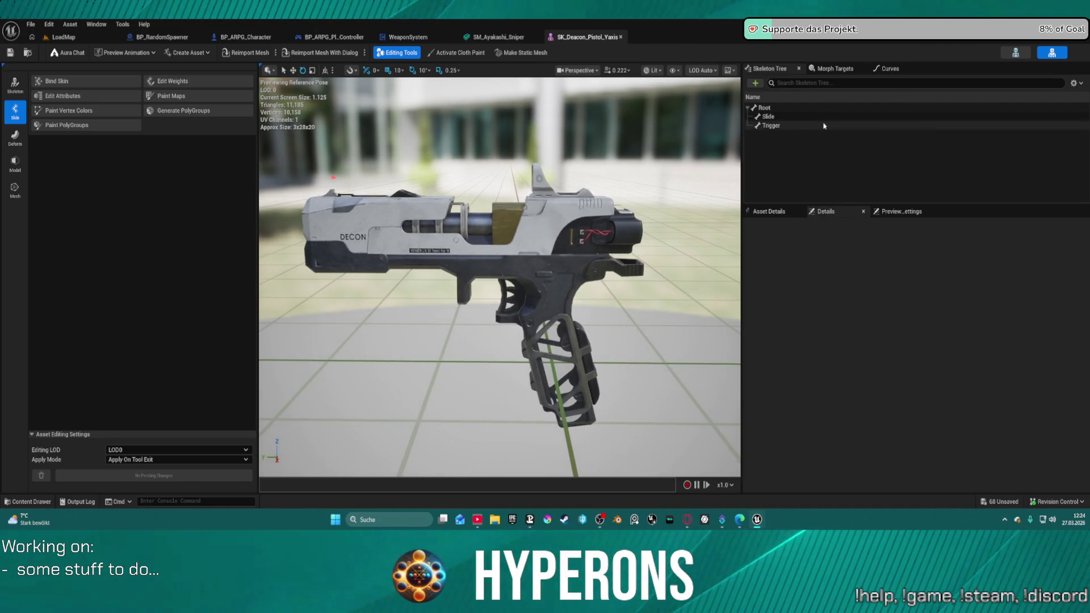
mouse_move(633, 271)
mouse_down()
mouse_move(557, 272)
mouse_move(466, 255)
mouse_move(403, 222)
mouse_move(392, 233)
mouse_up()
mouse_move(484, 209)
mouse_down()
mouse_move(484, 224)
mouse_move(485, 210)
mouse_up()
key(ctrl+space)
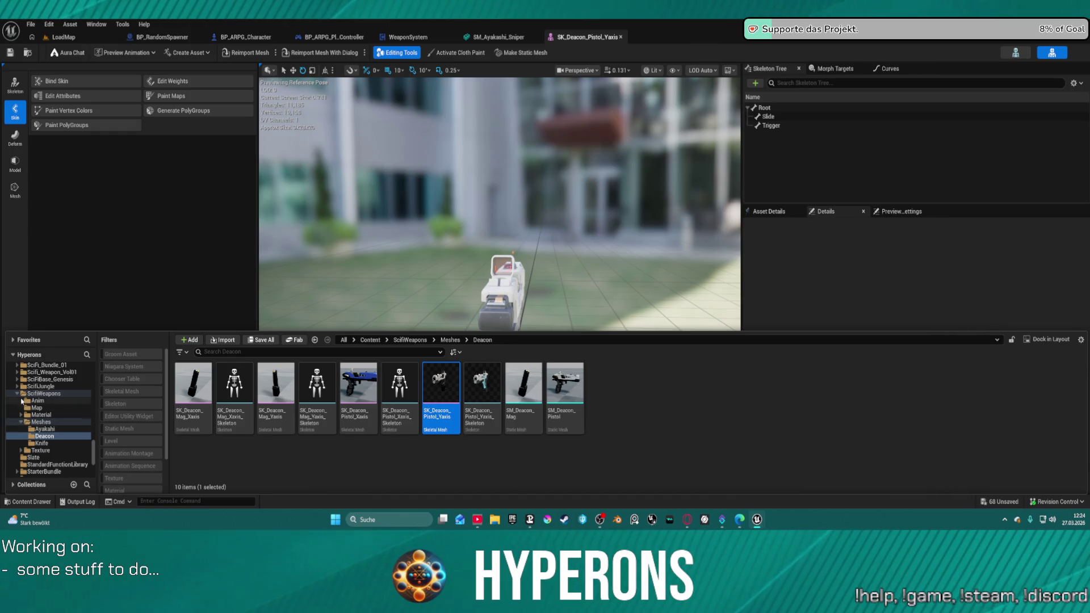
click(55, 373)
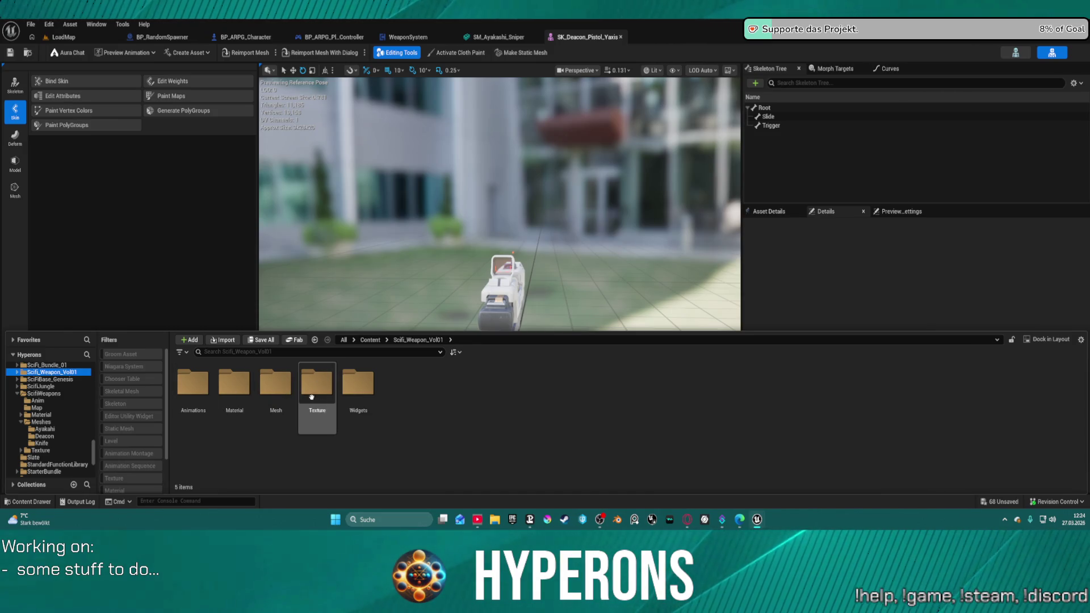
Open the SK_Katta_Handgun_Y_01a mesh from the Mesh > Katta_Pistol folder
click(289, 389)
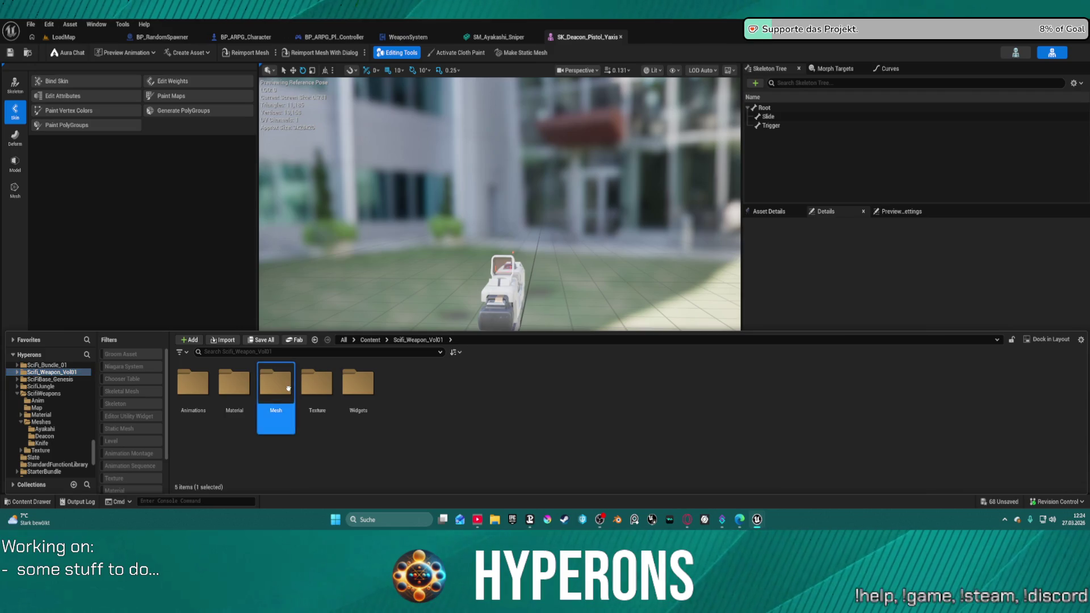
double_click(288, 389)
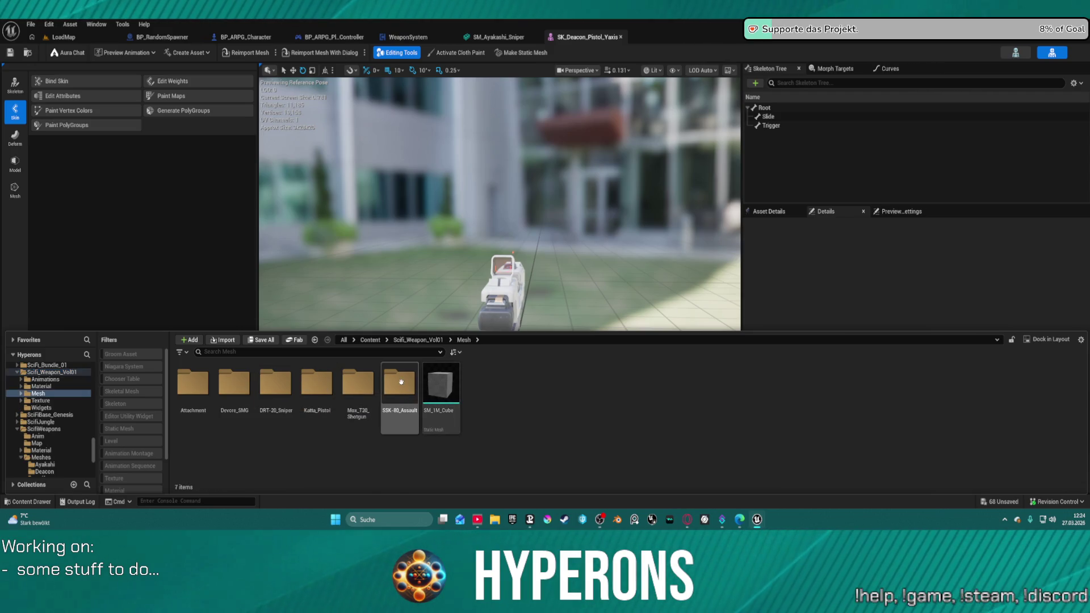
click(324, 399)
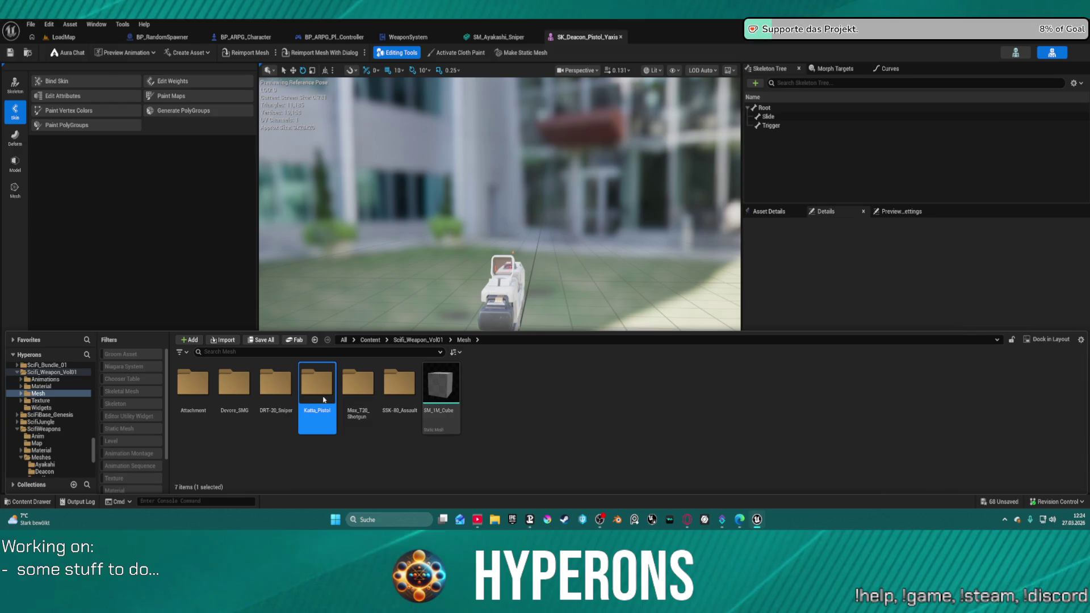
double_click(324, 399)
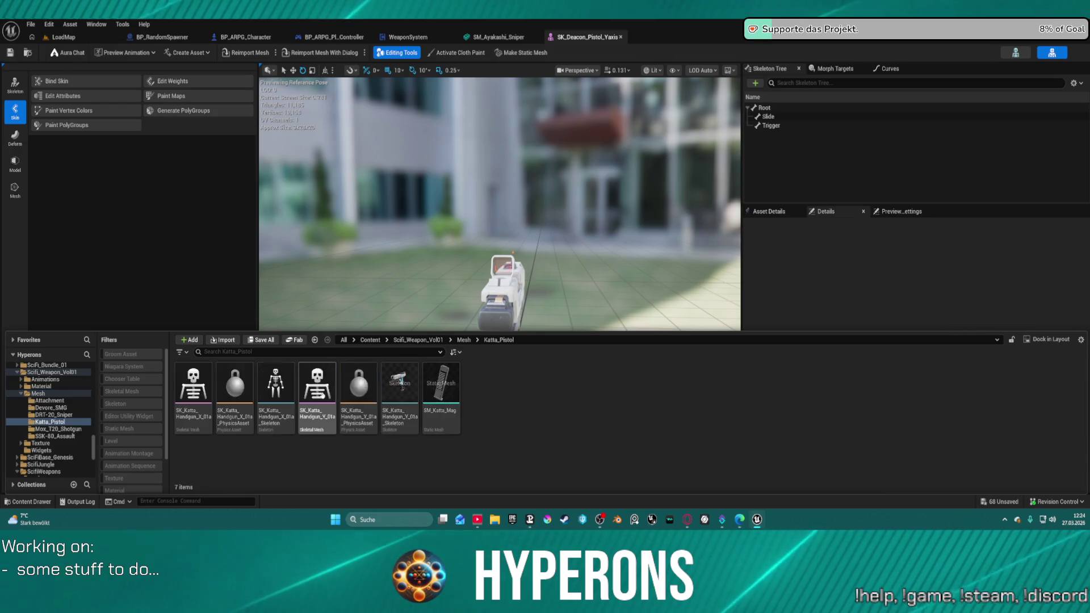
double_click(324, 382)
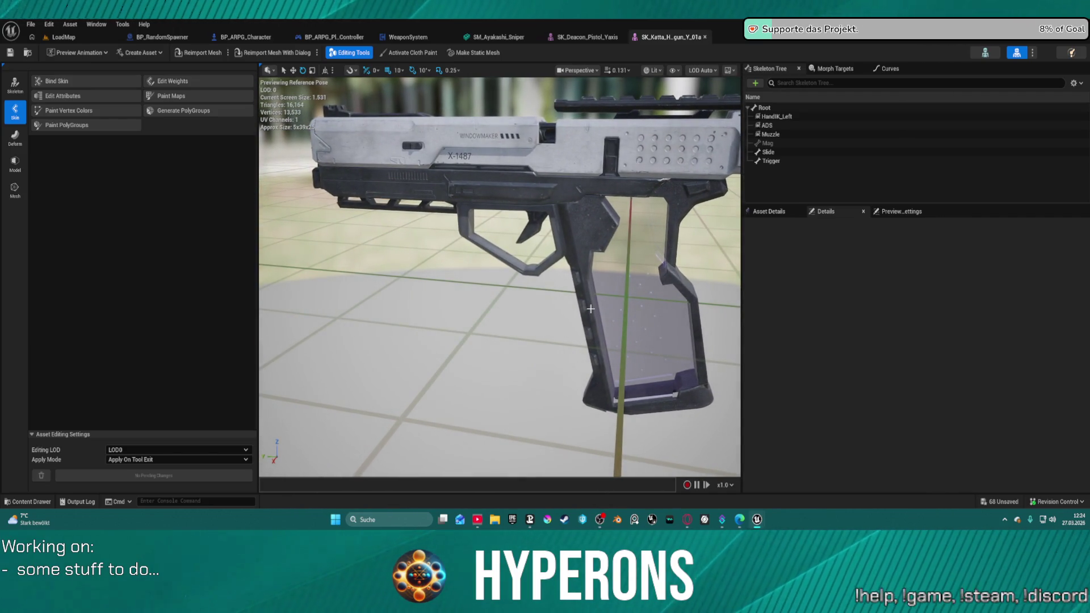
Inspect the Muzzle socket's parameters, then switch to the BP_ARPG_Pl_Controller blueprint
click(770, 134)
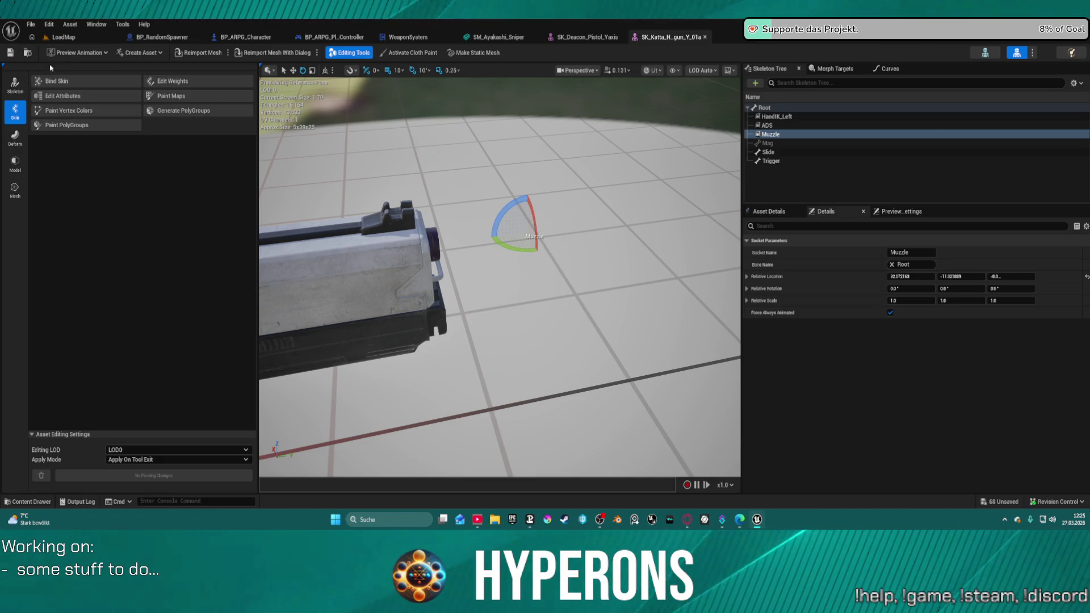
scroll(358, 98, down, 5)
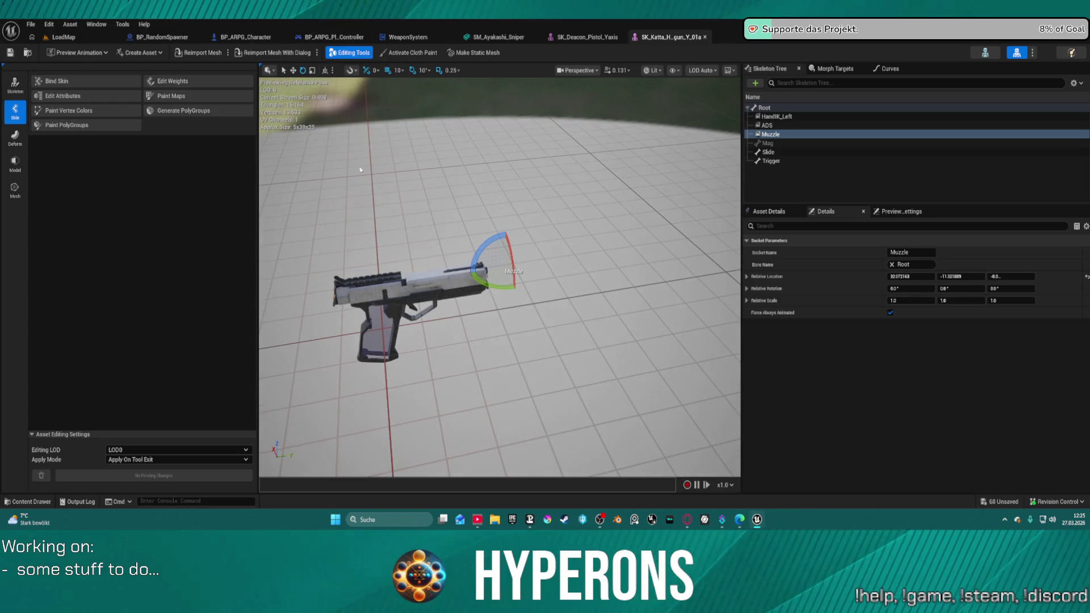
click(317, 37)
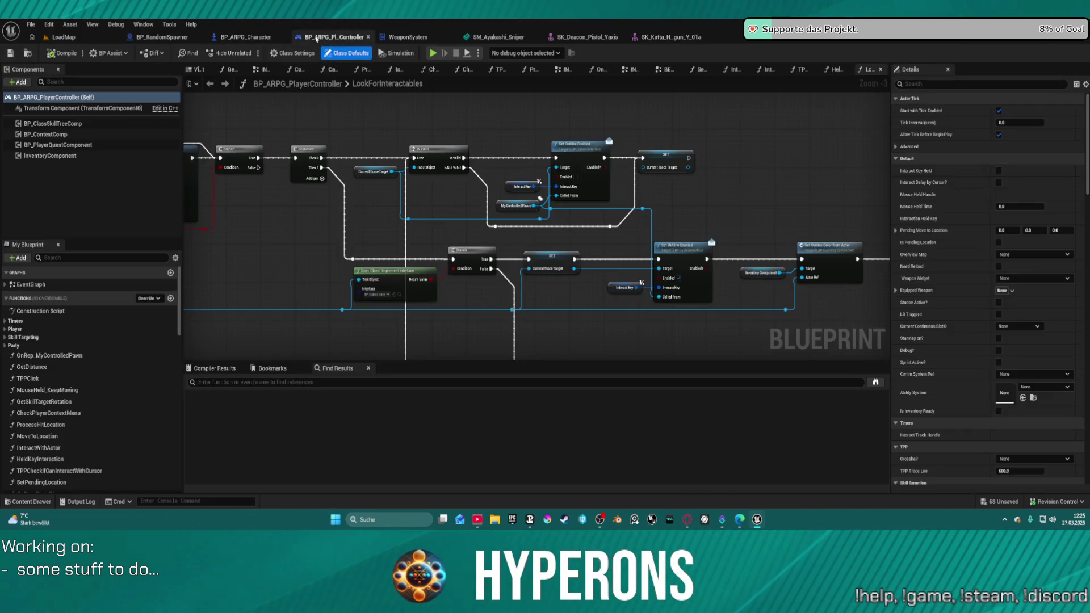
Check the Katta pistol's Muzzle socket name, then return to the WeaponSystem blueprint
click(671, 36)
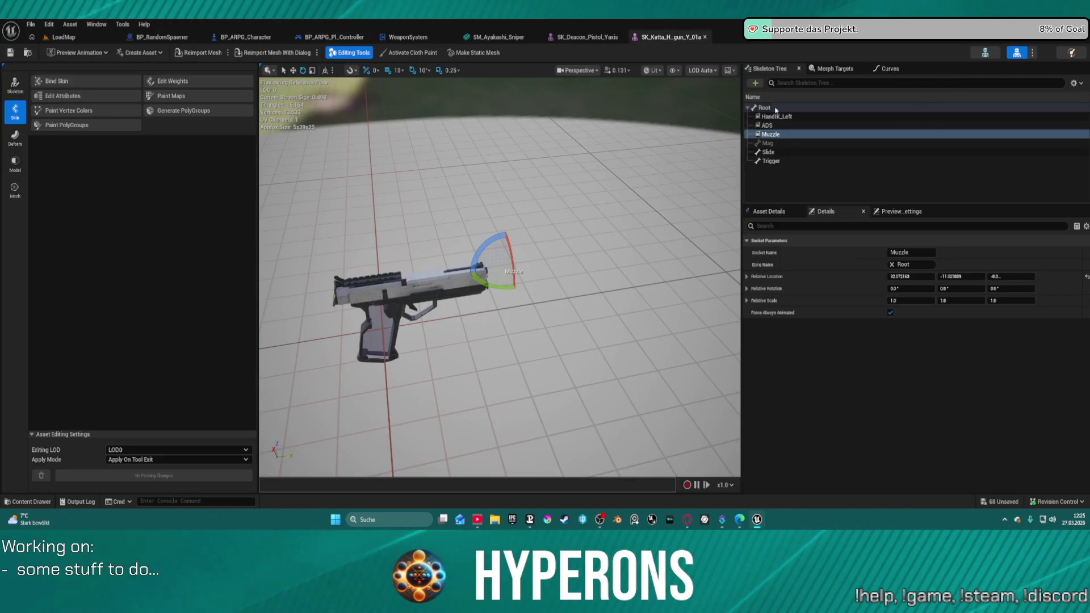
click(802, 136)
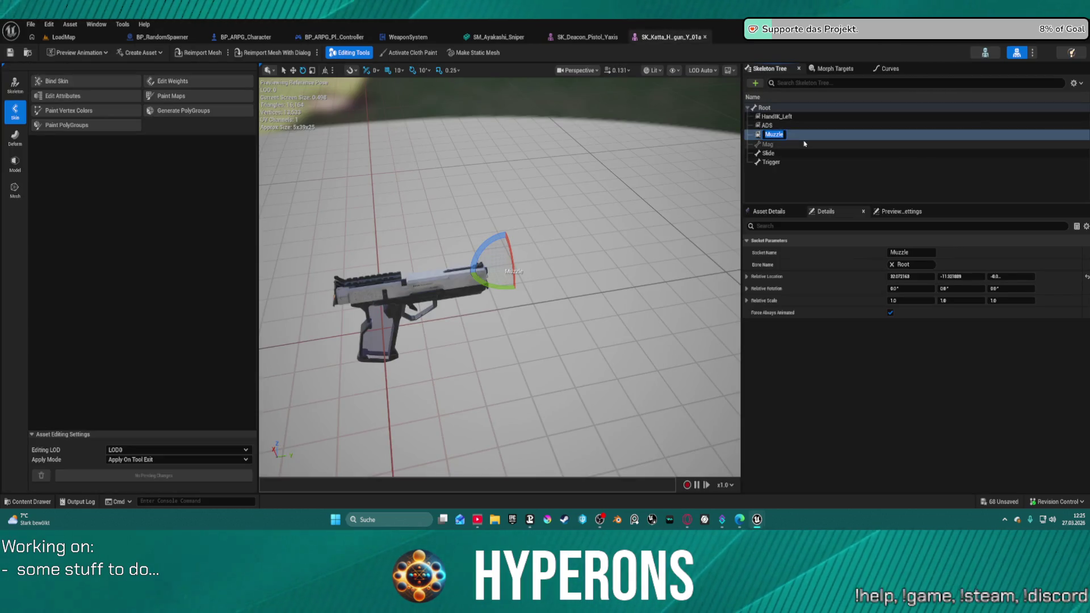
click(427, 42)
scroll(524, 236, down, 8)
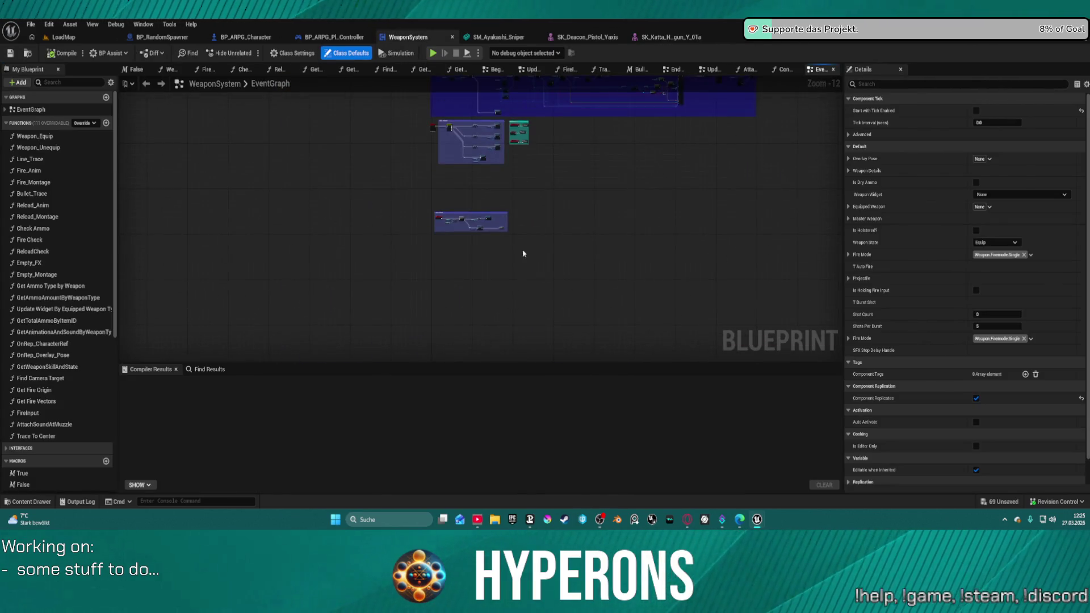
scroll(483, 148, up, 13)
Inspect the Update Firemode event in BP_WeaponAmmo, then close that blueprint
click(579, 170)
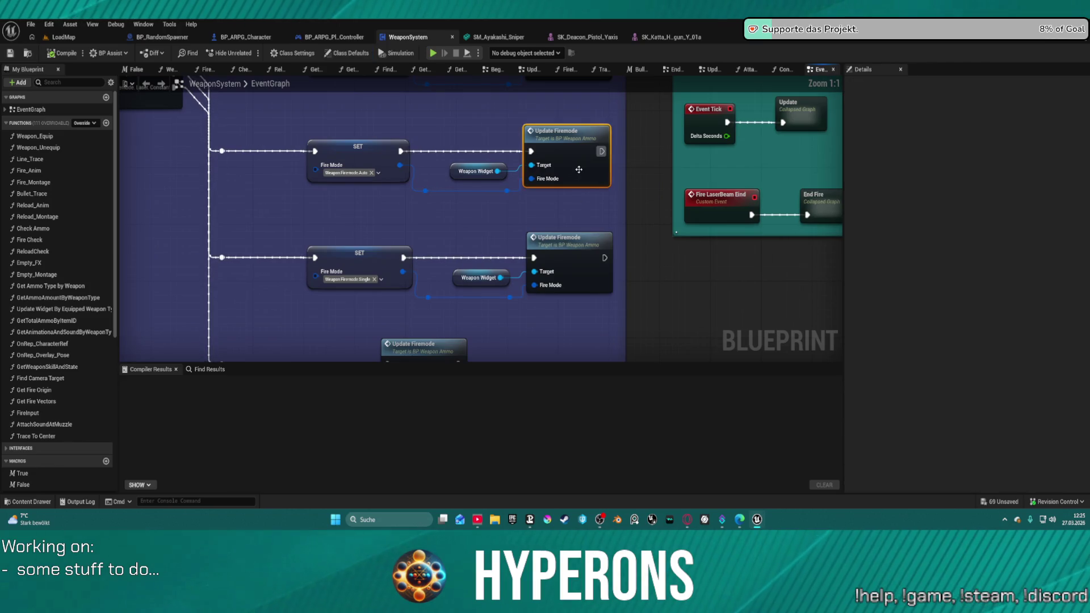
double_click(578, 170)
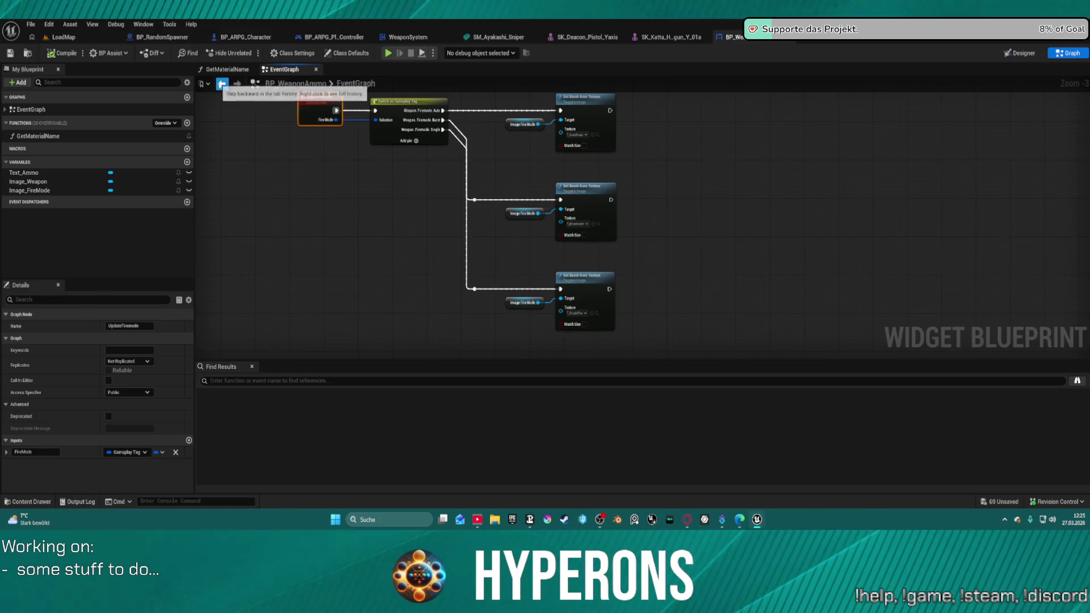
click(221, 84)
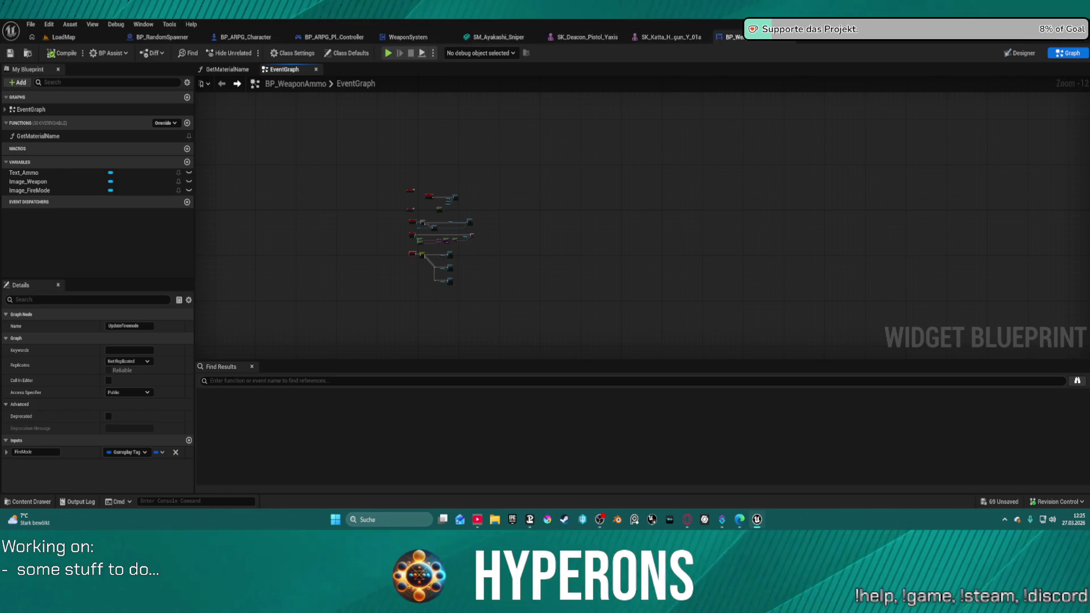
middle_click(740, 39)
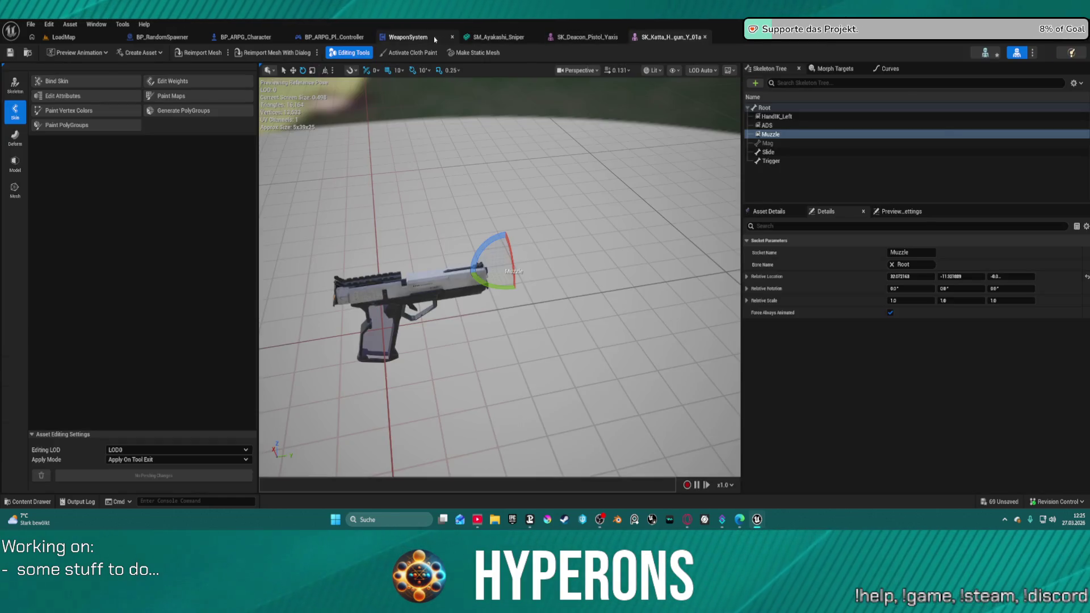
click(409, 37)
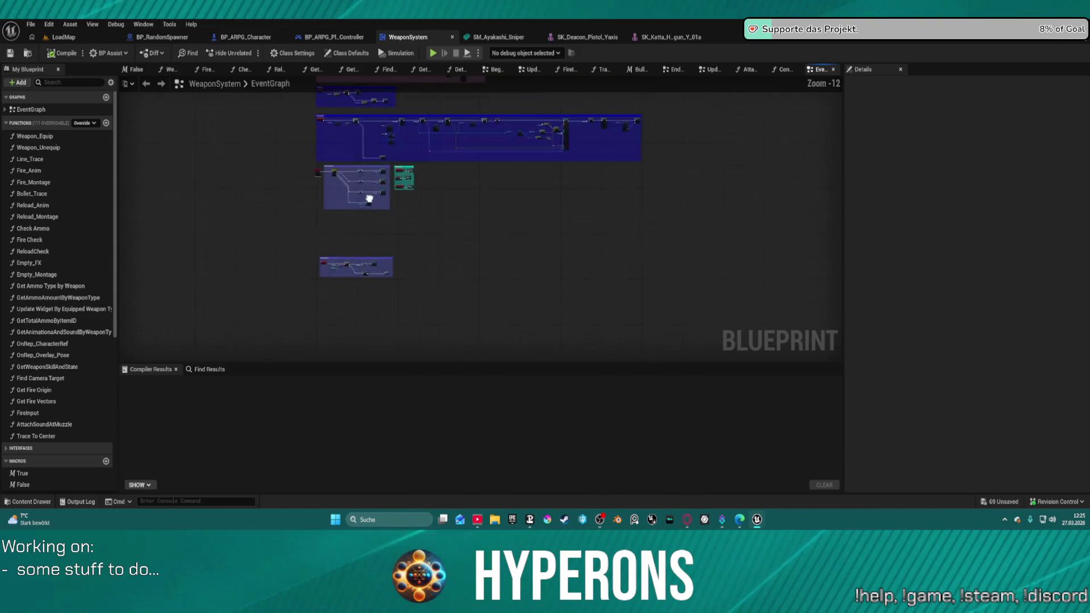
Open WeaponSystem's collapsed Update graph with its Line Trace By Channel logic
scroll(392, 267, up, 10)
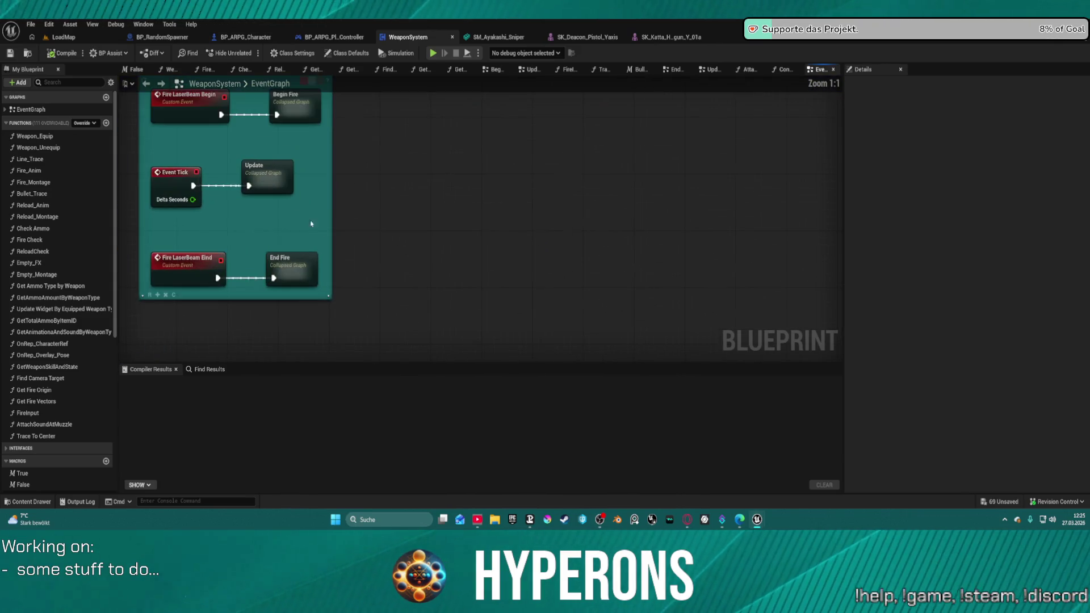
double_click(265, 174)
scroll(443, 201, up, 7)
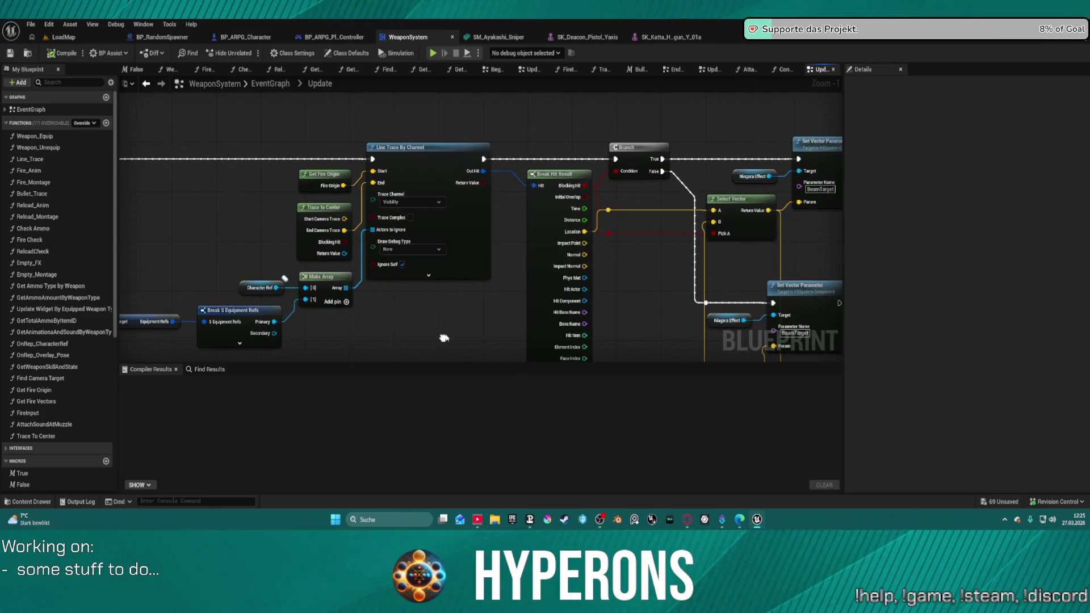
Open Get Fire Origin and check that Get Socket Location reads the Main Skel Mesh's Muzzle socket
right_click(445, 340)
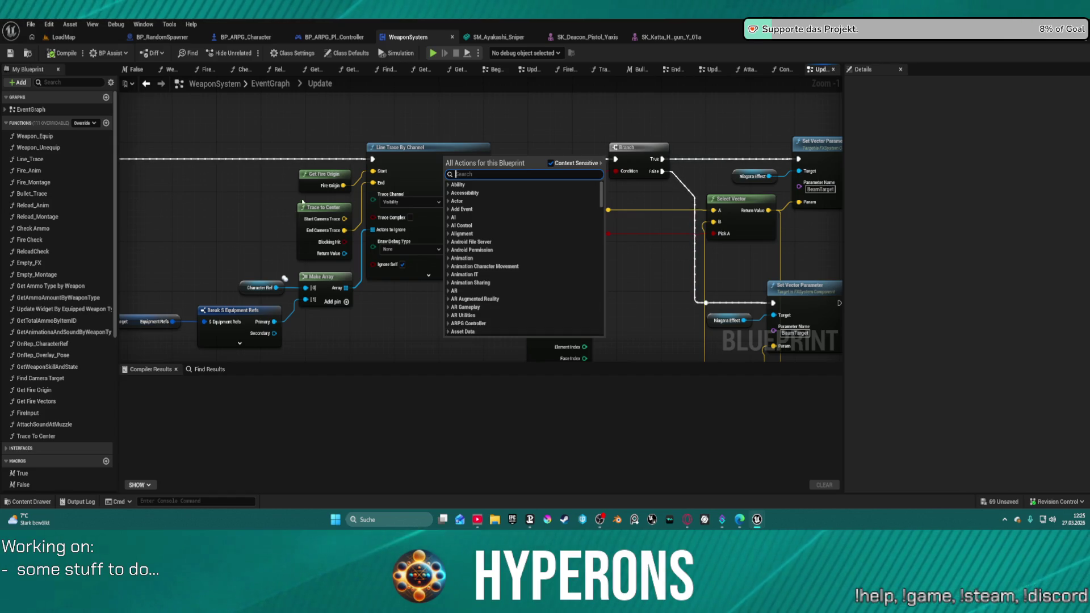
click(315, 177)
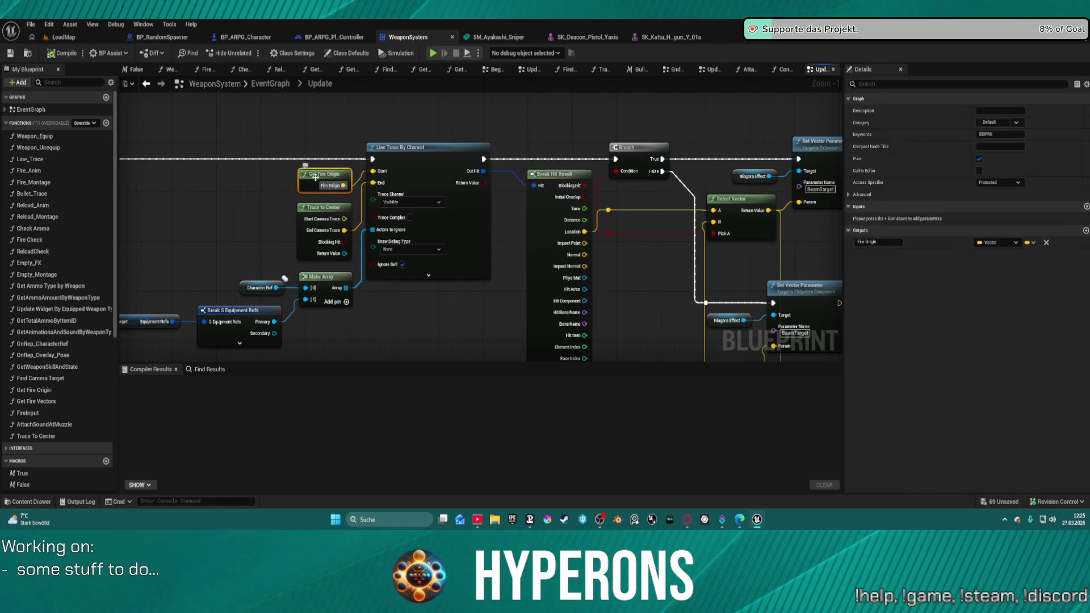
double_click(315, 177)
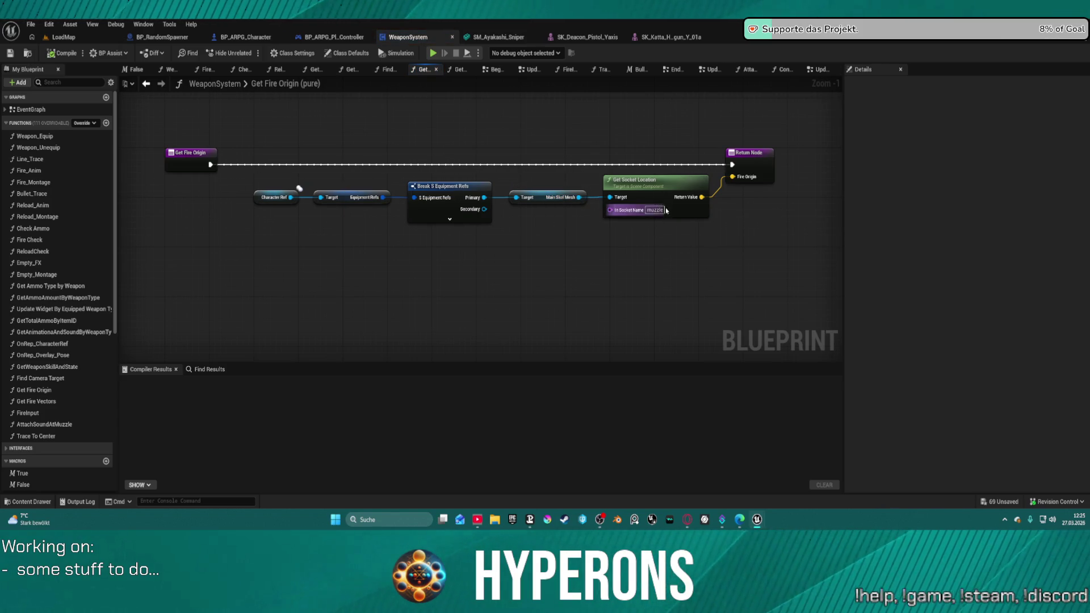
click(627, 209)
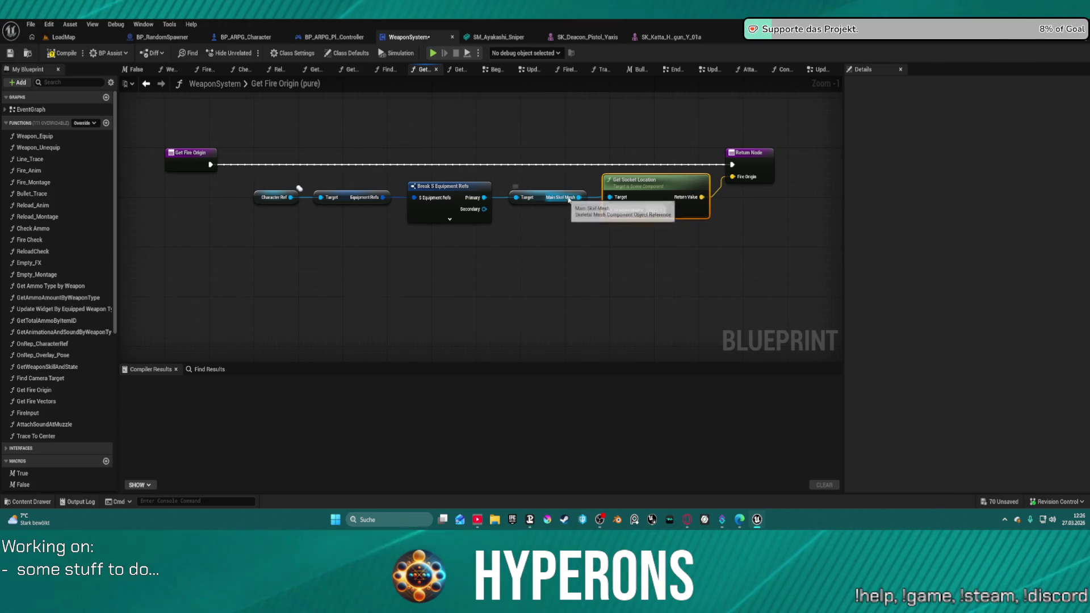
drag(579, 197, 553, 254)
text(get)
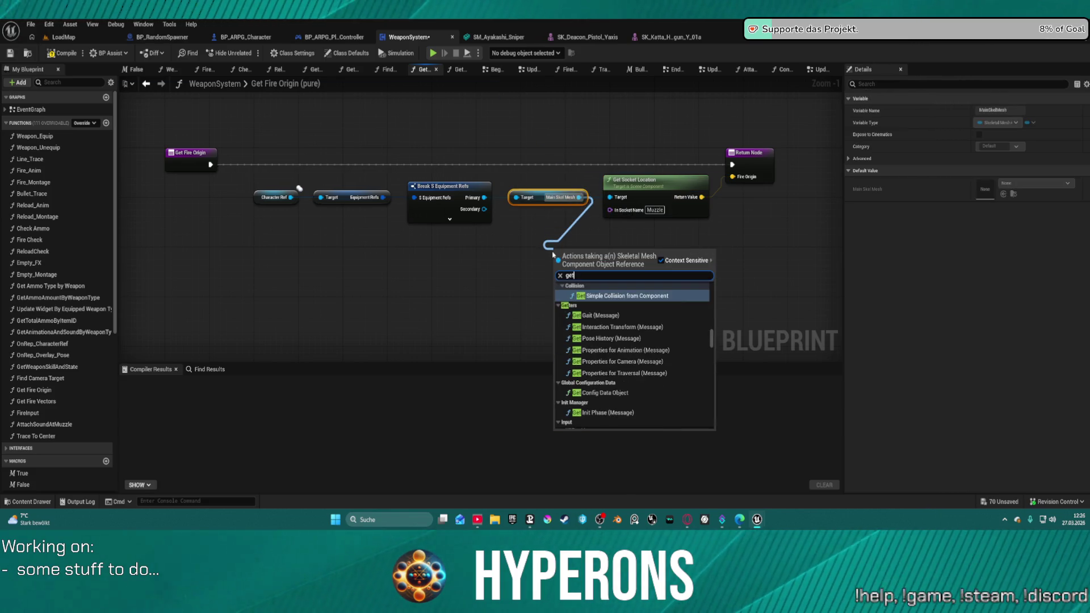
text( socke)
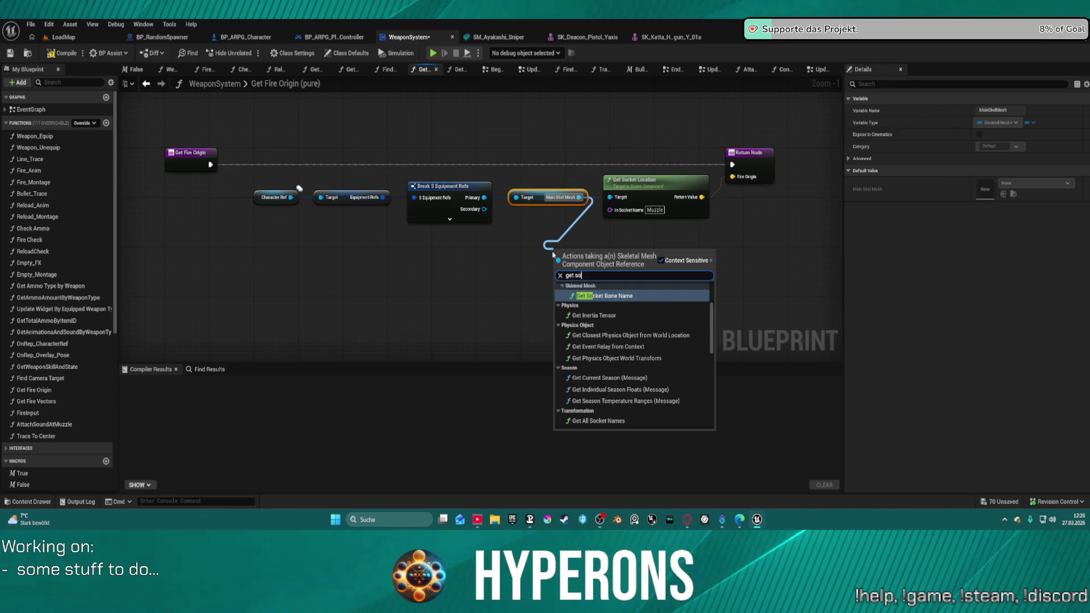
key(Down)
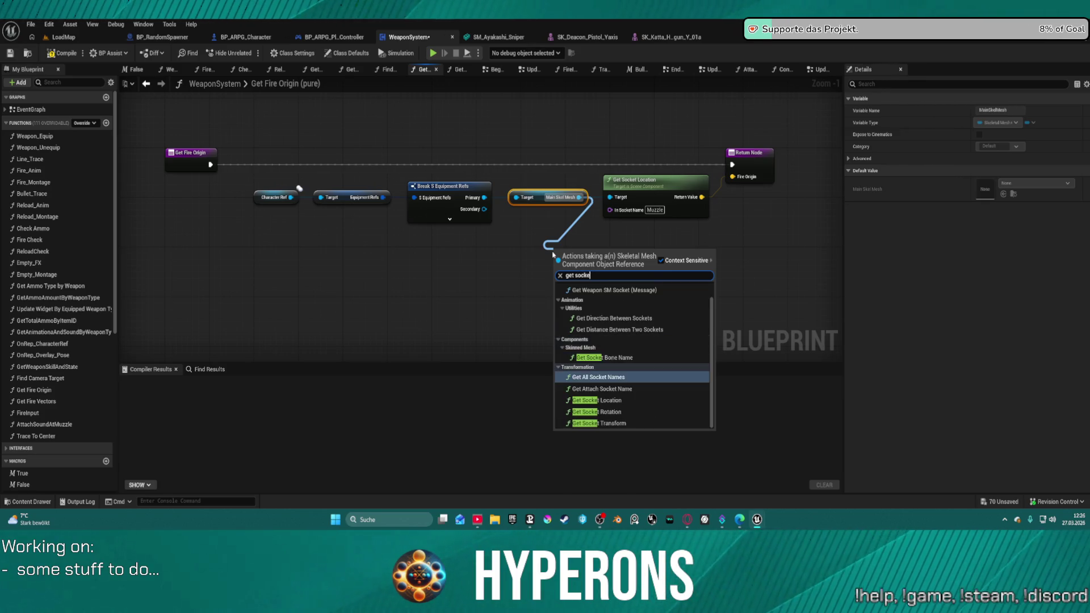
key(Up)
key(Down)
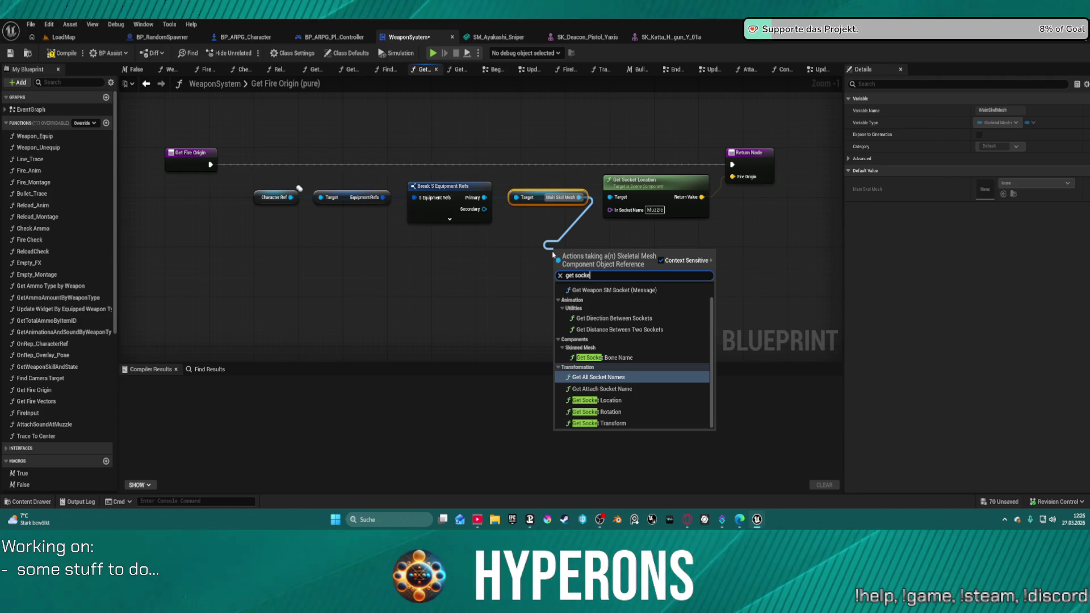
key(Down)
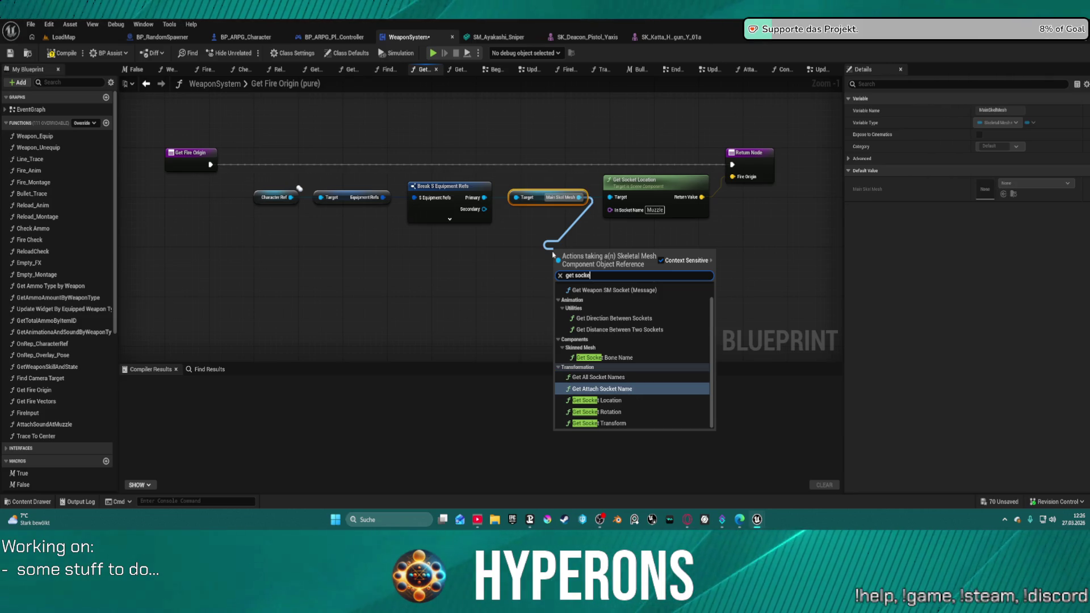
key(Return)
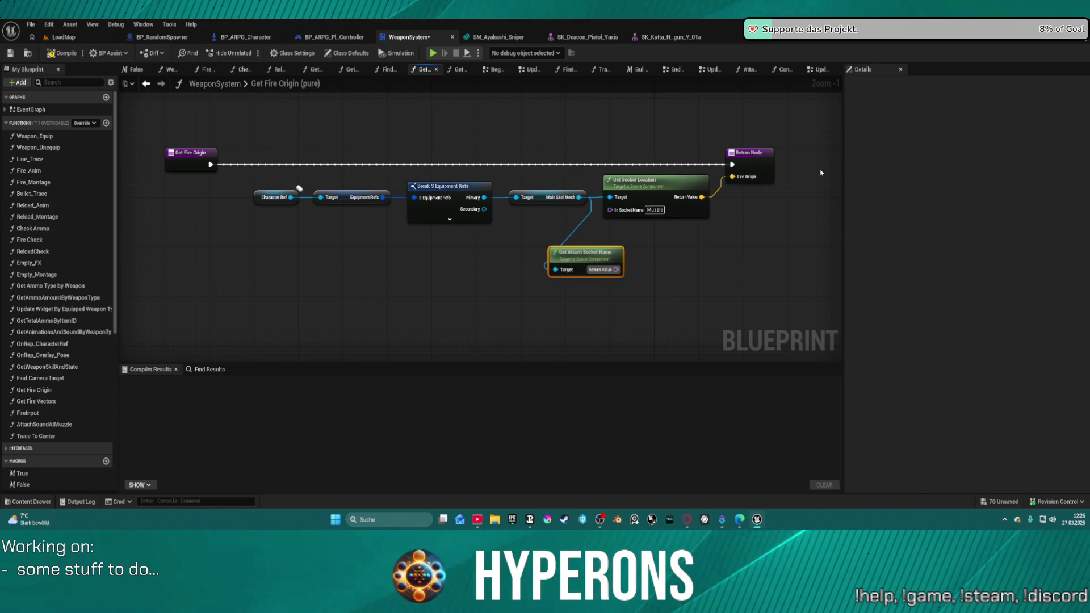
key(Delete)
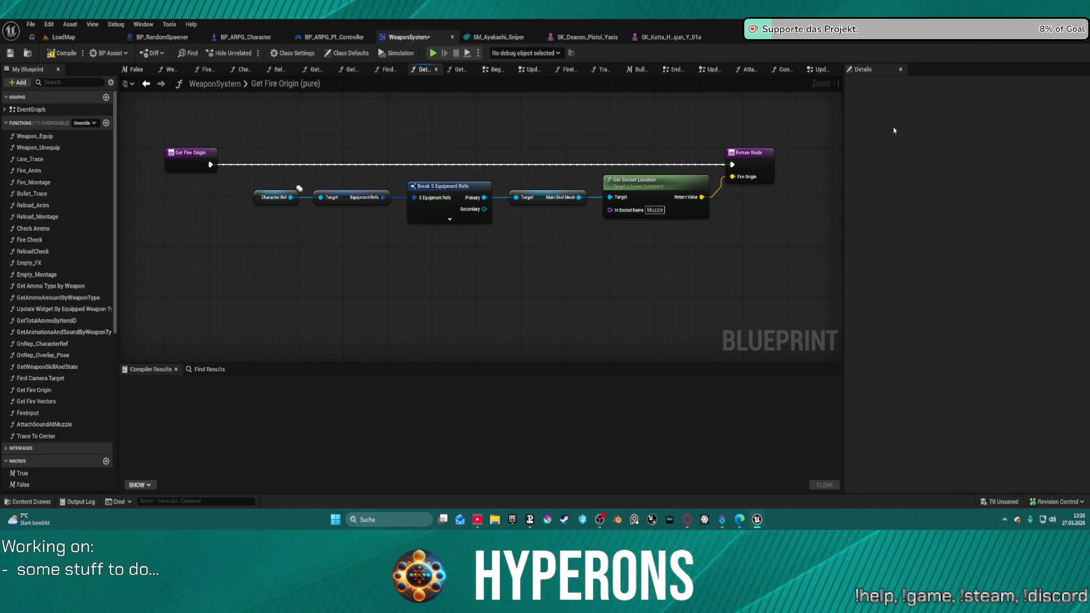
click(454, 200)
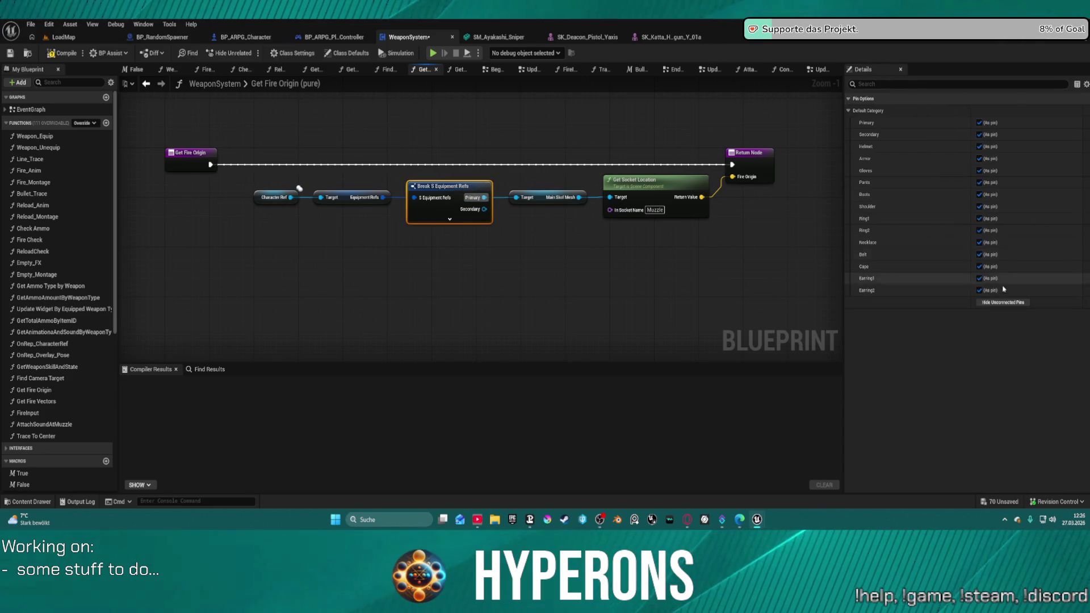
Hide the Break node's unused pins and open the content browser at Katta_Pistol
click(1003, 302)
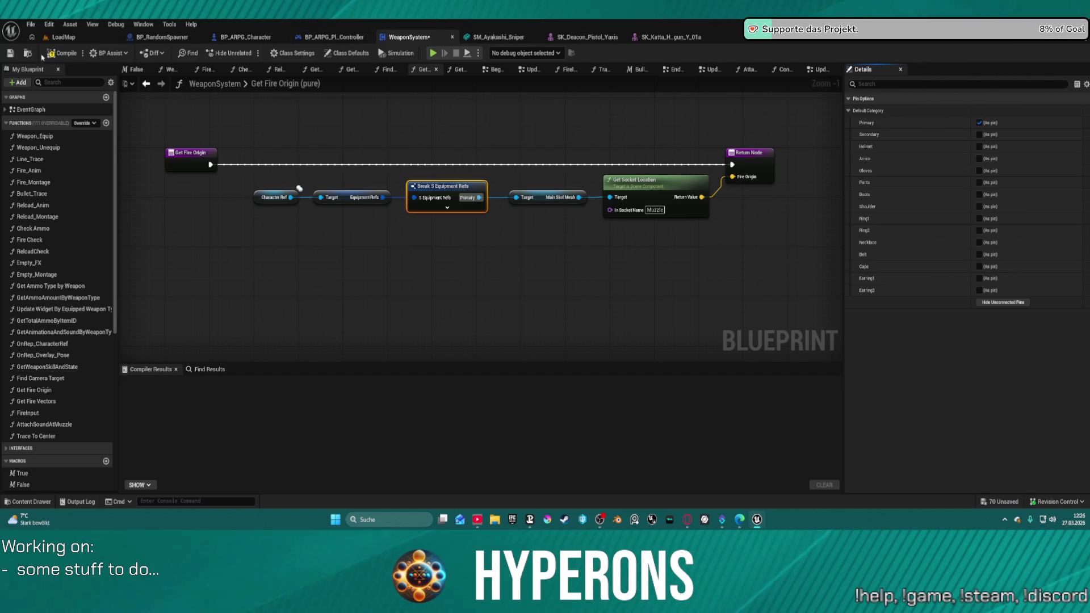
click(488, 166)
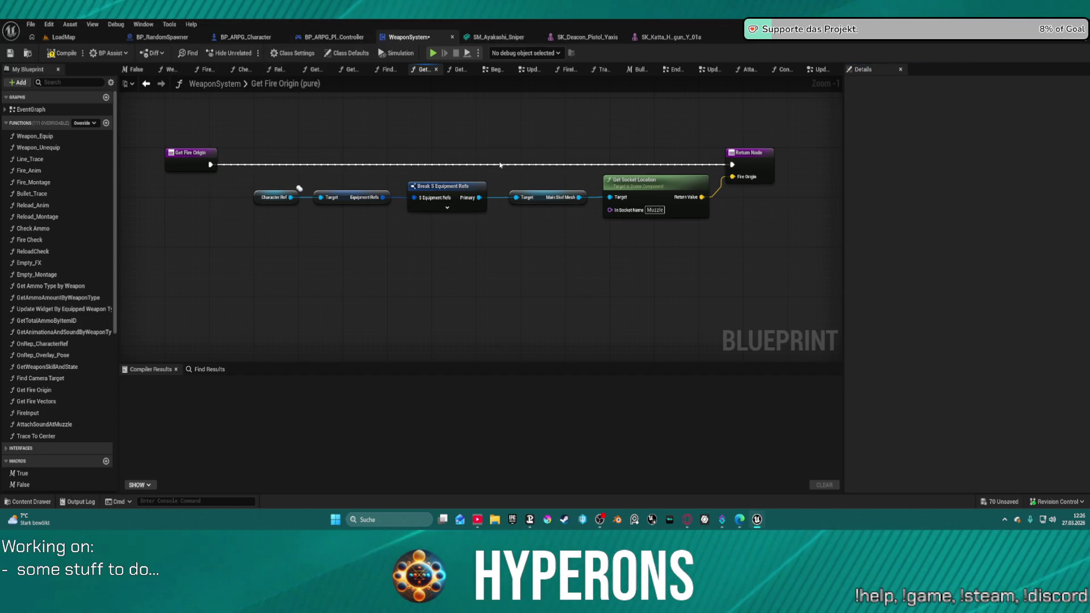
click(27, 501)
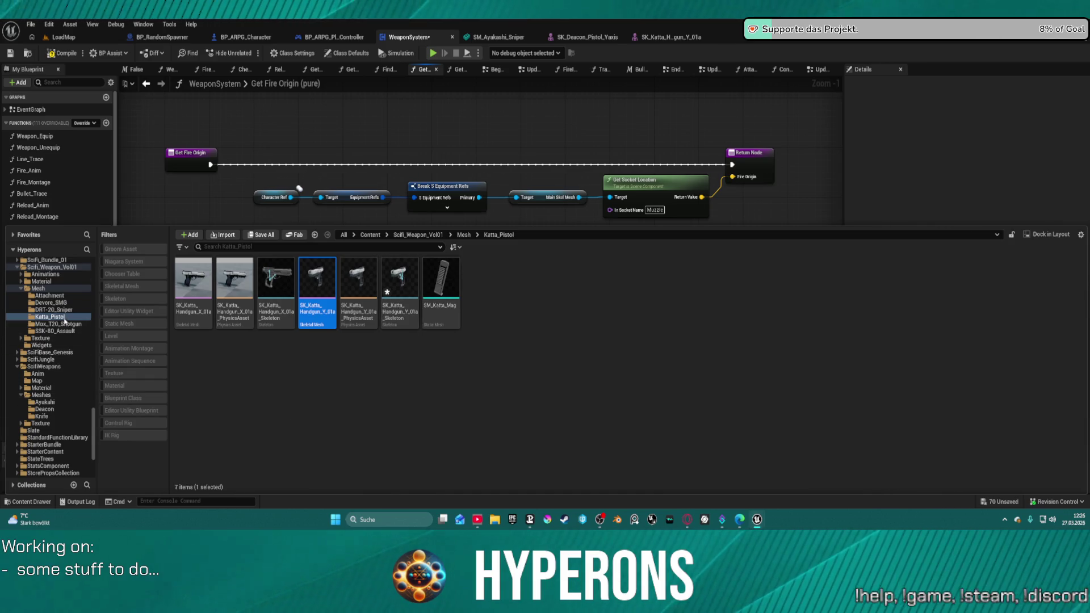
scroll(71, 368, up, 6)
scroll(71, 353, up, 3)
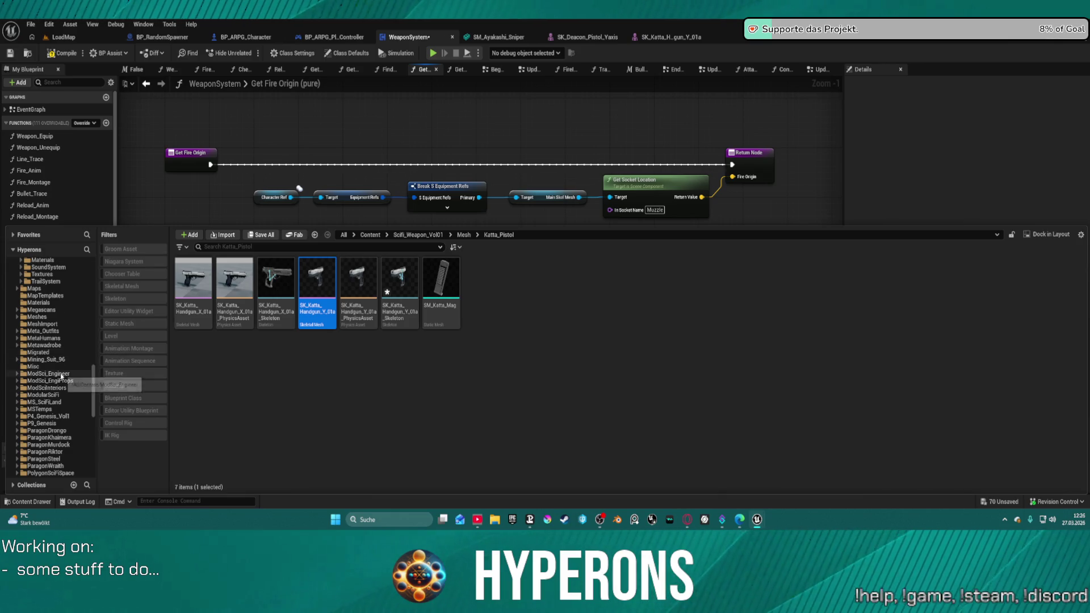
scroll(61, 372, up, 3)
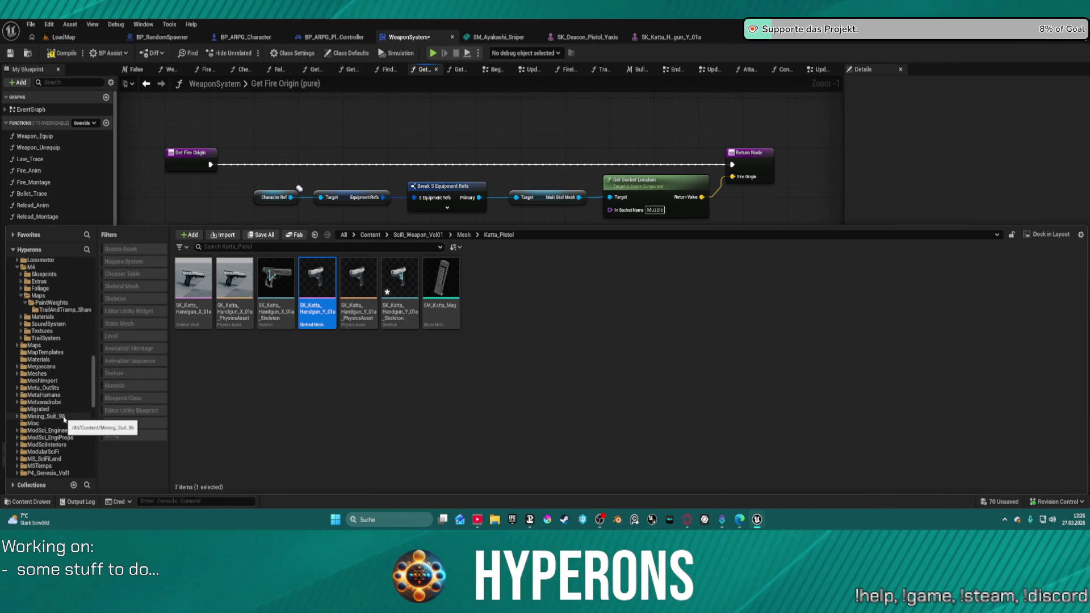
scroll(62, 400, up, 4)
scroll(68, 384, up, 5)
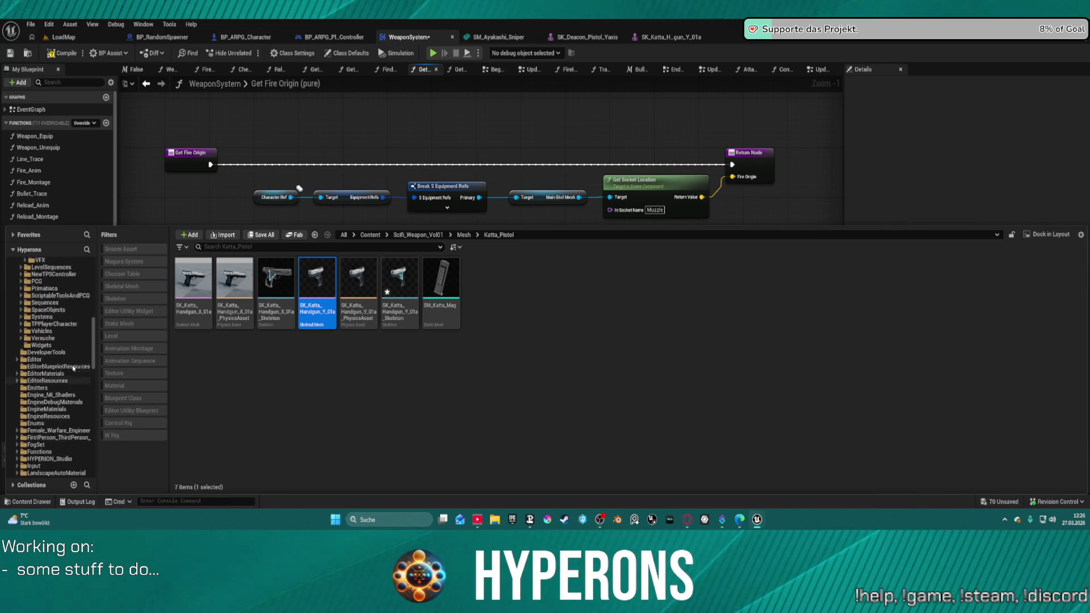
Navigate the content browser to ActionRPGStarterSystem's Equipment folder
right_click(33, 368)
scroll(35, 377, up, 2)
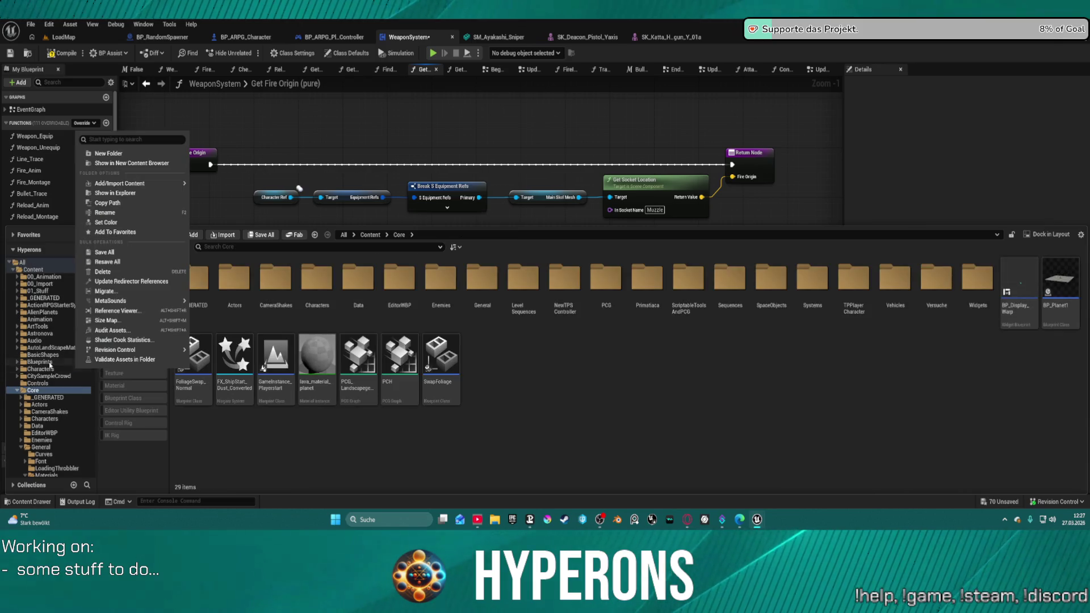
click(25, 305)
click(17, 305)
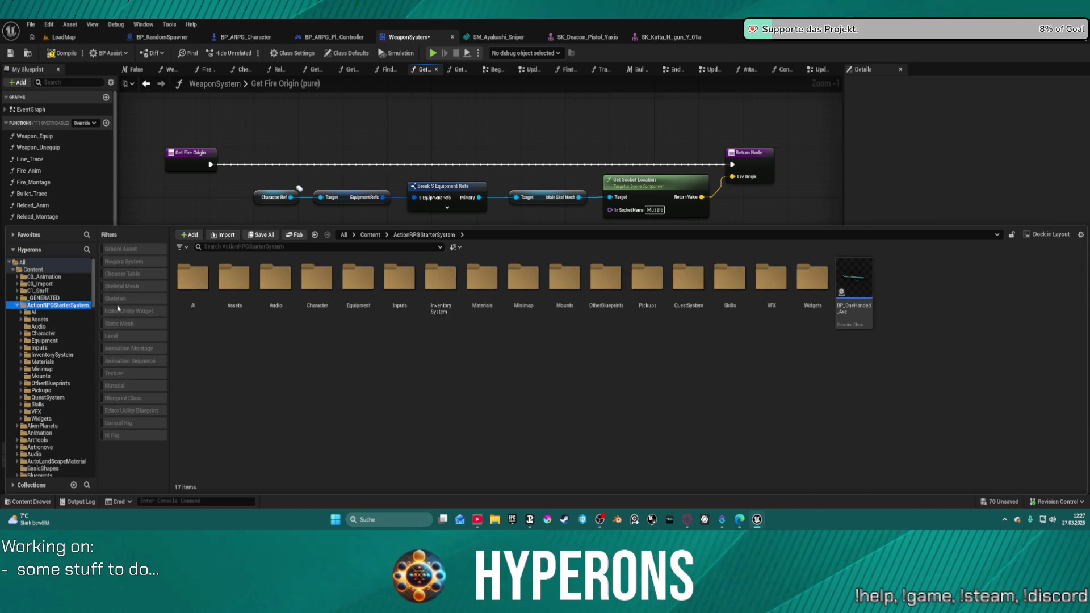
click(647, 277)
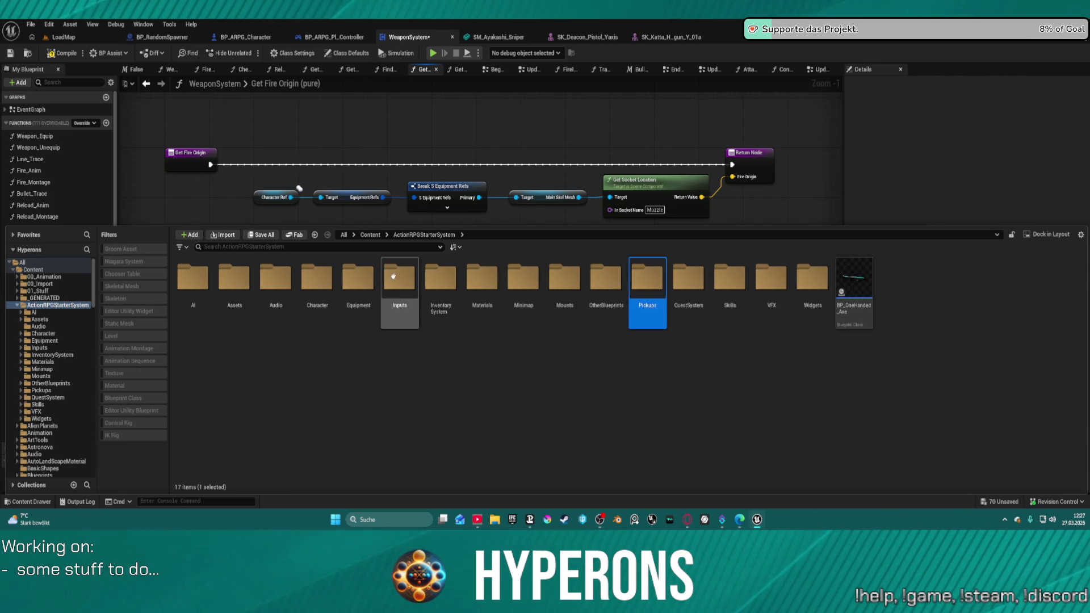
click(363, 273)
double_click(362, 274)
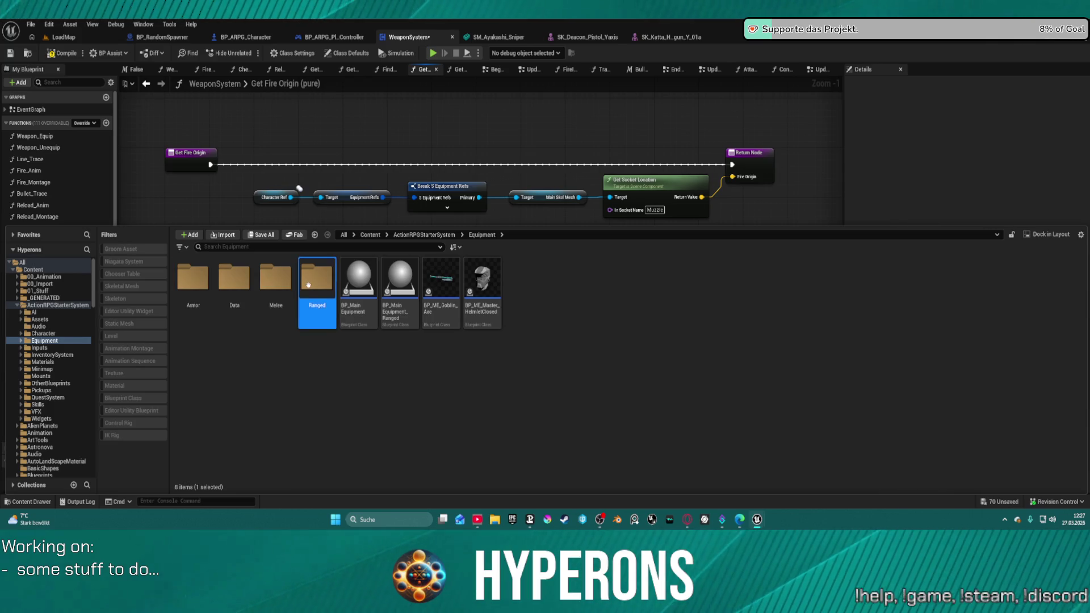
Open Ranged > Pistols and load BP_ME_Building_Tool in the full blueprint editor
double_click(316, 277)
double_click(251, 284)
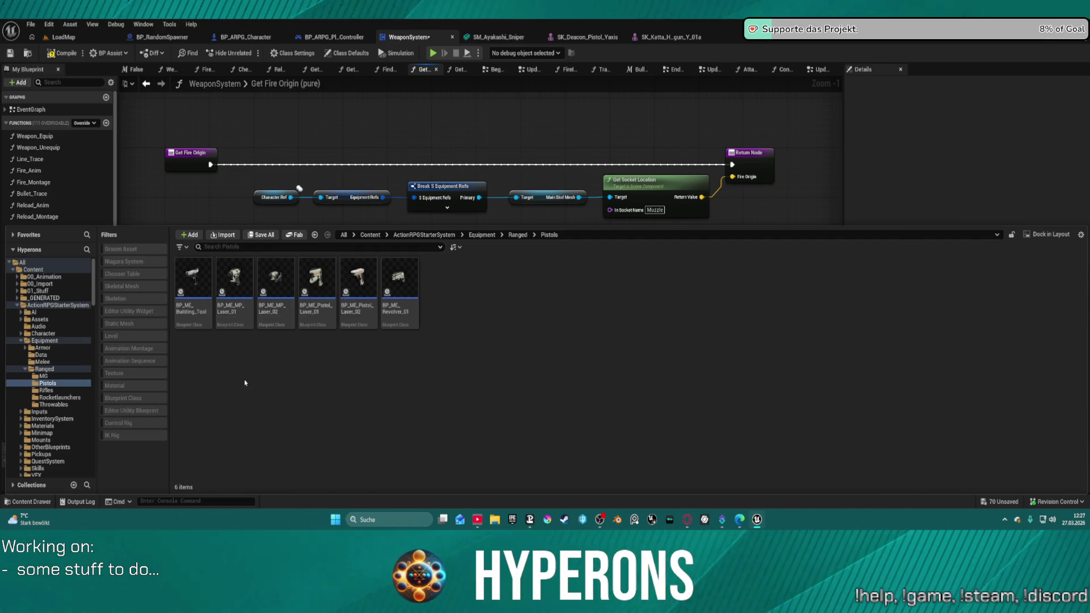
click(196, 313)
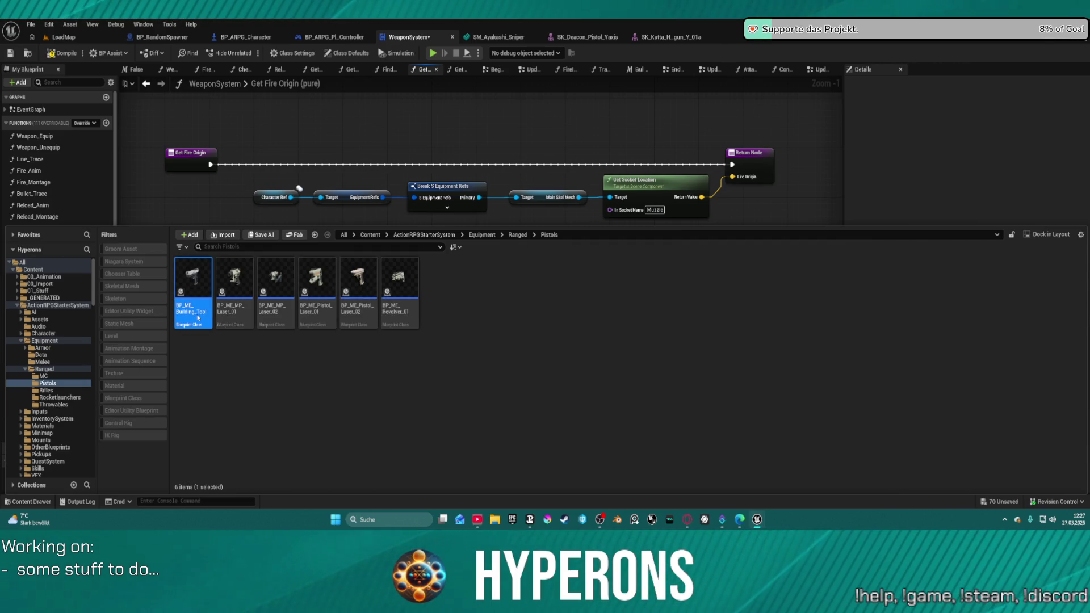
double_click(198, 318)
click(368, 69)
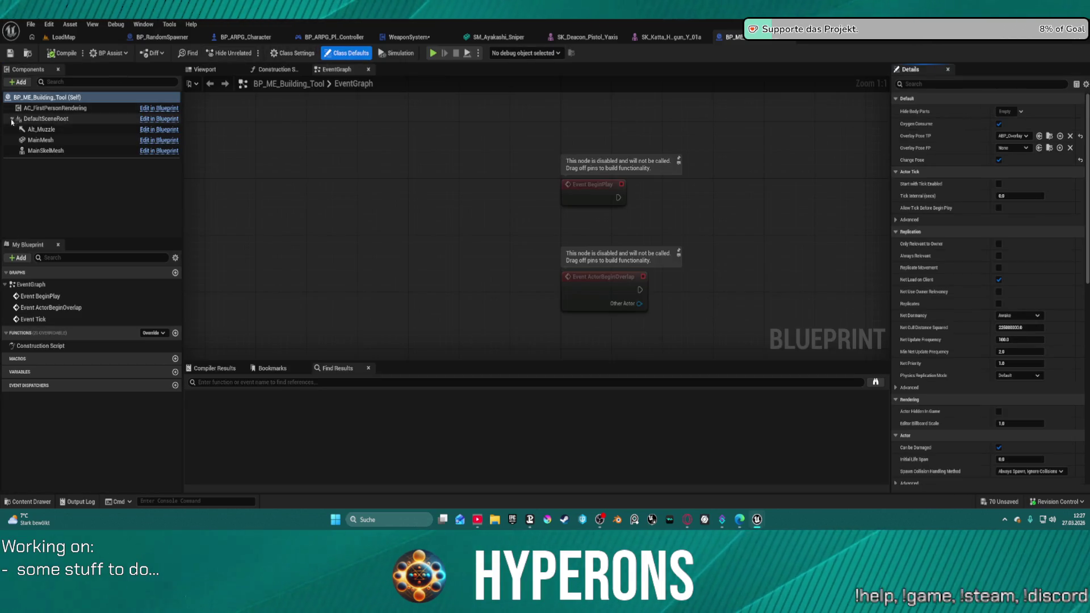
Raise the Alt_Muzzle arrow higher on the pistol, to about Z 11.13
click(40, 130)
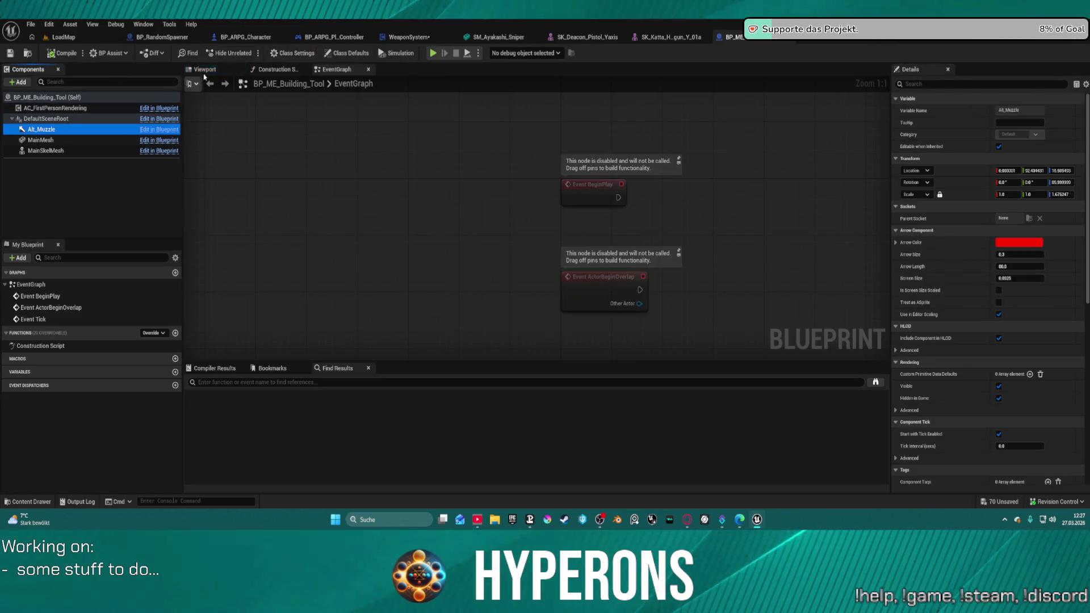
click(205, 69)
mouse_move(549, 188)
mouse_down()
mouse_move(568, 159)
mouse_move(545, 142)
mouse_move(622, 220)
mouse_move(448, 234)
mouse_move(418, 219)
mouse_move(419, 247)
mouse_up()
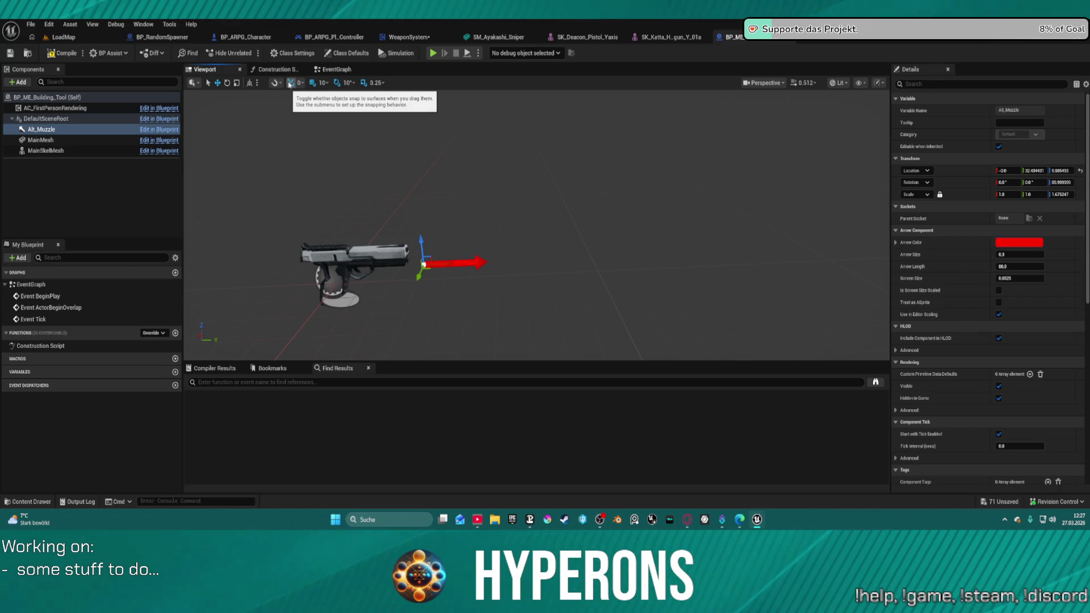
mouse_move(421, 252)
mouse_down()
mouse_move(420, 237)
mouse_move(432, 250)
mouse_move(419, 259)
mouse_up()
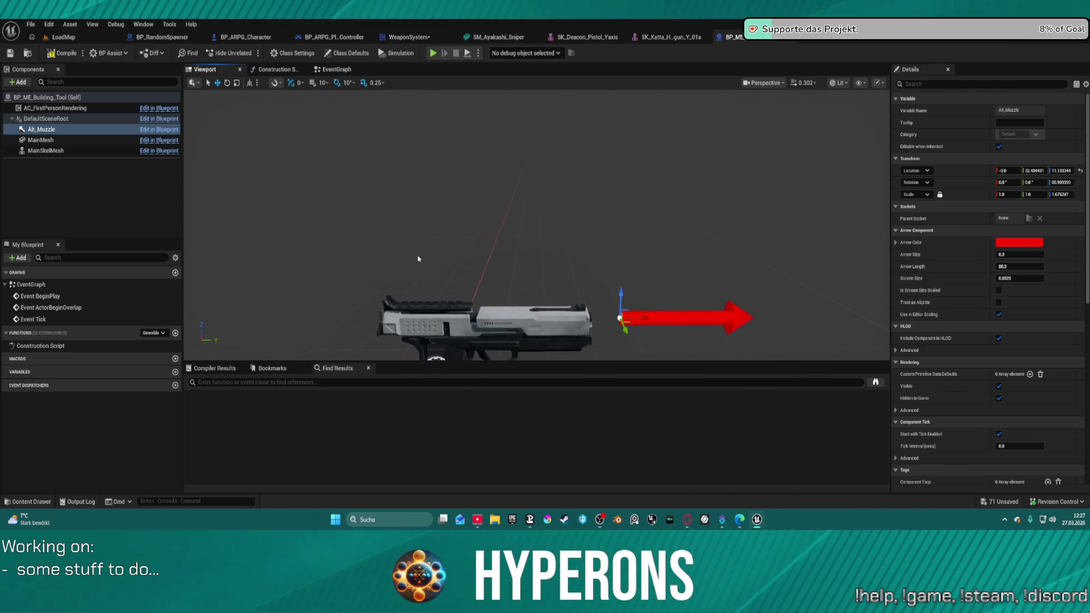
Check the Muzzle socket on the pistol's skeletal mesh, then return to BP_ARPG_Character's graph
scroll(433, 244, down, 5)
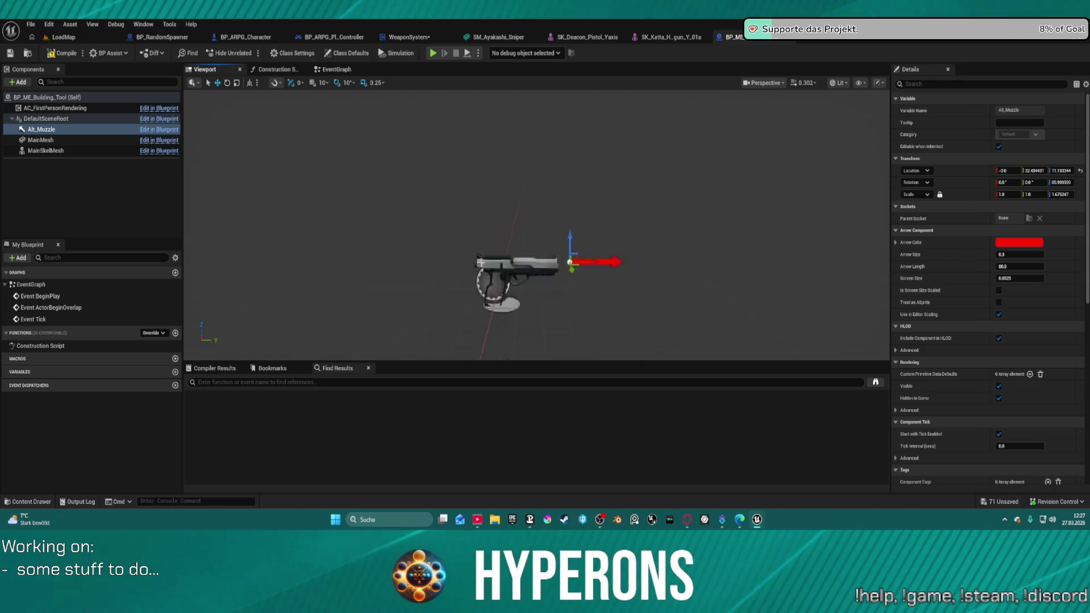
click(57, 150)
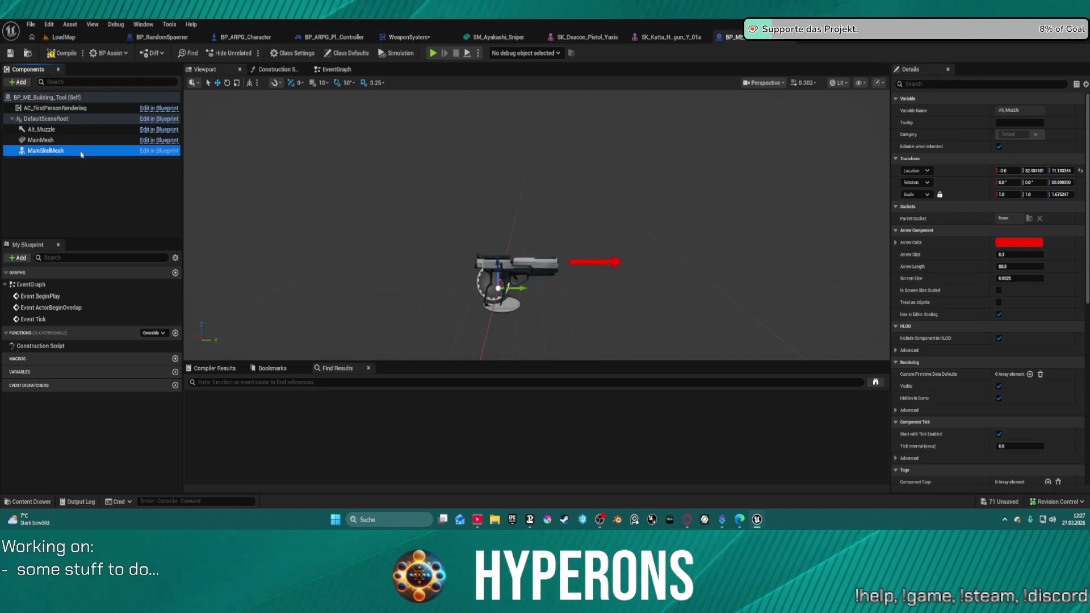
click(1003, 372)
double_click(1004, 372)
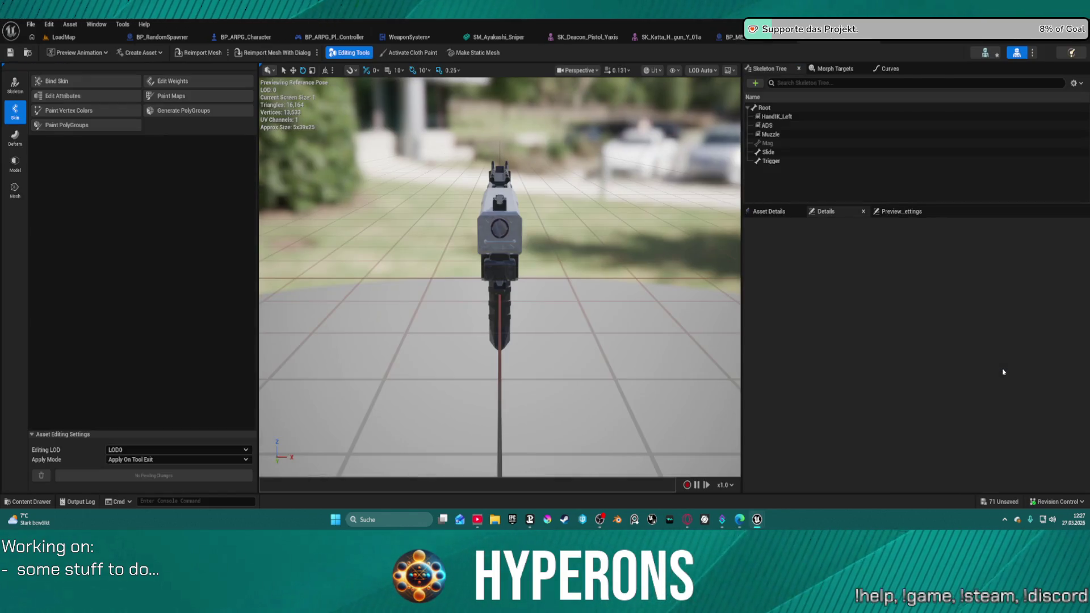
click(771, 134)
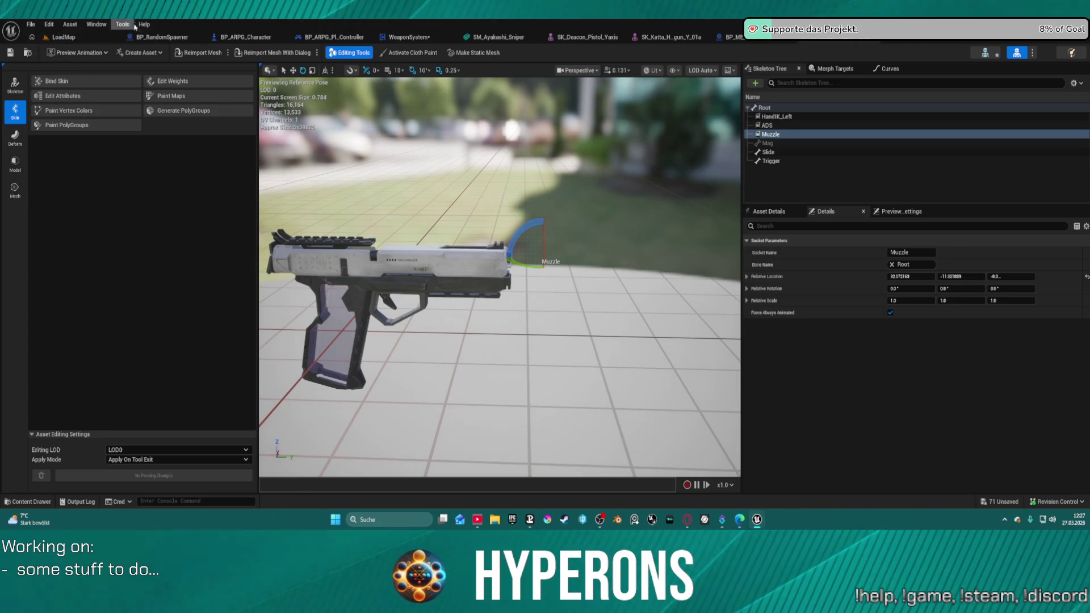
click(83, 37)
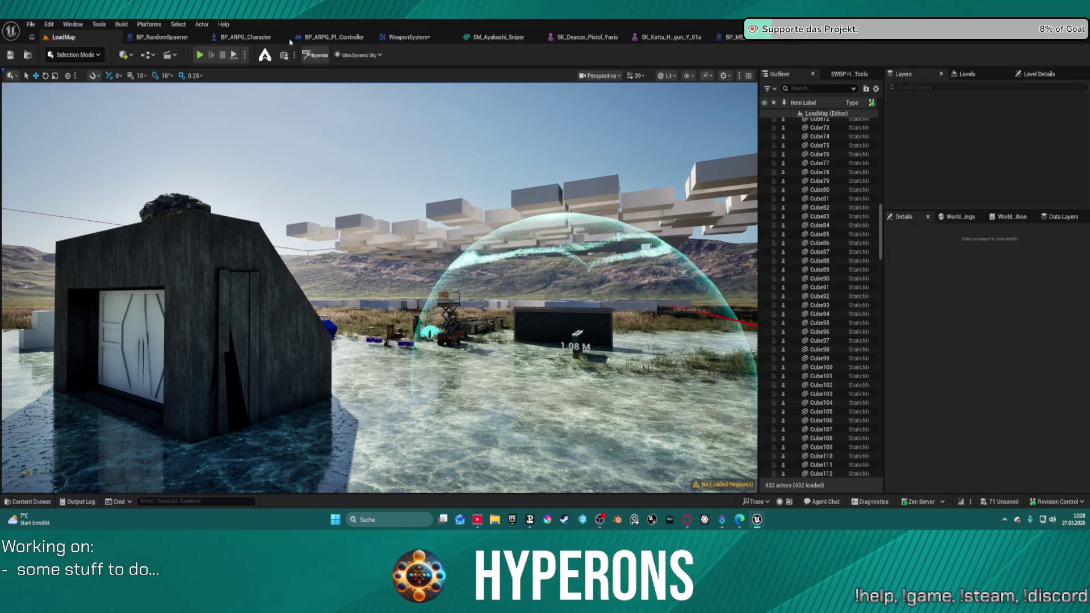
click(252, 38)
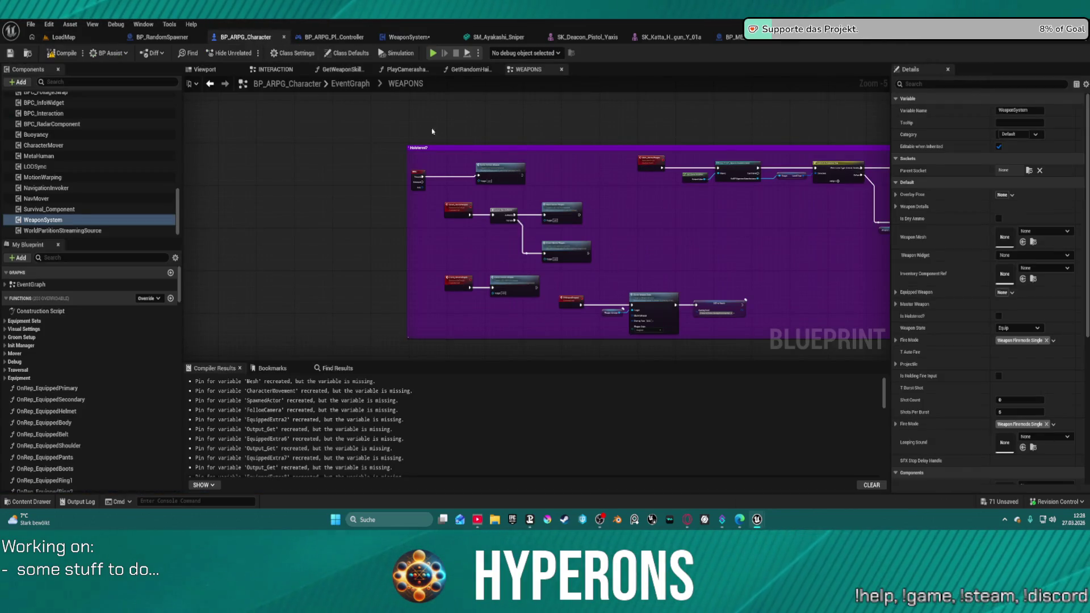
Inspect the SET w/ Notify Aiming? node and the Is Aiming event area in WEAPONS
scroll(448, 186, down, 1)
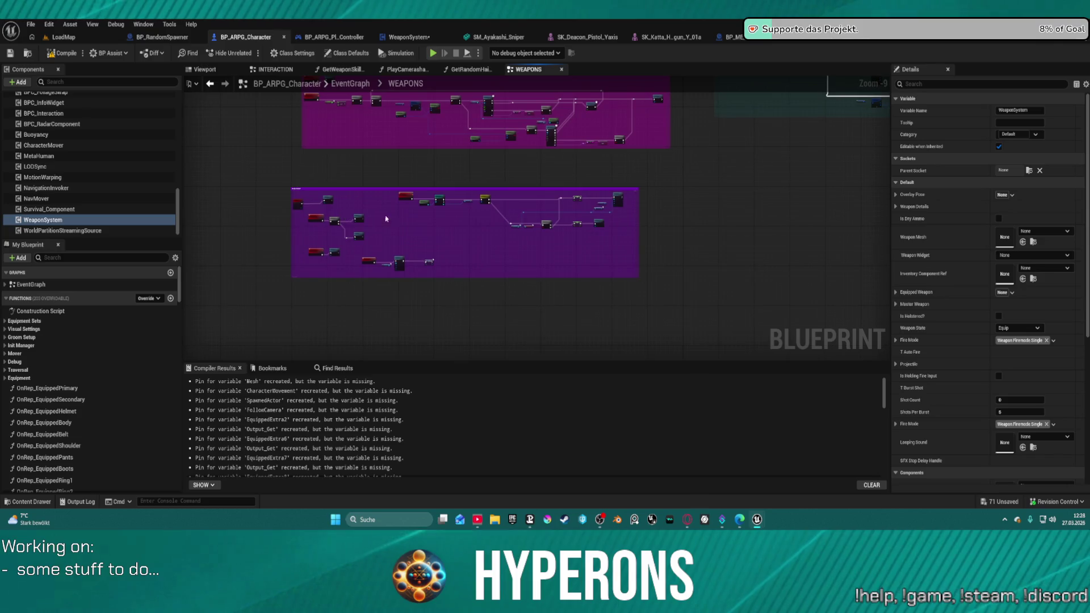
scroll(544, 189, up, 2)
scroll(544, 189, up, 2)
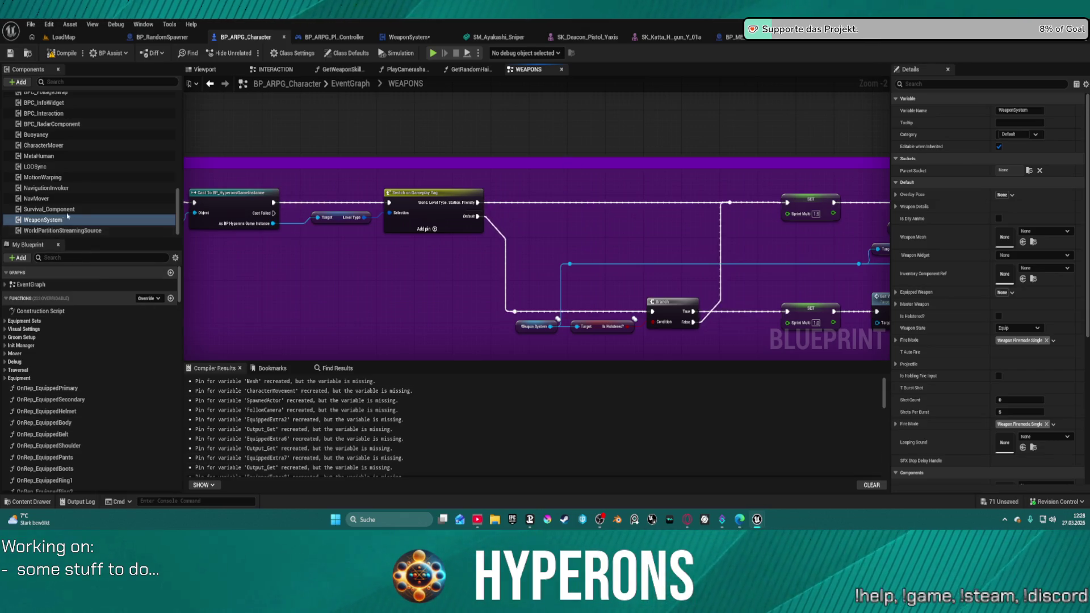
scroll(107, 153, up, 5)
scroll(107, 153, up, 3)
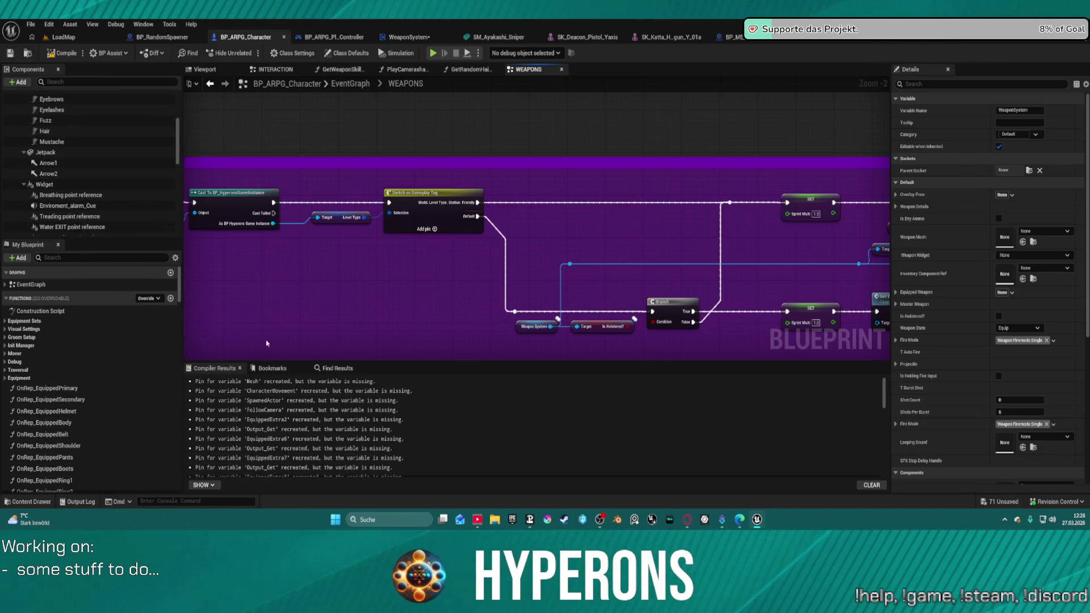
scroll(412, 303, down, 6)
scroll(572, 316, up, 3)
scroll(585, 237, up, 3)
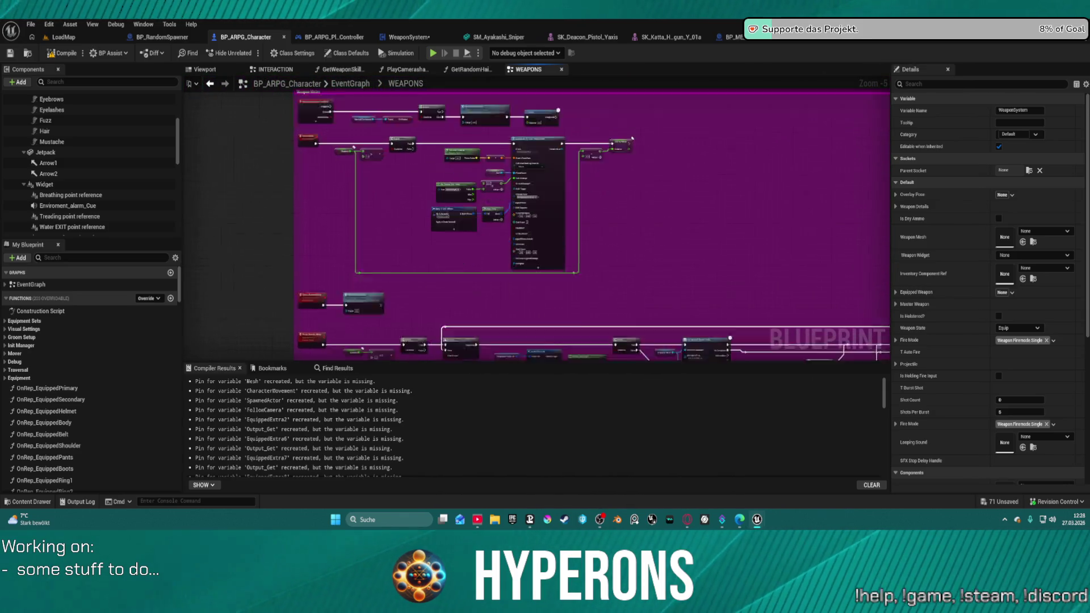
scroll(257, 237, down, 3)
scroll(426, 309, up, 8)
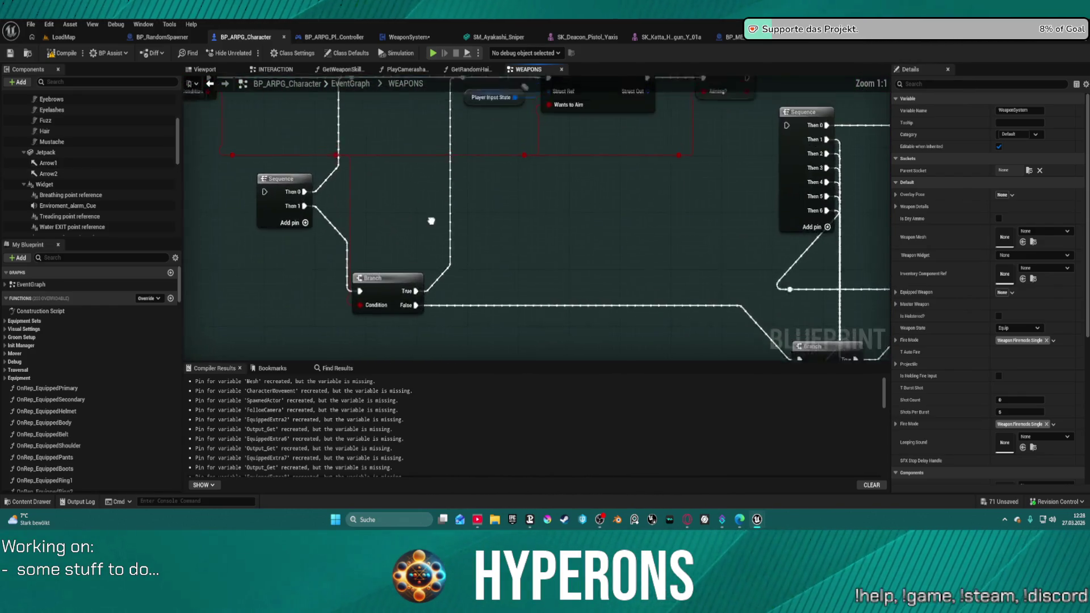
click(719, 180)
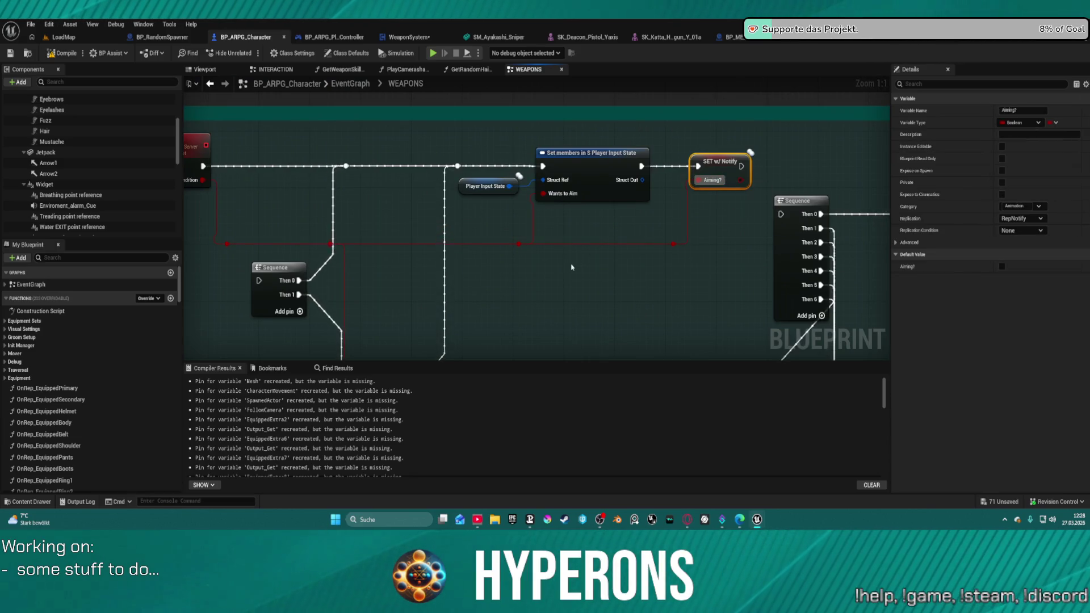
mouse_move(565, 271)
mouse_down()
mouse_move(636, 266)
mouse_move(685, 247)
mouse_move(639, 337)
mouse_move(657, 358)
mouse_move(445, 335)
mouse_move(390, 309)
mouse_move(320, 303)
mouse_move(515, 309)
mouse_move(113, 300)
mouse_up()
drag(747, 133, 817, 136)
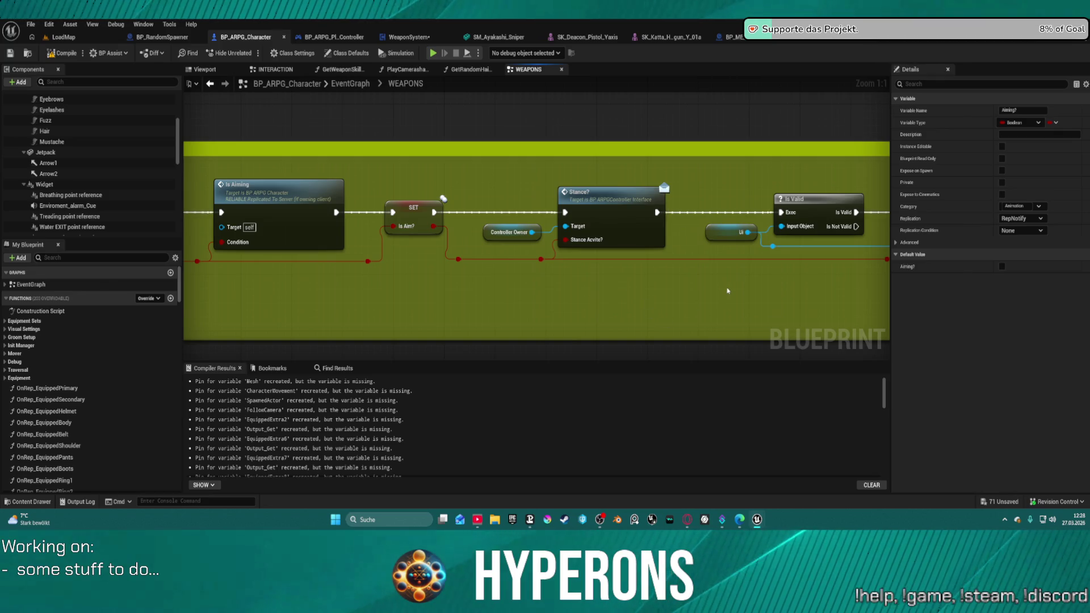
drag(728, 291, 709, 122)
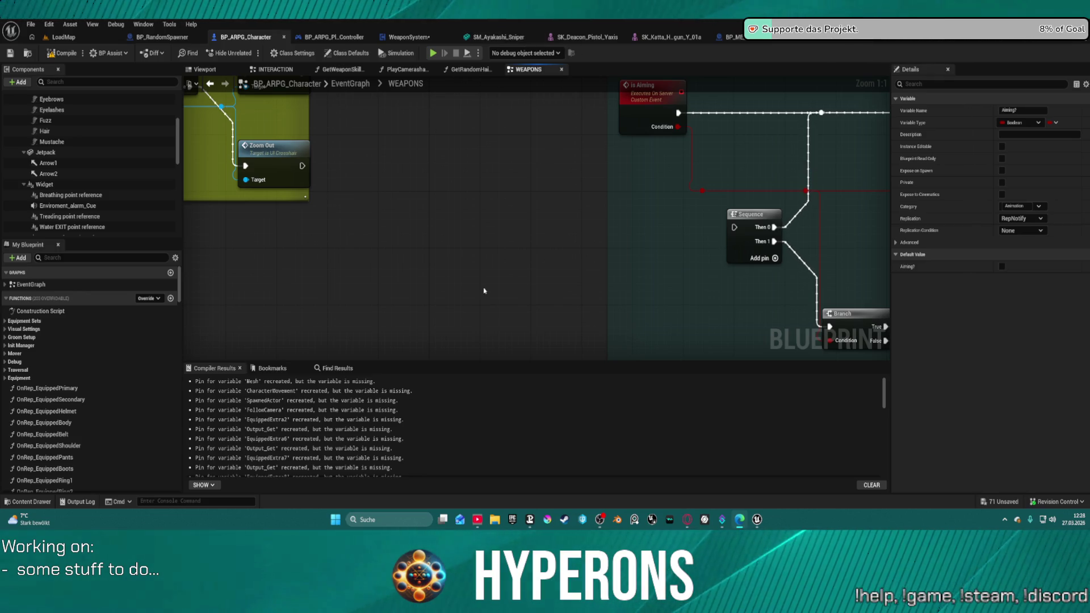
drag(566, 254, 360, 206)
Move the Sequence node up and right, beside the purple blocking-stance comment
mouse_move(689, 229)
mouse_down()
mouse_move(523, 284)
mouse_move(468, 333)
mouse_up()
mouse_move(700, 322)
mouse_down()
mouse_move(458, 254)
mouse_move(502, 268)
mouse_move(581, 268)
mouse_move(262, 306)
mouse_up()
drag(780, 251, 599, 262)
mouse_move(215, 239)
mouse_down()
mouse_move(339, 270)
mouse_move(623, 309)
mouse_move(711, 238)
mouse_move(840, 222)
mouse_up()
click(712, 239)
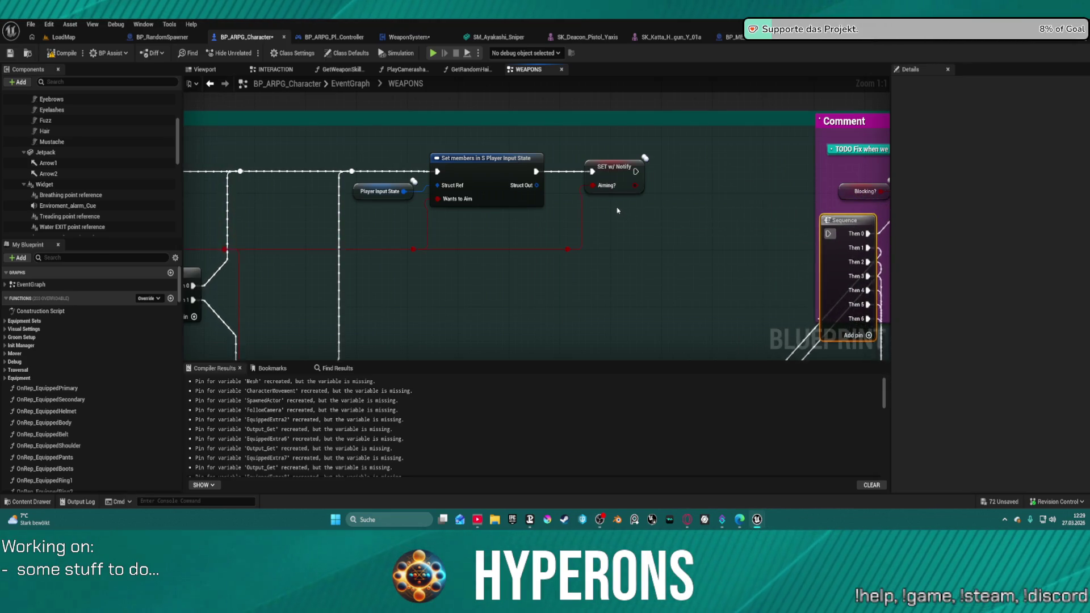
click(87, 258)
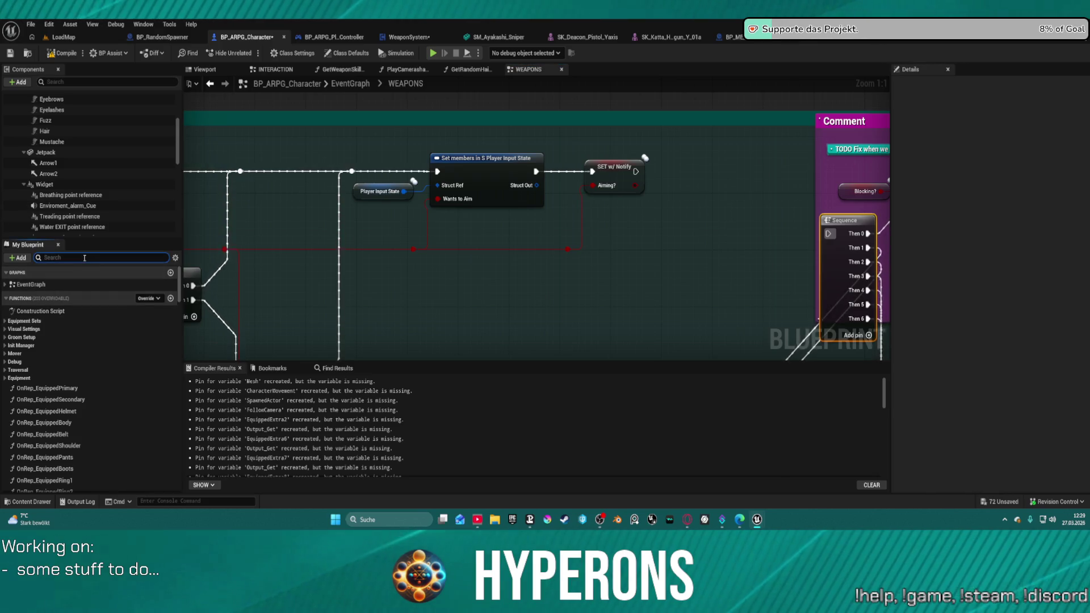
Search for and open the OnRep_Overlay_Pose function to review its overlay pose switch
text(onre)
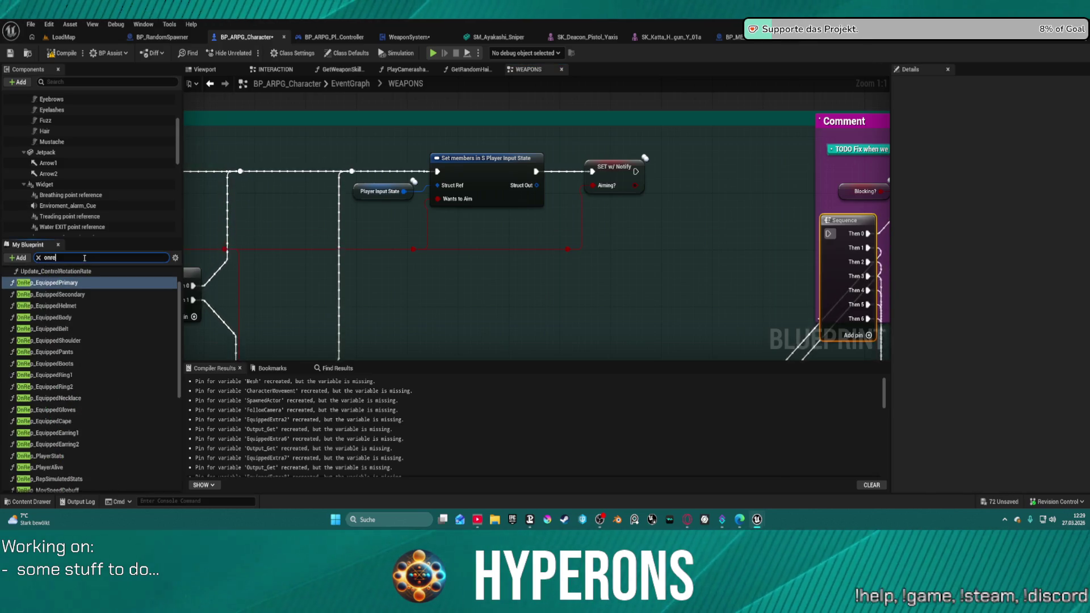
text(p)
scroll(51, 460, down, 5)
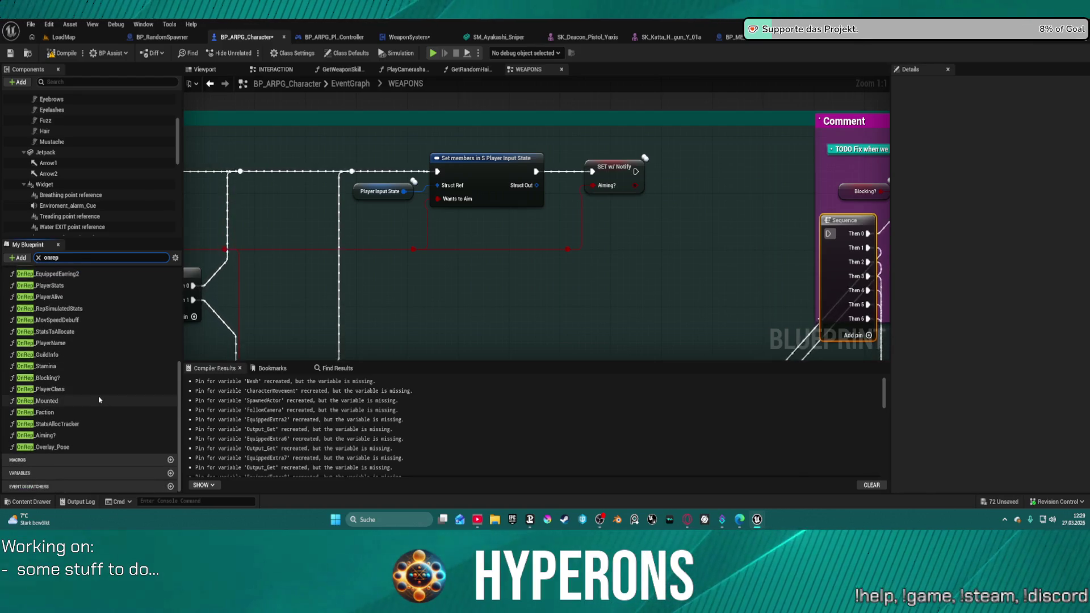
double_click(51, 460)
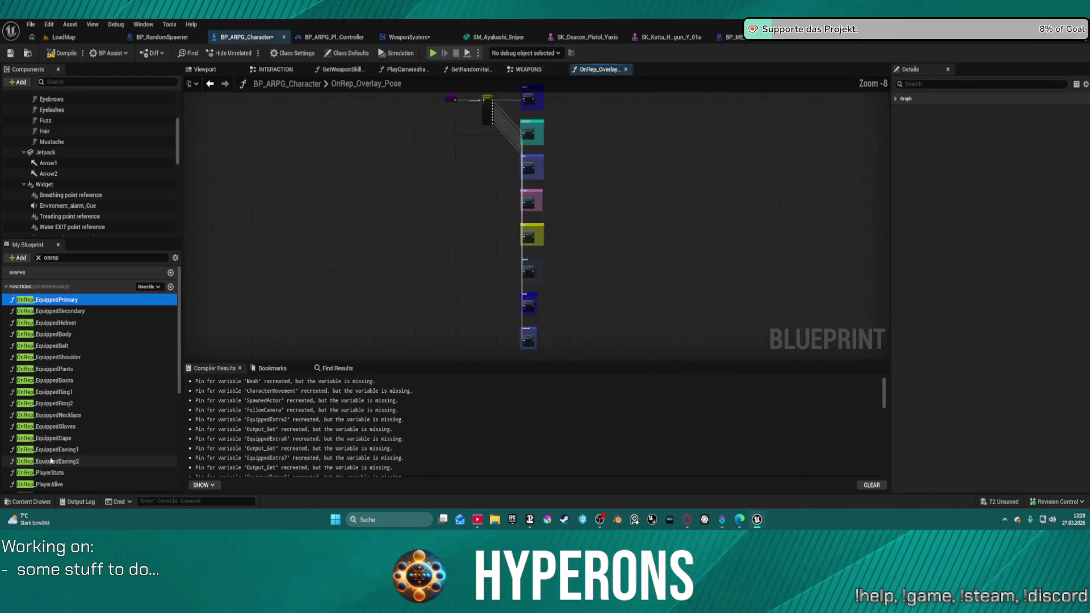
scroll(577, 120, up, 2)
mouse_move(555, 135)
mouse_down()
mouse_move(604, 183)
mouse_move(669, 180)
mouse_move(626, 150)
mouse_move(617, 171)
mouse_move(586, 171)
mouse_up()
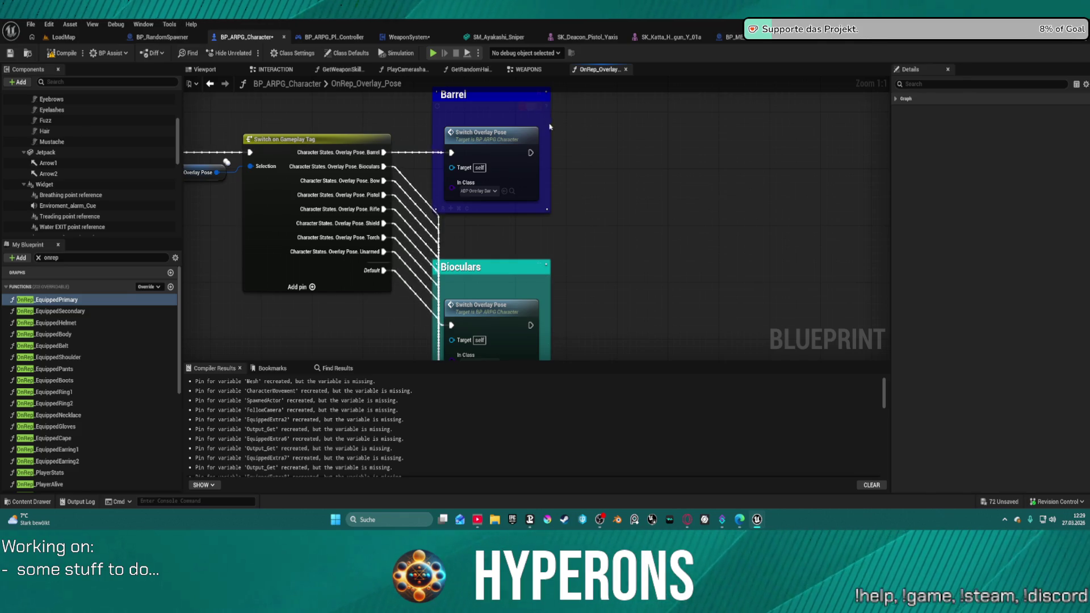
Review the WEAPONS event graph, then bring up WeaponSystem's Get Fire Origin function
click(528, 69)
mouse_move(711, 186)
mouse_down()
mouse_move(649, 214)
mouse_move(201, 196)
mouse_move(757, 204)
mouse_move(416, 119)
mouse_move(360, 57)
mouse_move(334, 74)
mouse_move(689, 211)
mouse_move(614, 164)
mouse_up()
scroll(201, 197, down, 3)
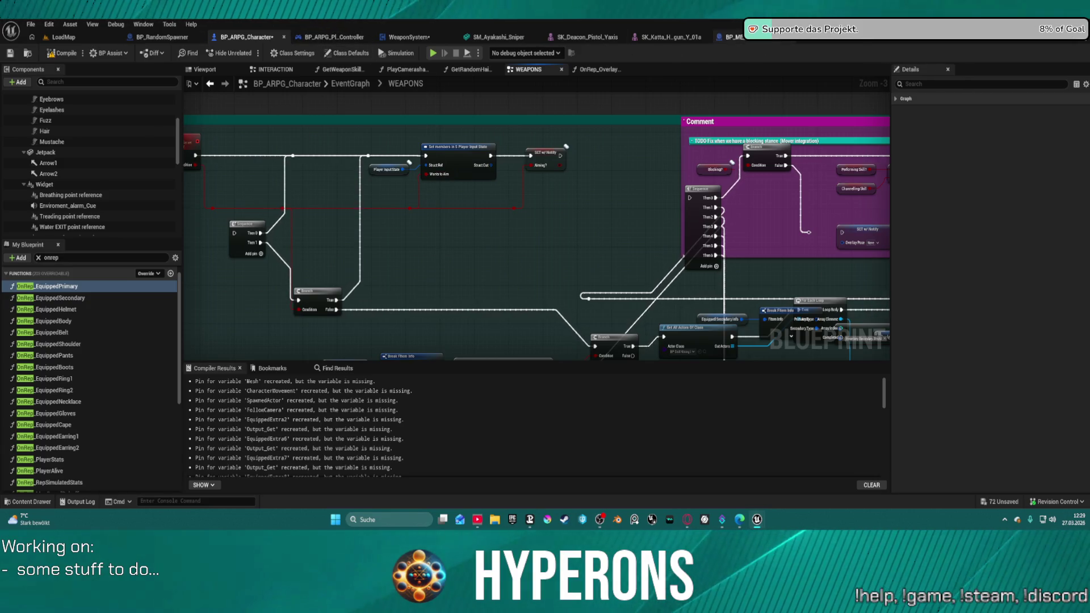
click(409, 37)
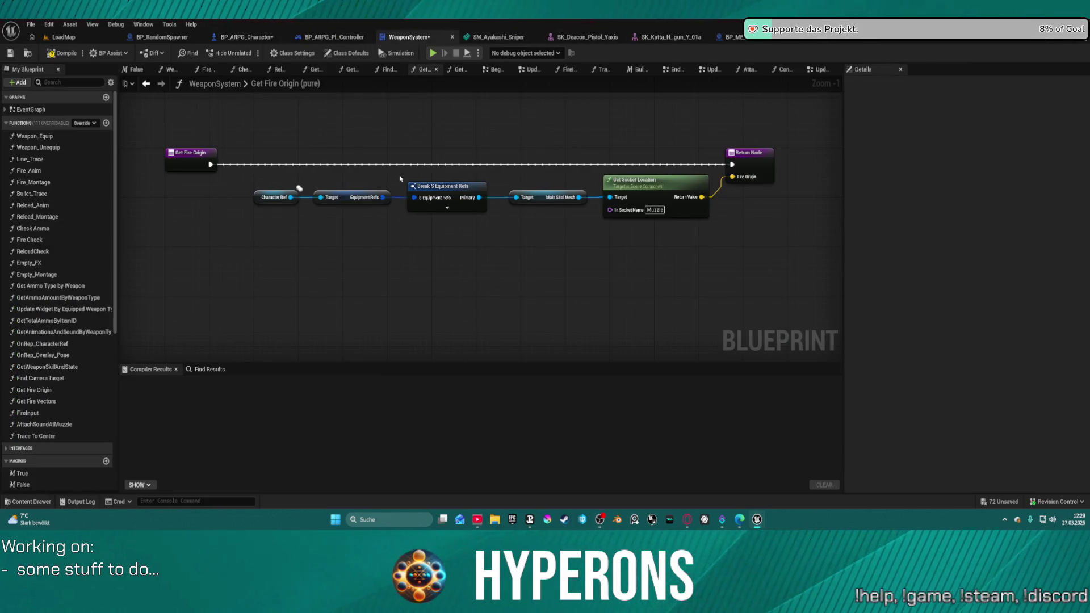
Locate the Fire Projectiles Branch and gameplay tag switch in WeaponSystem's EventGraph
click(675, 69)
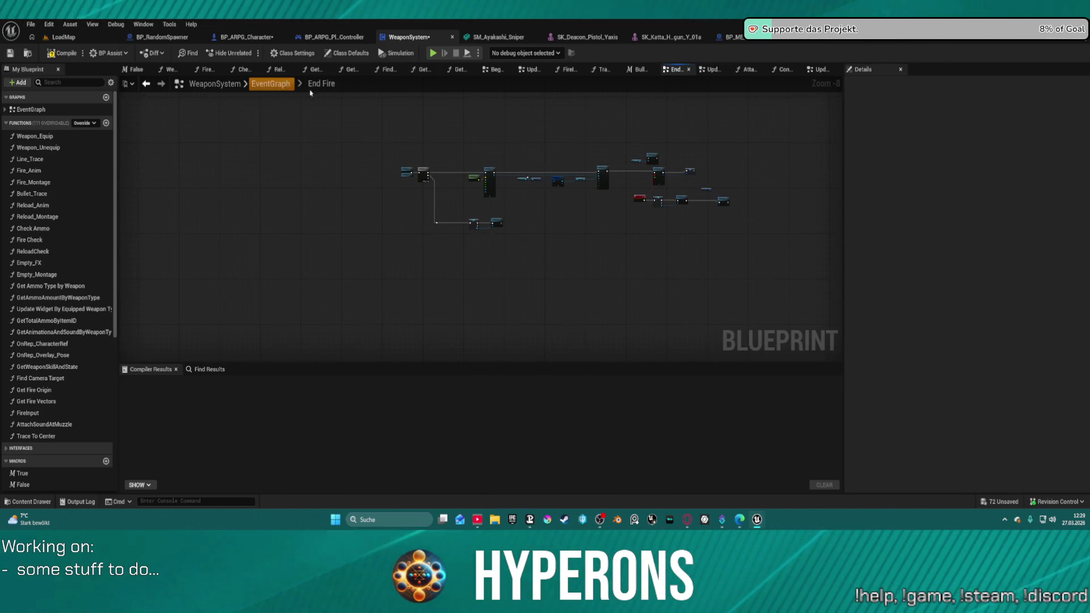
click(270, 83)
scroll(484, 239, up, 5)
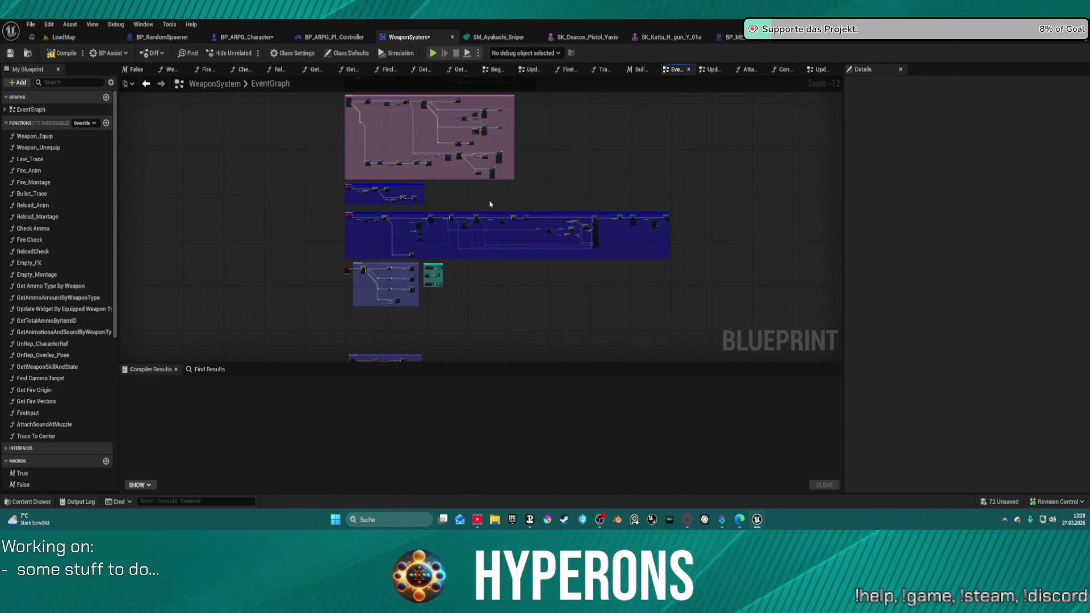
drag(484, 239, 503, 79)
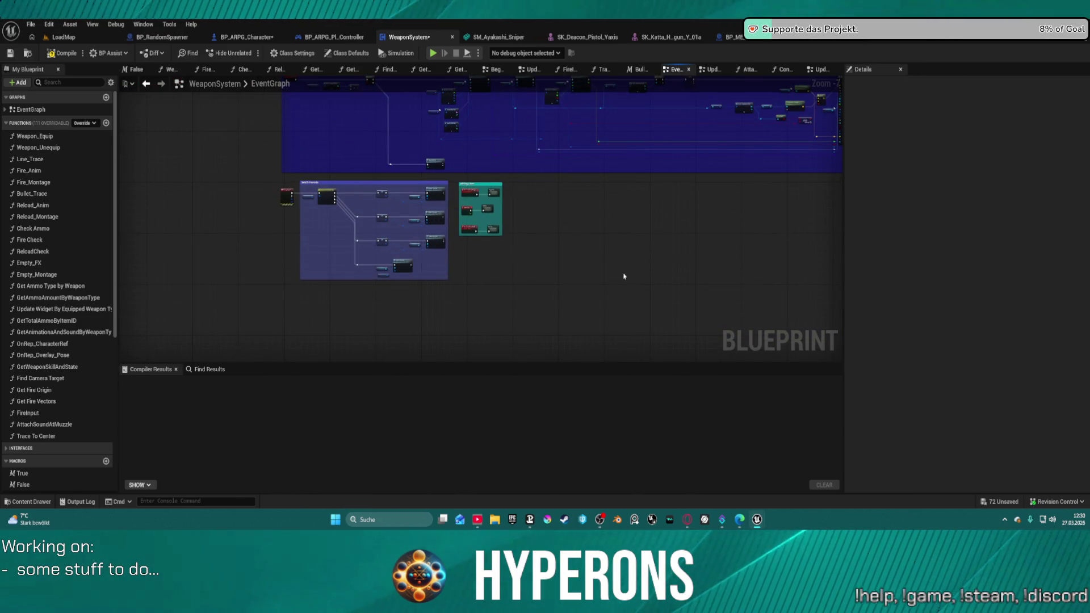
drag(594, 155, 703, 330)
drag(484, 161, 511, 273)
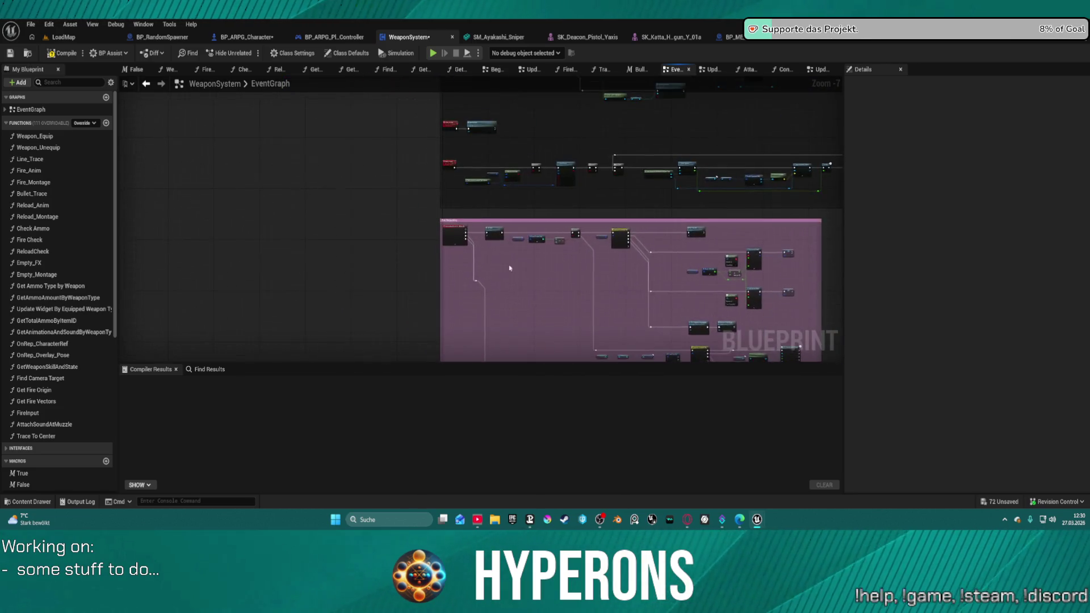
scroll(473, 225, up, 6)
mouse_move(570, 237)
mouse_down()
mouse_move(197, 187)
mouse_move(165, 178)
mouse_move(141, 151)
mouse_move(227, 110)
mouse_move(282, 112)
mouse_up()
Insert an AND node into the Branch condition, fed by the ammo comparison result
drag(458, 157, 455, 216)
text(and)
key(Return)
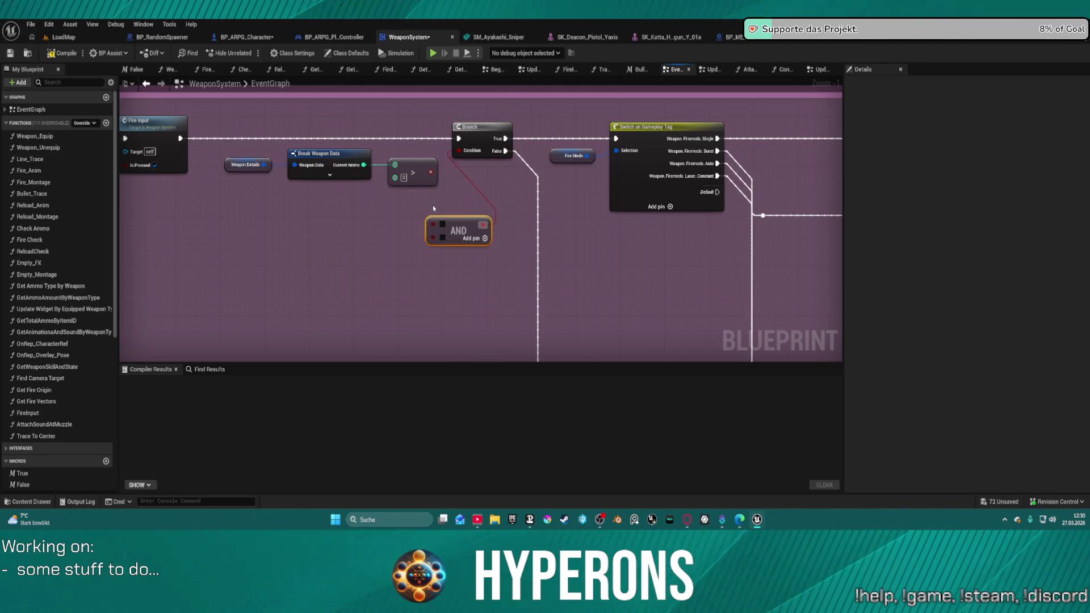
mouse_move(431, 172)
mouse_down()
mouse_move(449, 206)
mouse_move(434, 234)
mouse_up()
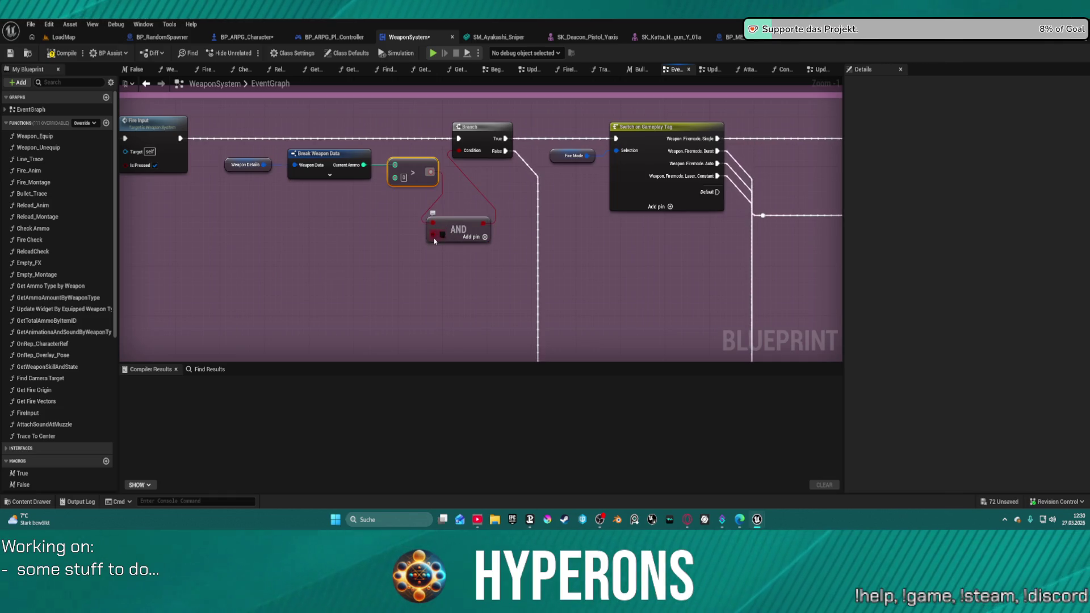
Wire Character Ref's Aiming? value into the AND node and save the blueprint
right_click(417, 247)
text(chara)
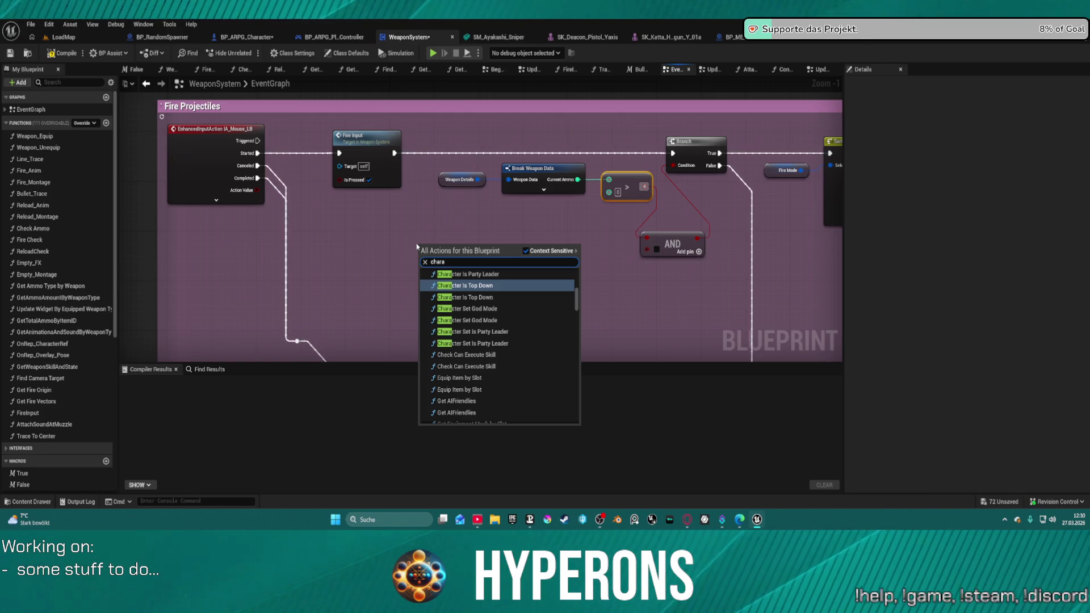
text( ref)
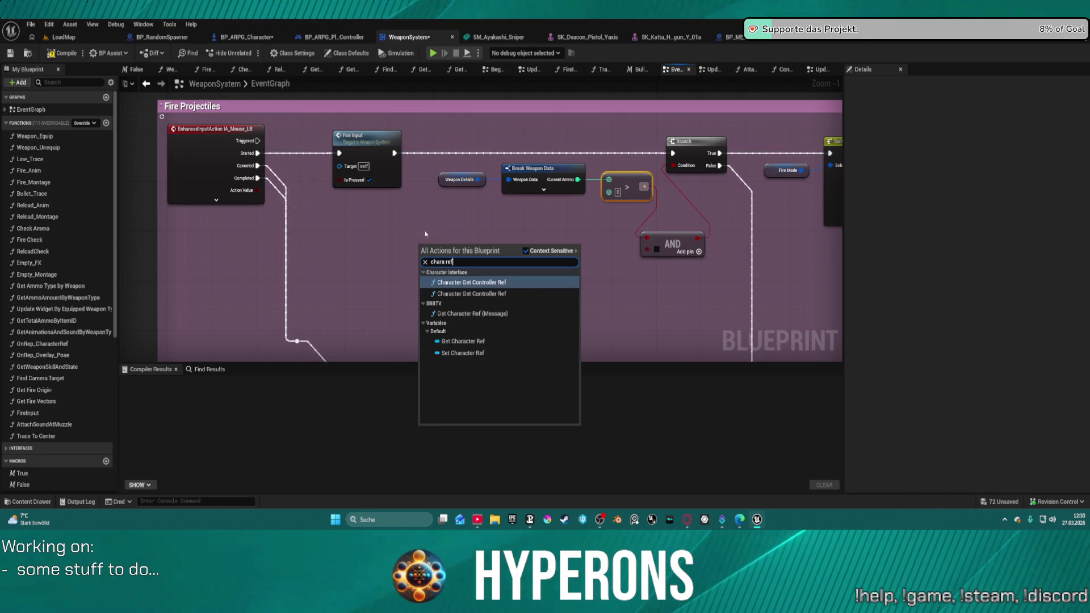
scroll(423, 226, down, 2)
click(470, 334)
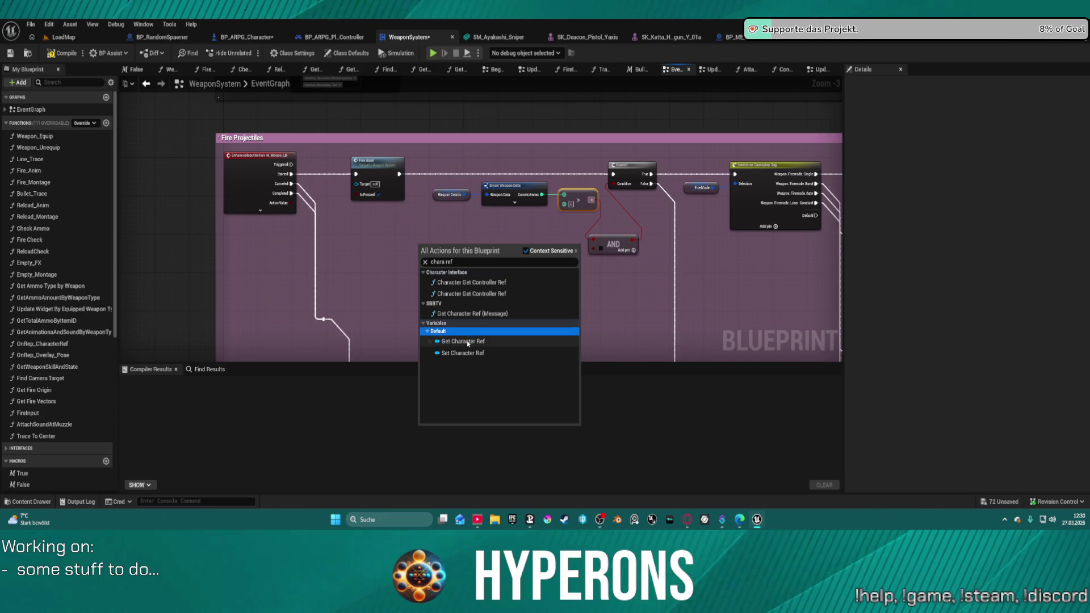
click(469, 344)
scroll(451, 249, up, 4)
drag(443, 251, 533, 273)
text(aiming)
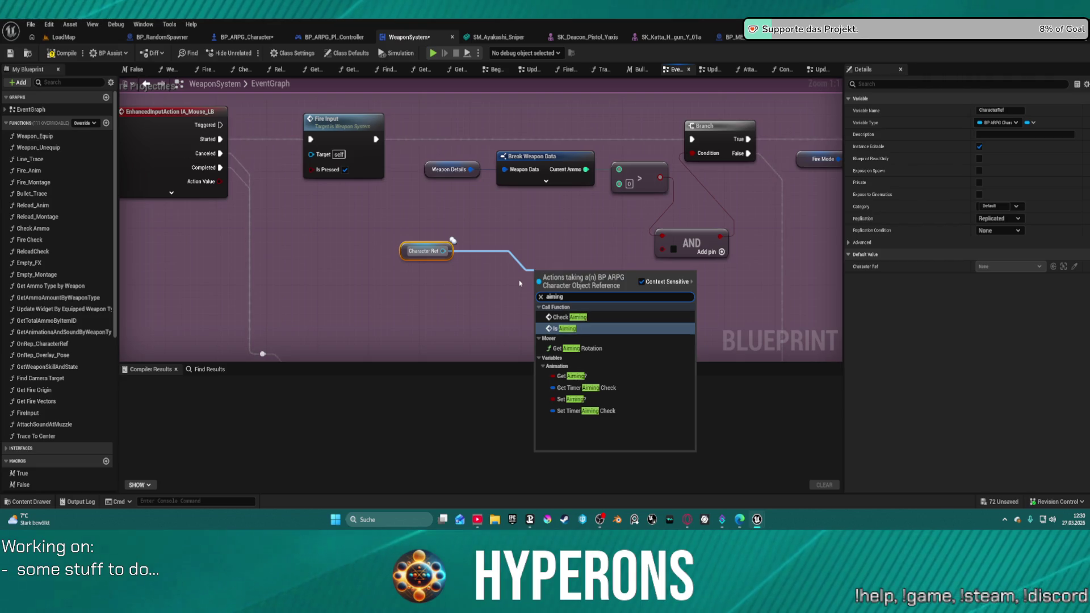
click(570, 376)
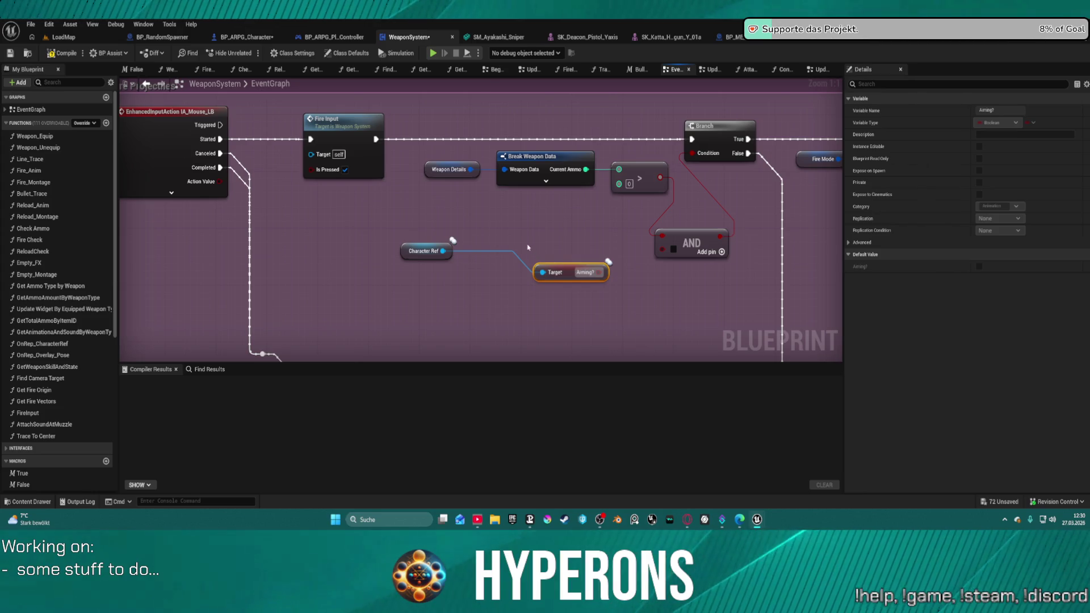
drag(599, 273, 663, 249)
click(554, 243)
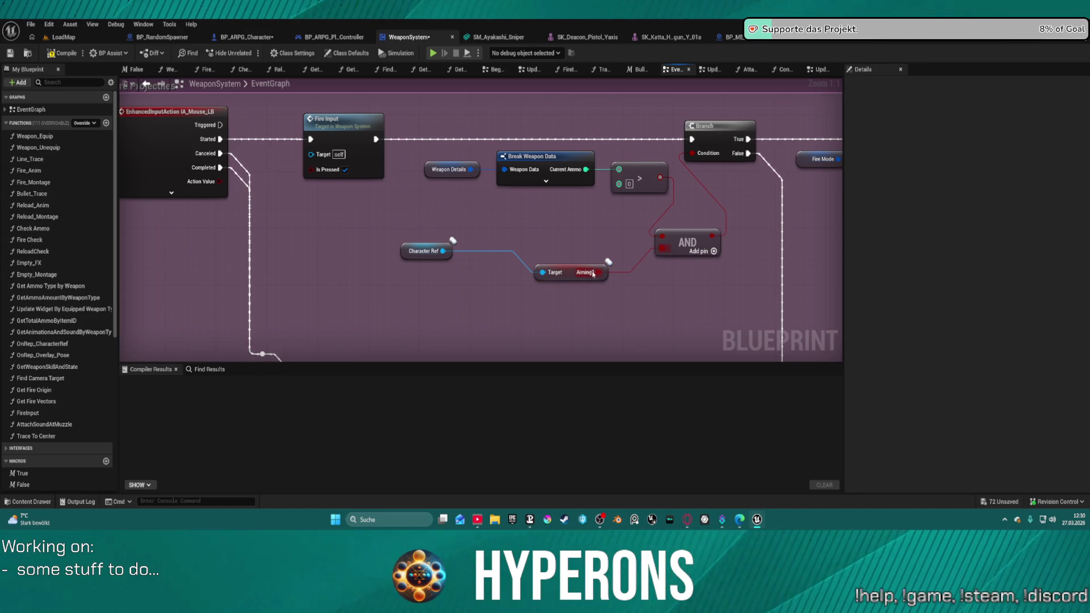
key(ctrl+shift+s)
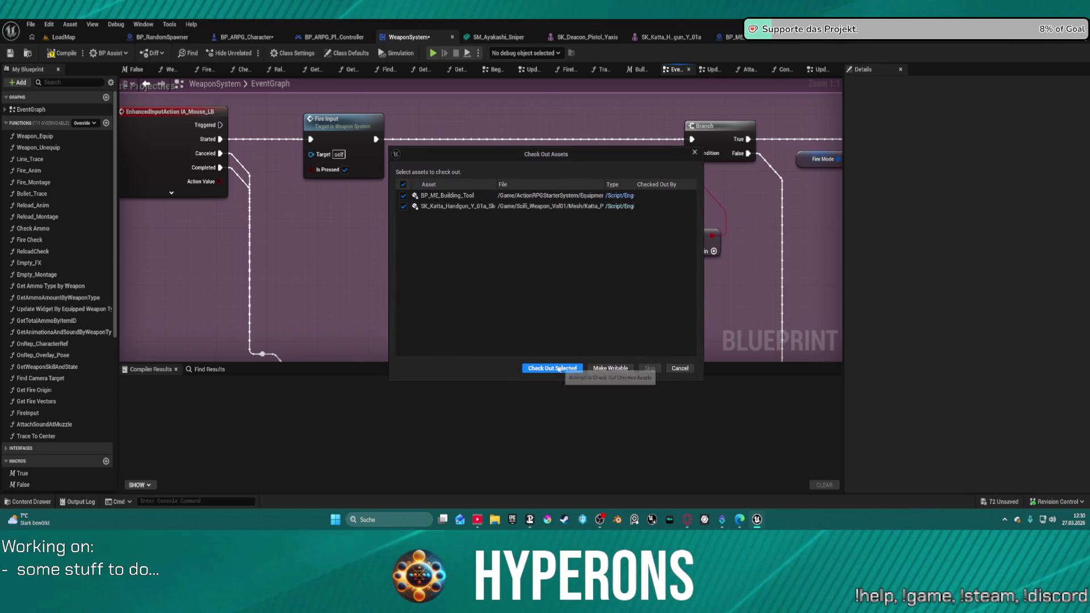
Check out BP_ME_Building_Tool and SK_Katta_Handgun_Y_01a so the save can proceed
click(579, 369)
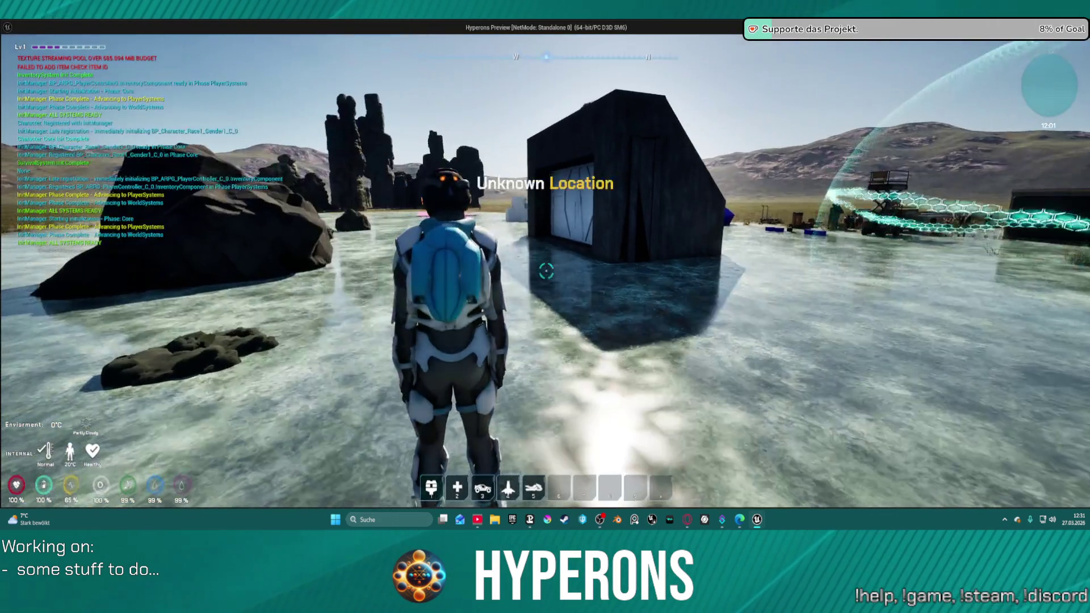
Equip the pistol from the in-game inventory and reload it
key(i)
mouse_move(998, 306)
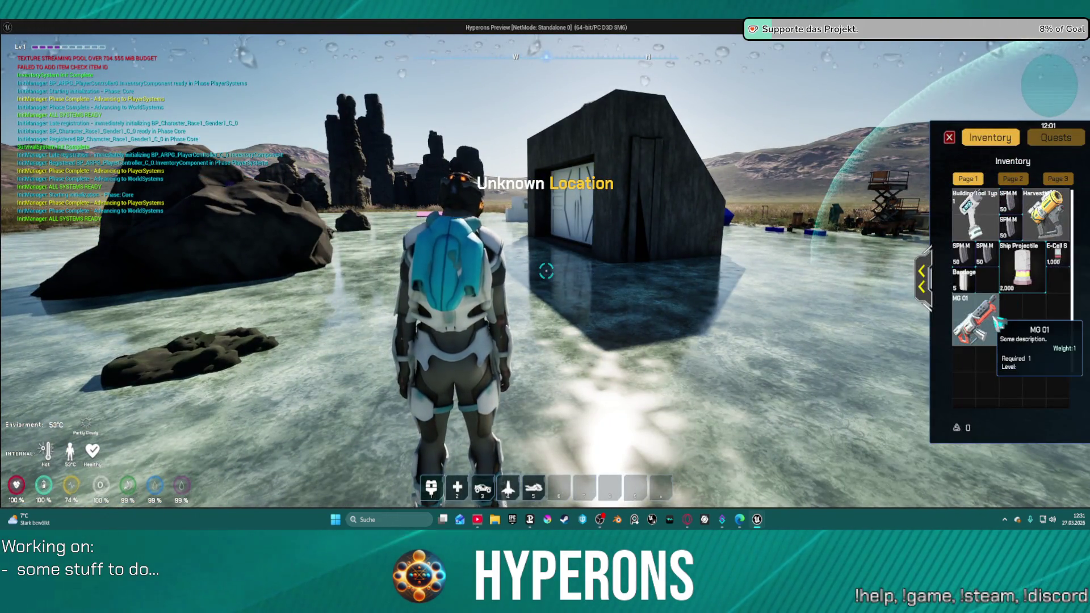
key(i)
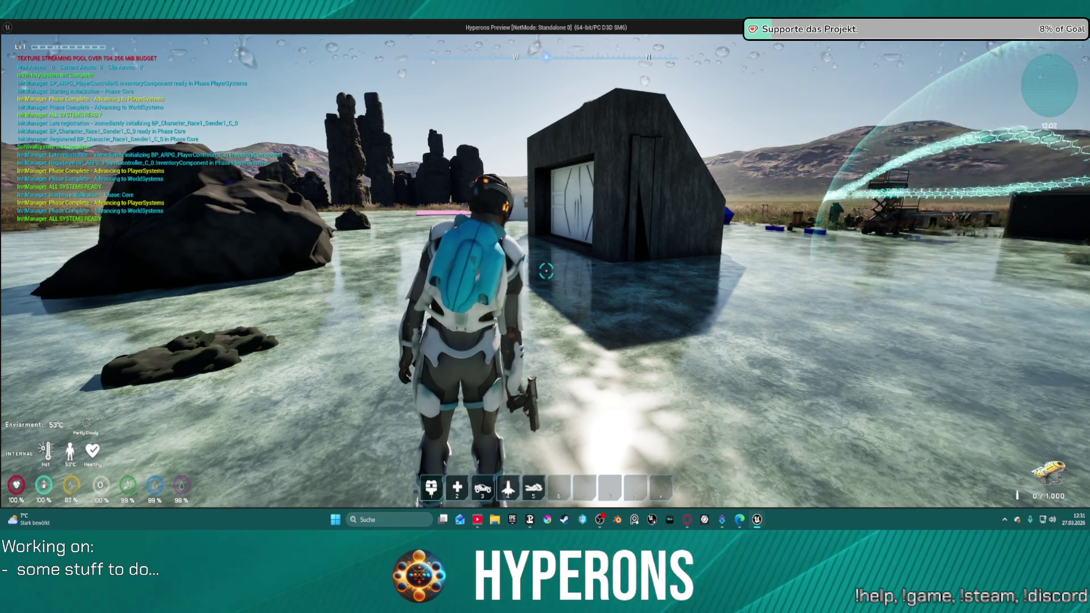
key(r)
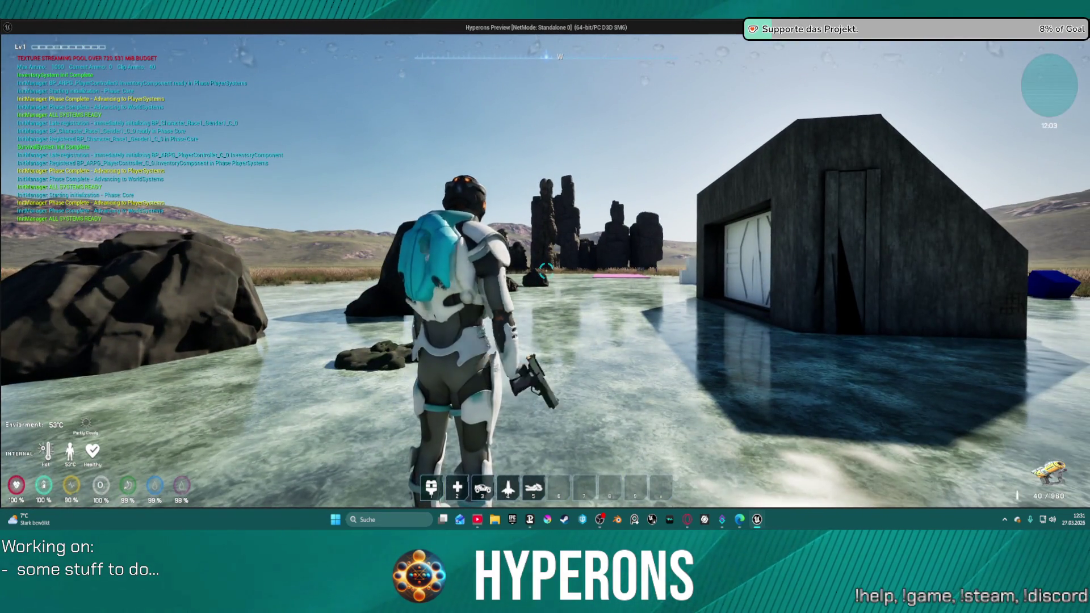
Run across the ice toward the building, end play, and open the handgun skeletal mesh
key(w)
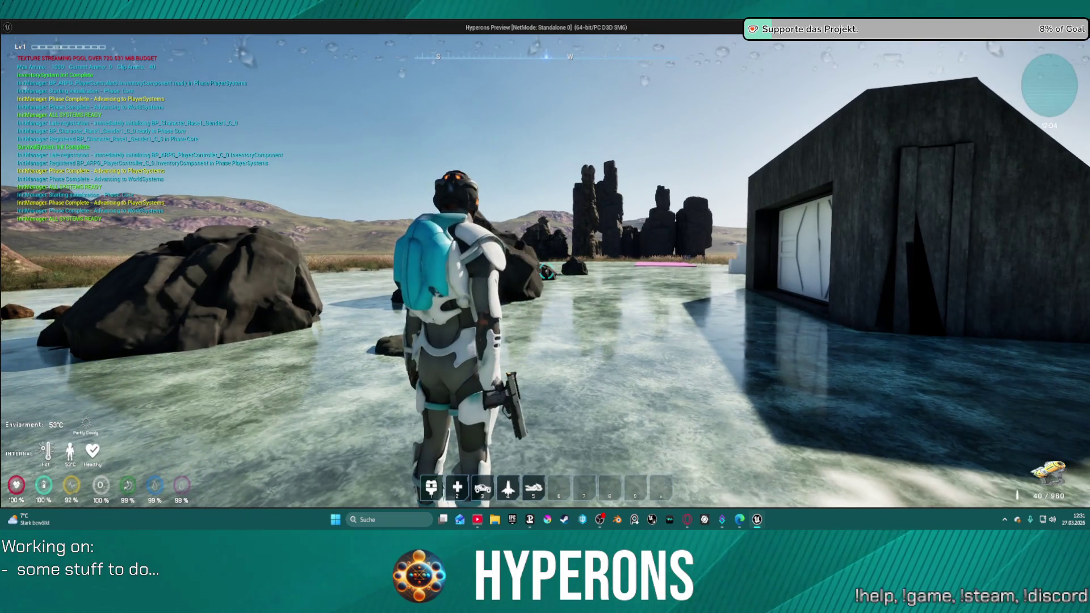
key(w)
key(w)
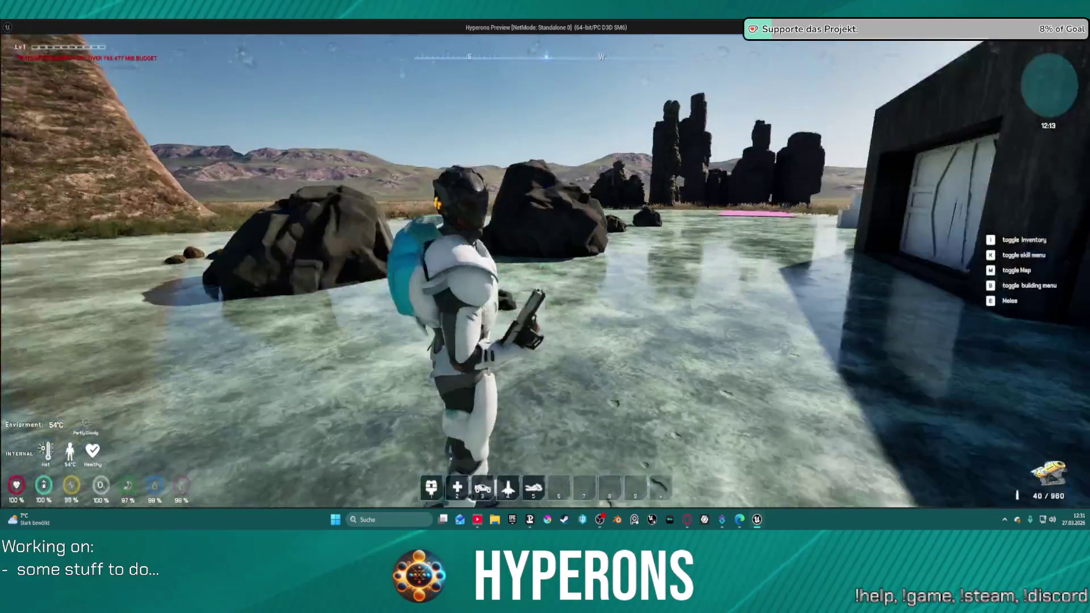
key(w)
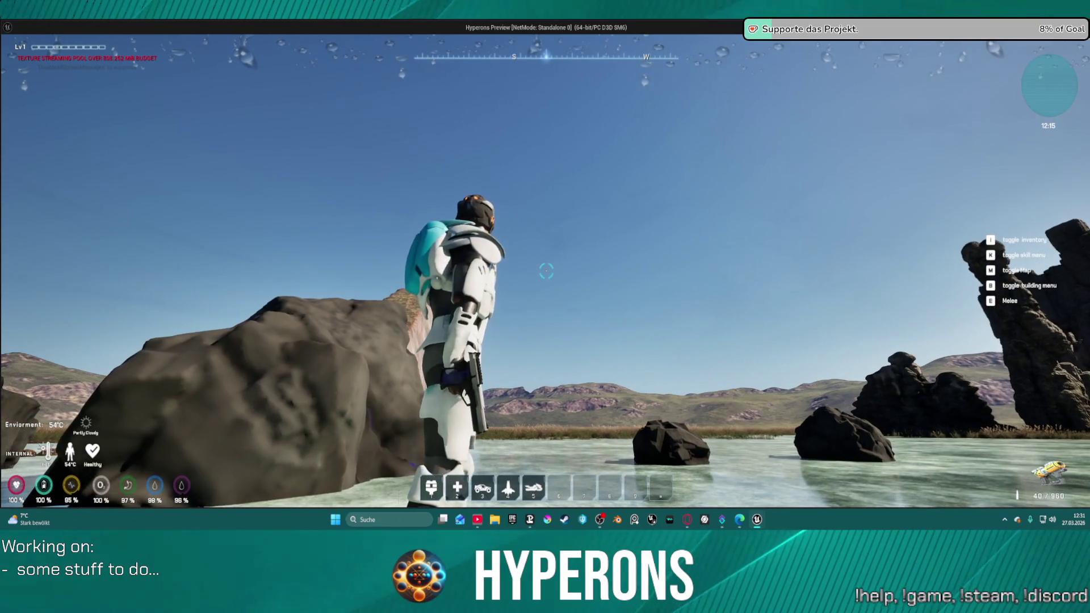
key(w)
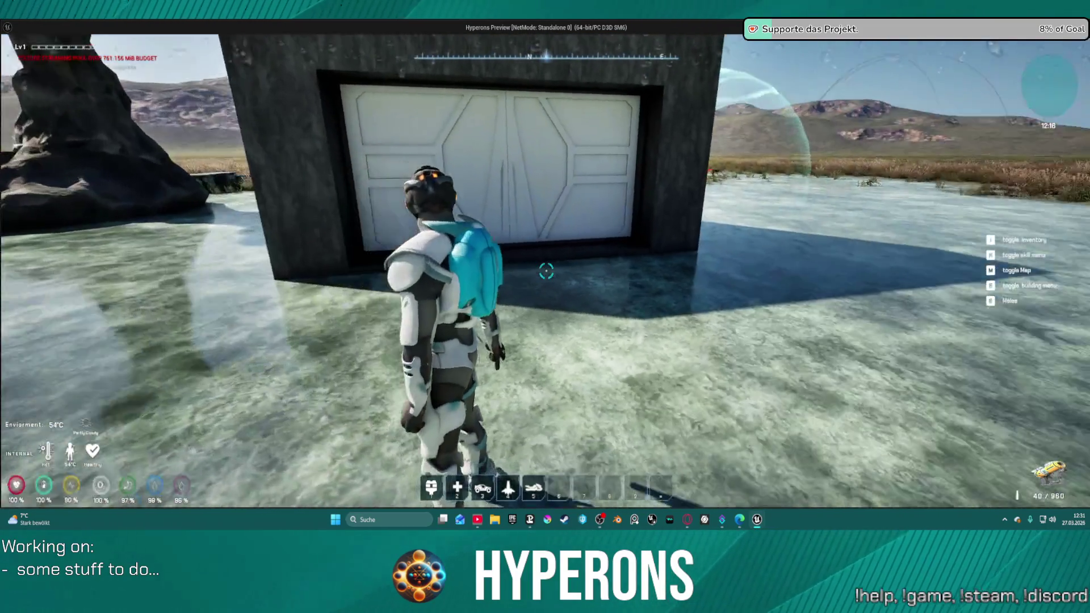
key(w)
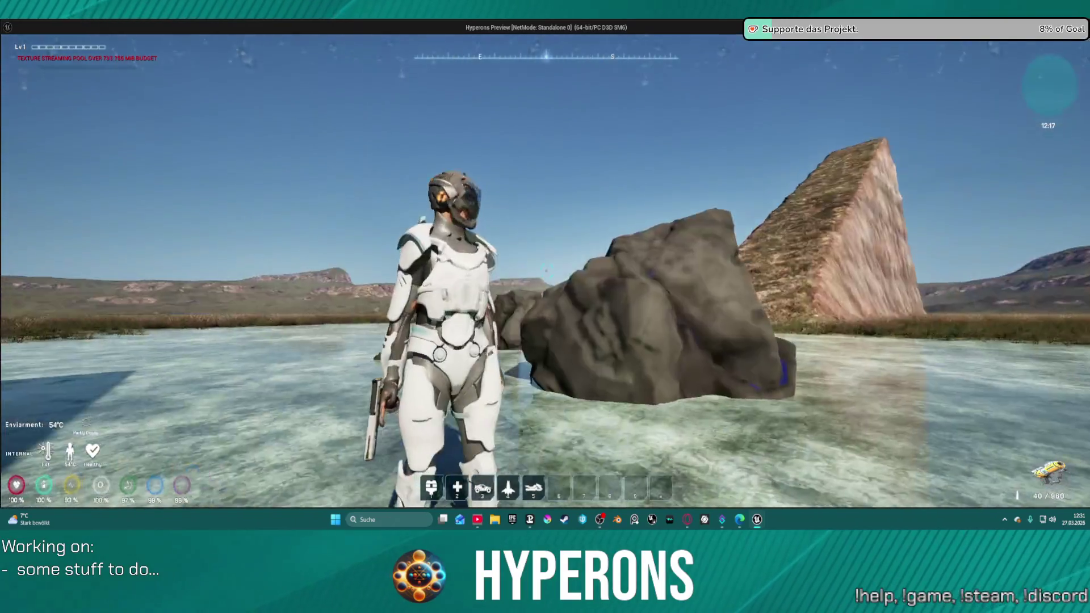
key(Escape)
click(812, 41)
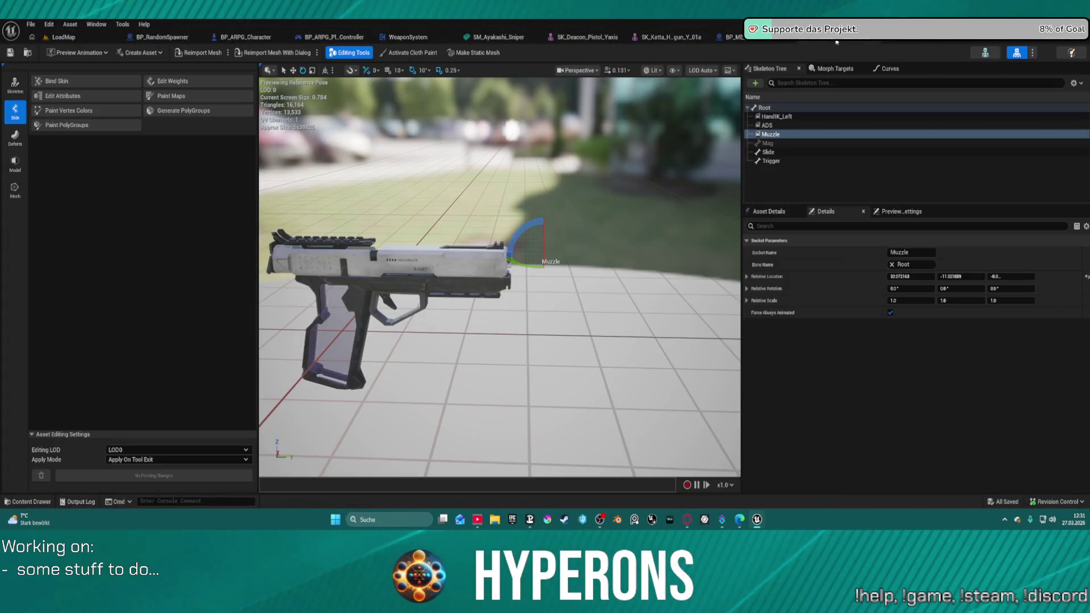
Shift the ADS socket's Y location to about -4.70 and save the pistol mesh
click(777, 126)
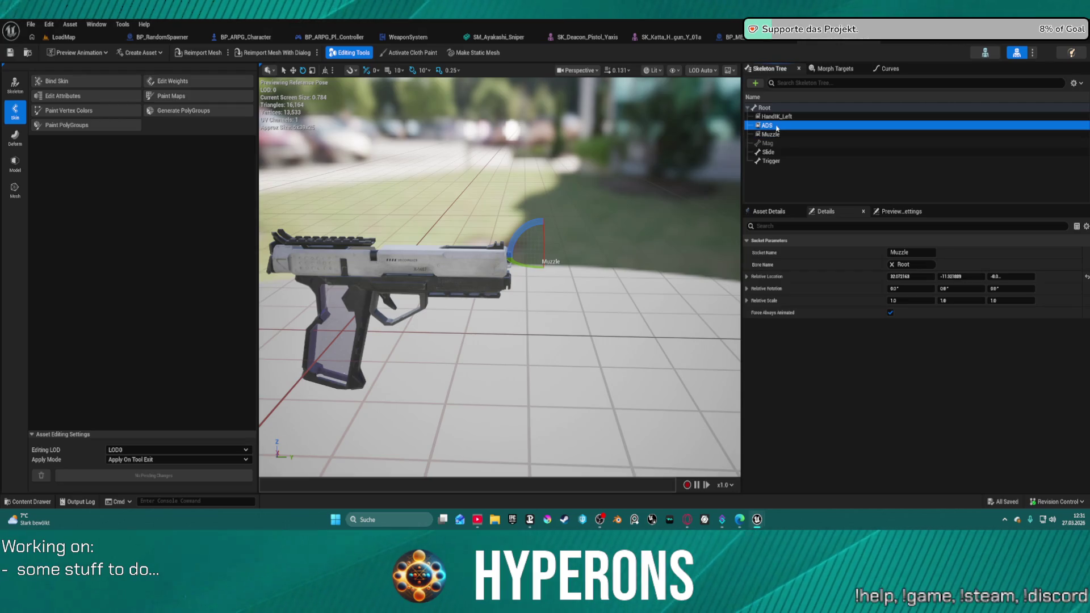
mouse_move(557, 221)
mouse_down()
mouse_move(414, 225)
mouse_move(530, 326)
mouse_up()
key(r)
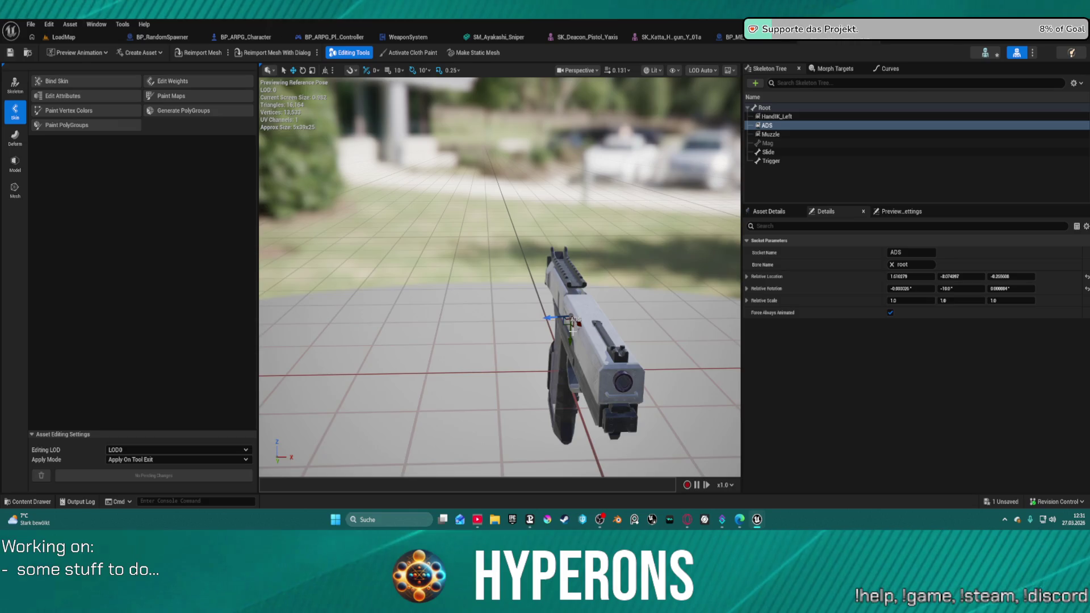
scroll(573, 329, down, 1)
drag(572, 328, 576, 329)
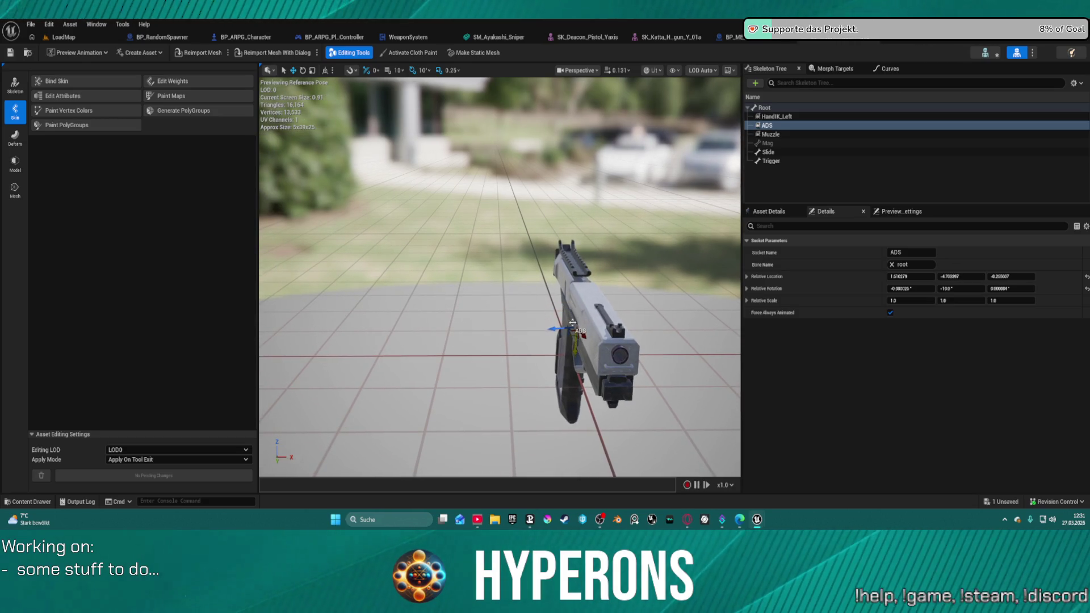
click(10, 53)
click(552, 368)
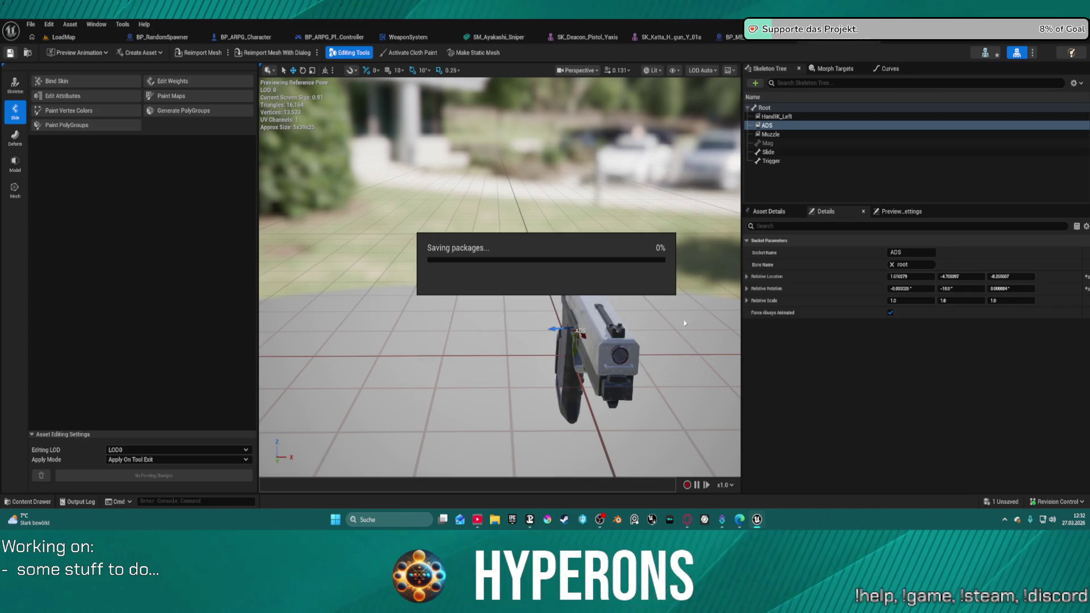
Give HandIK_Left the ADS socket's location, save, and return to the LoadMap level
click(748, 116)
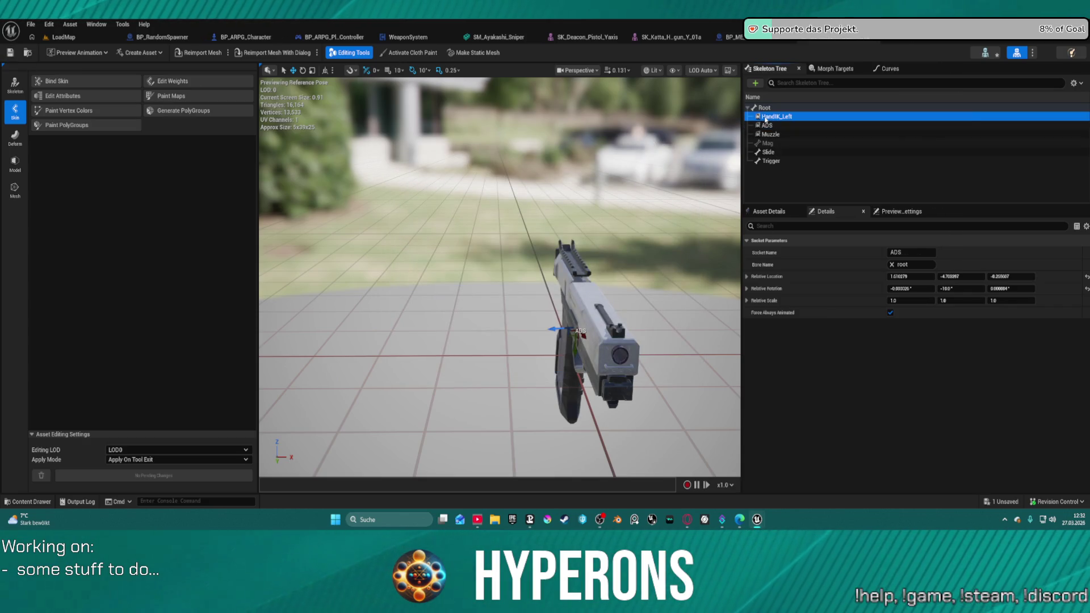
key(f)
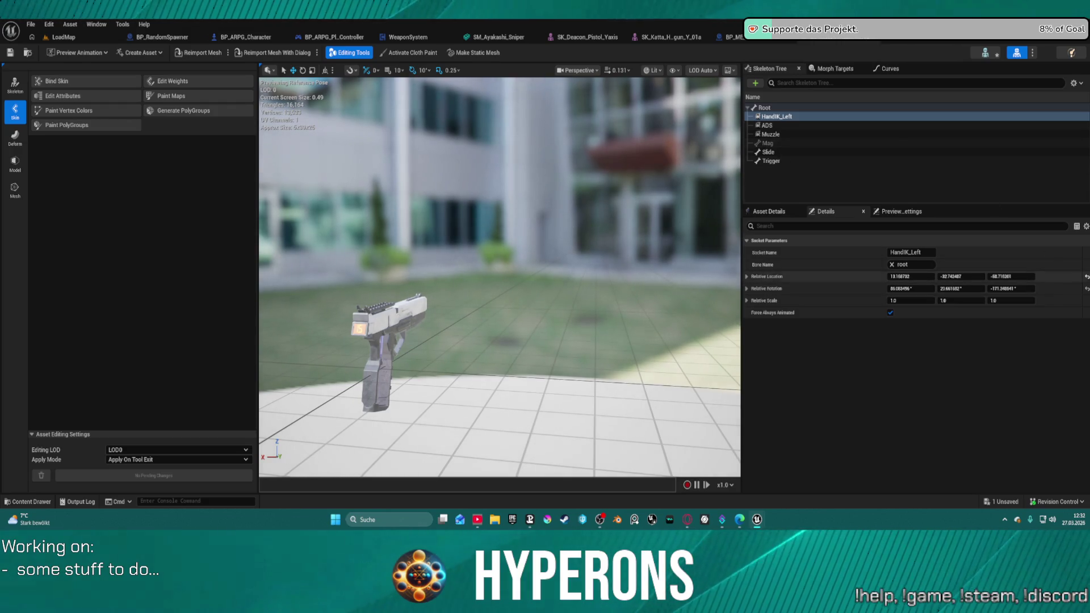
click(767, 125)
click(848, 282)
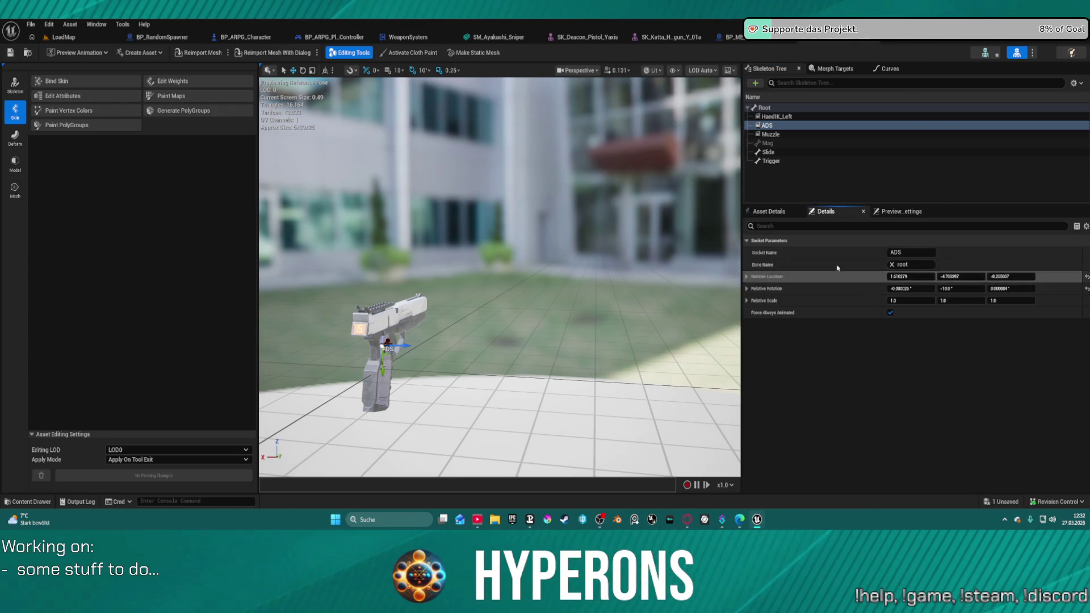
click(786, 117)
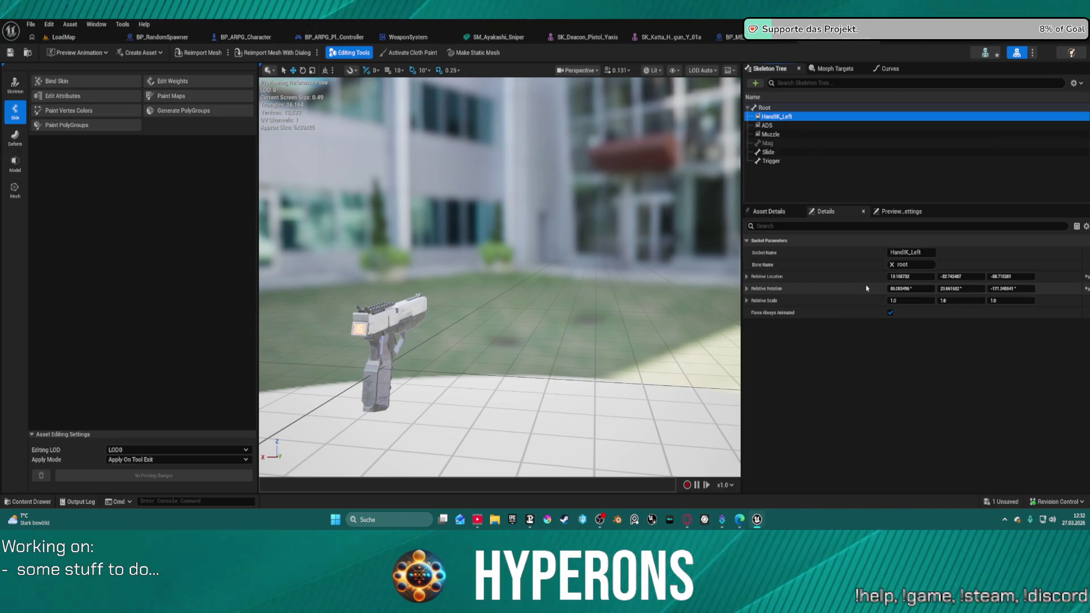
shift+click(920, 278)
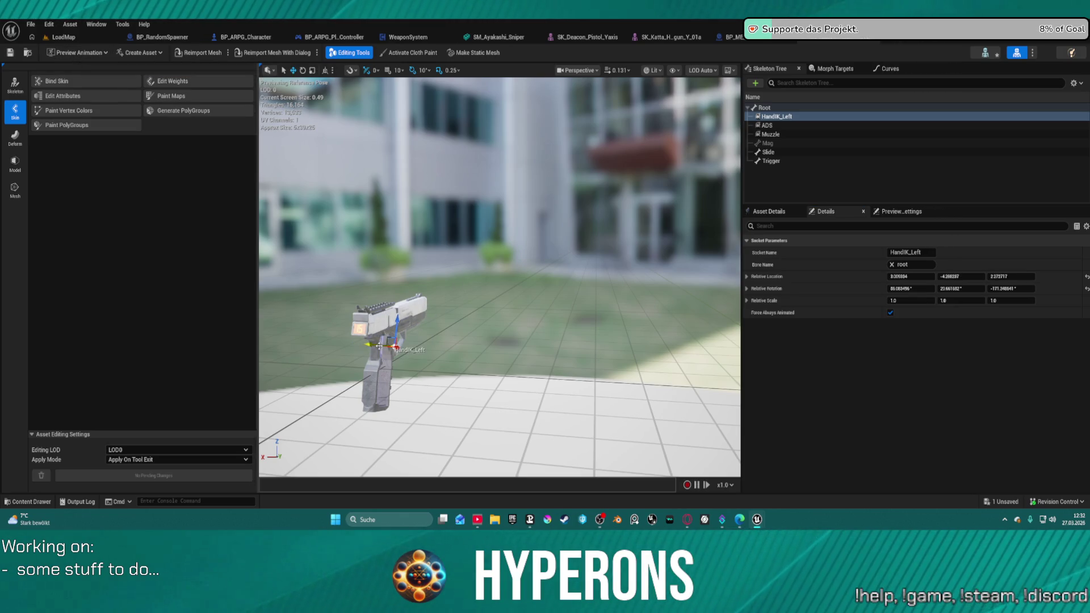
click(50, 24)
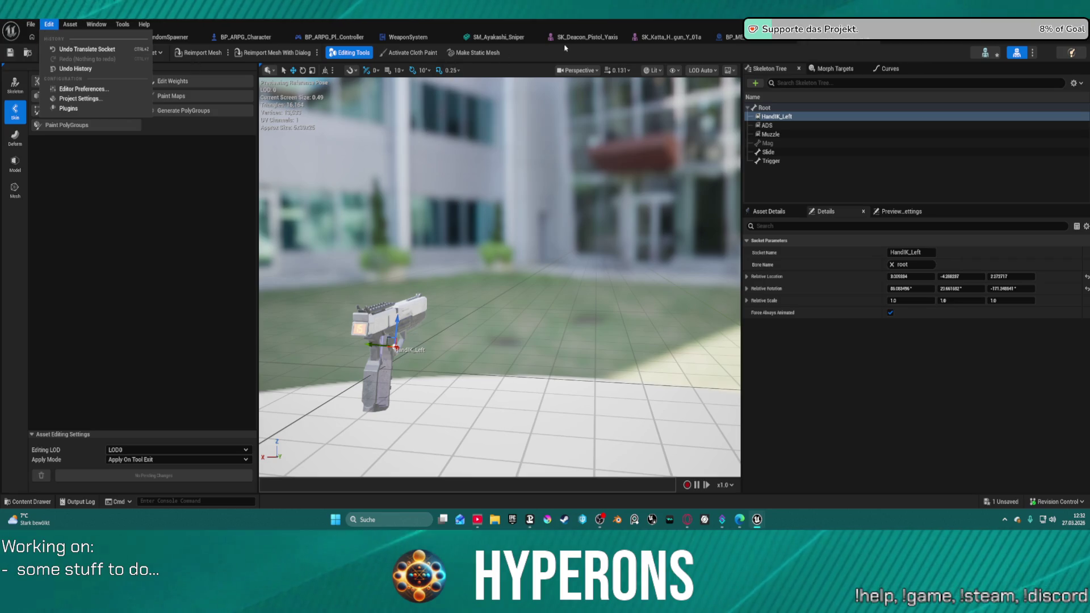
click(565, 48)
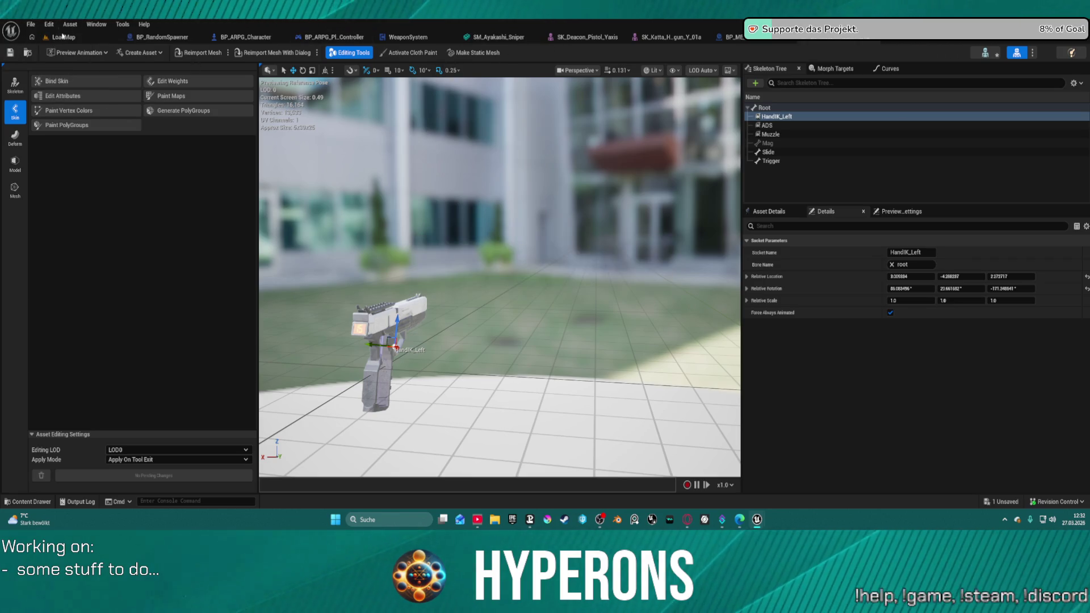
click(63, 36)
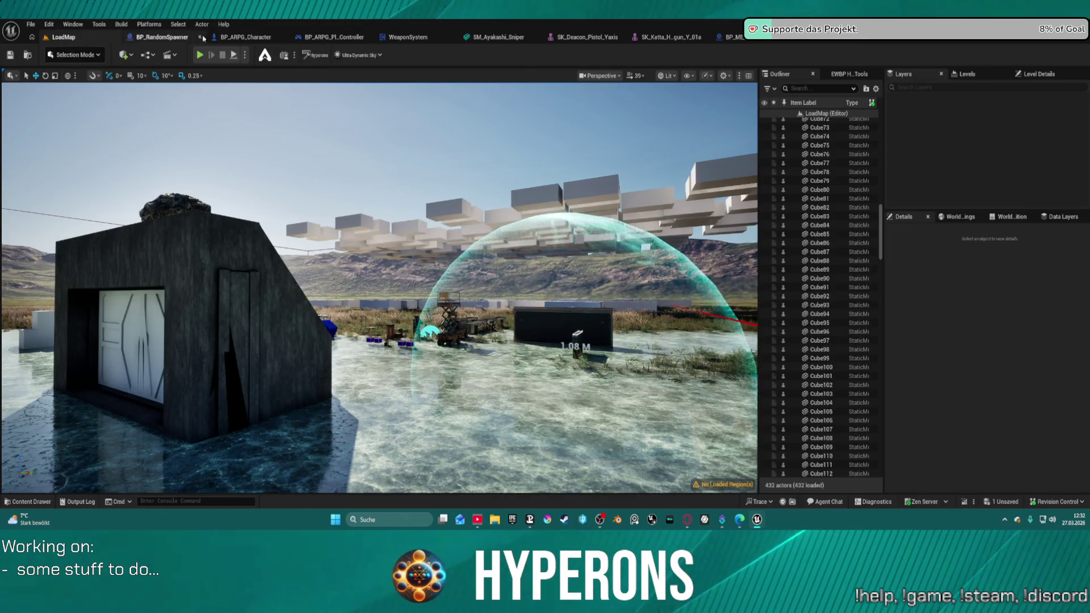
Gate WeaponSystem's Update line trace with an Aiming? Branch after Set Visibility, then play-test
click(245, 38)
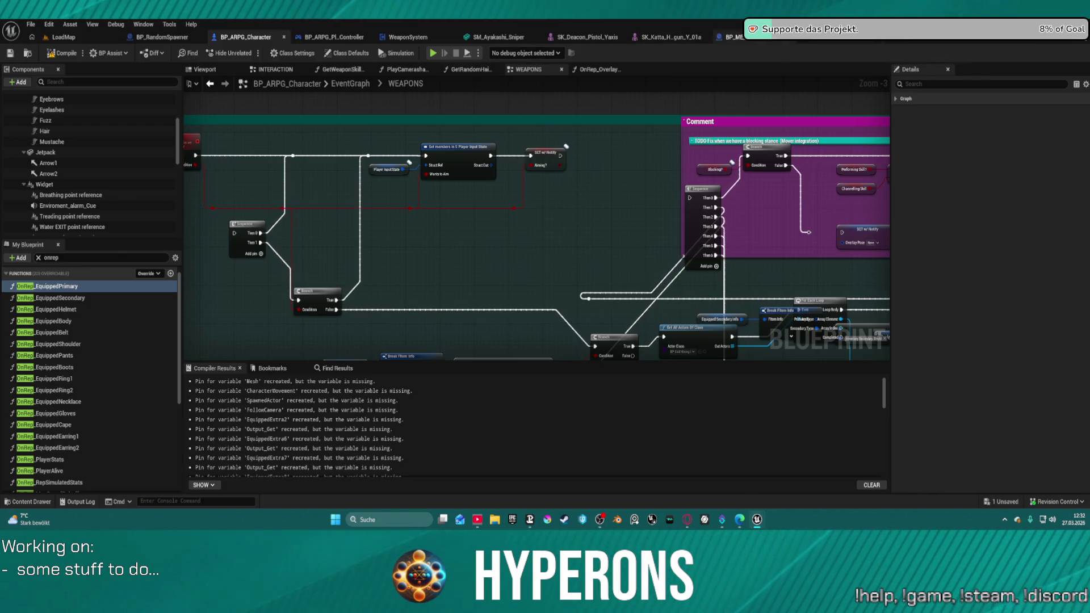
click(731, 37)
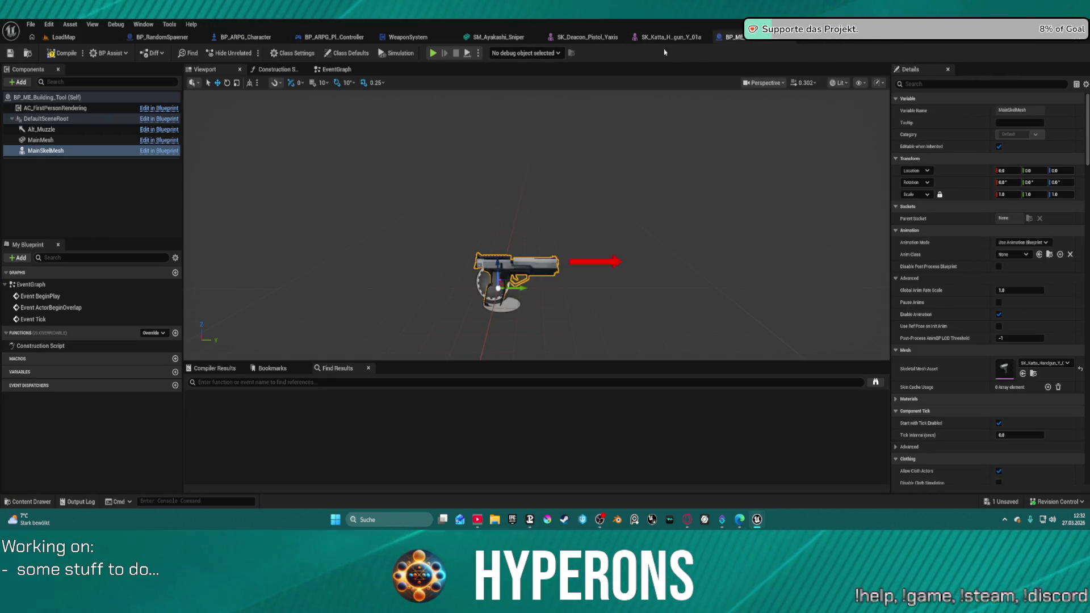
click(408, 37)
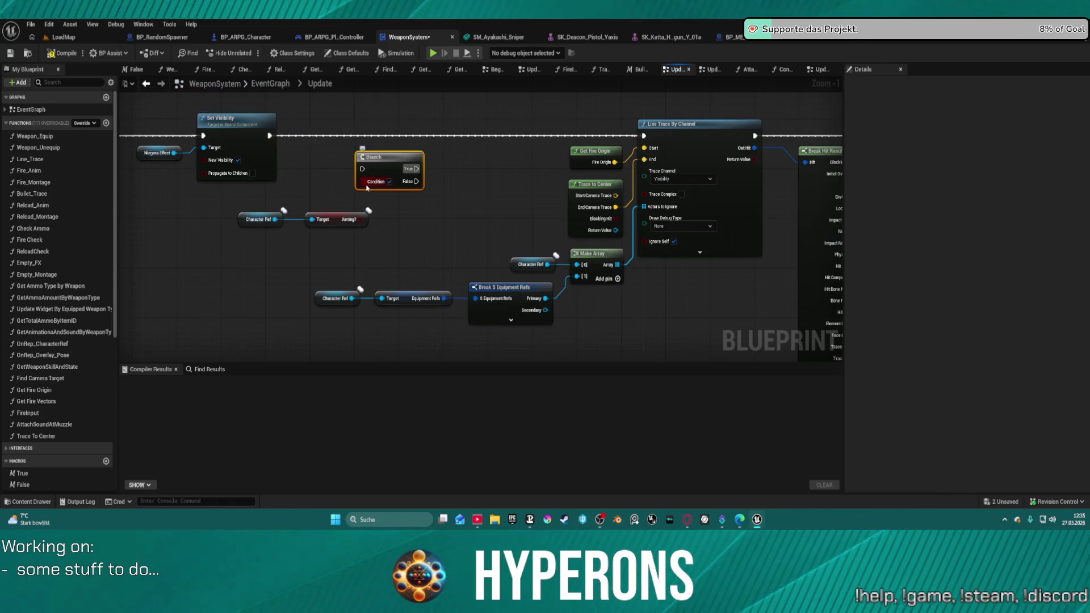
drag(362, 182, 362, 218)
drag(362, 168, 270, 134)
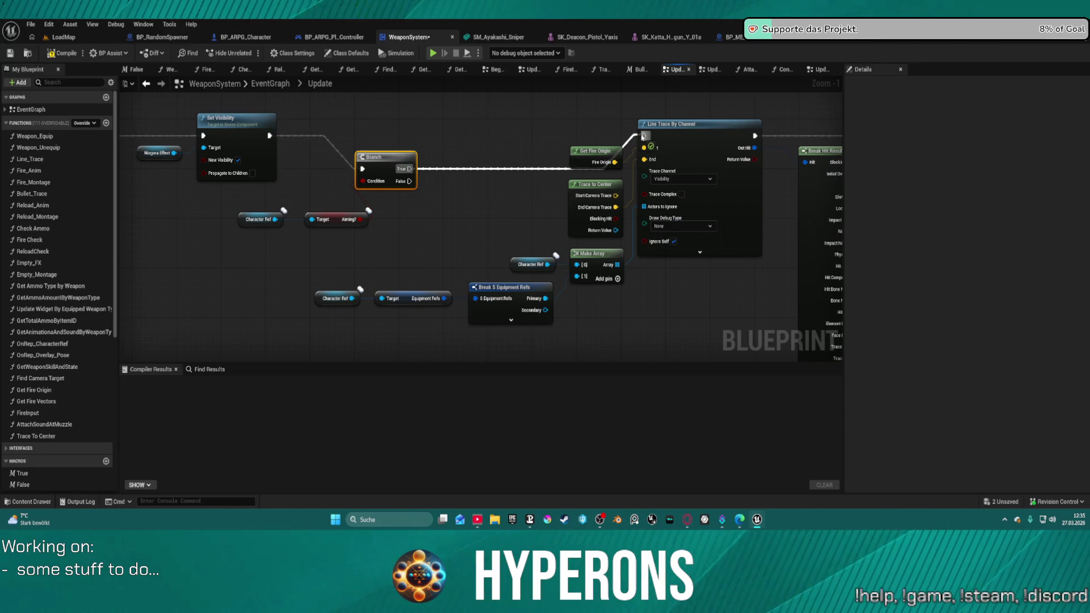
click(386, 157)
key(f)
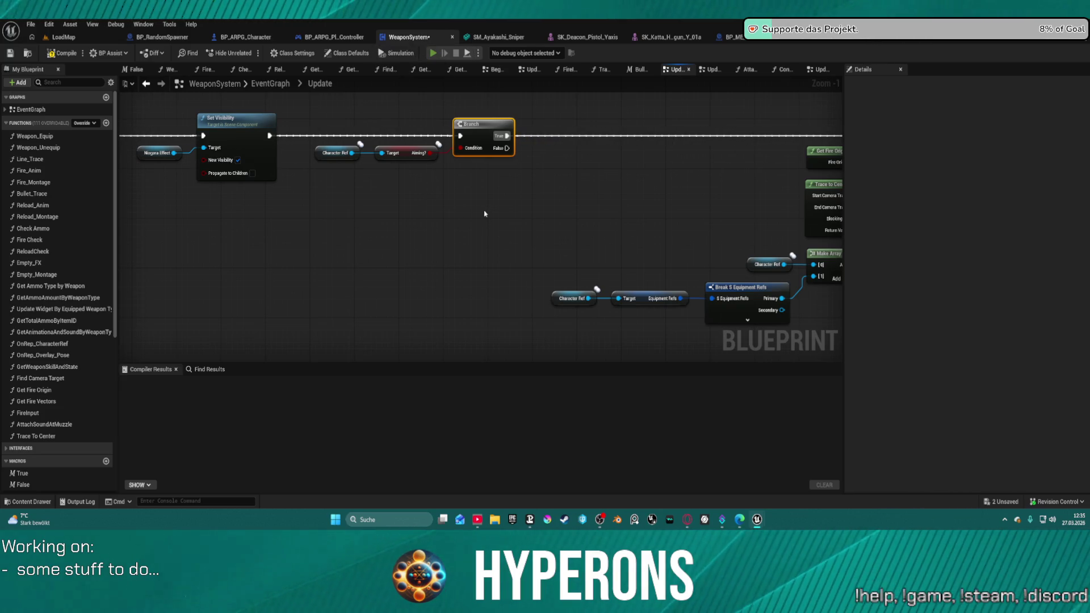
key(alt+p)
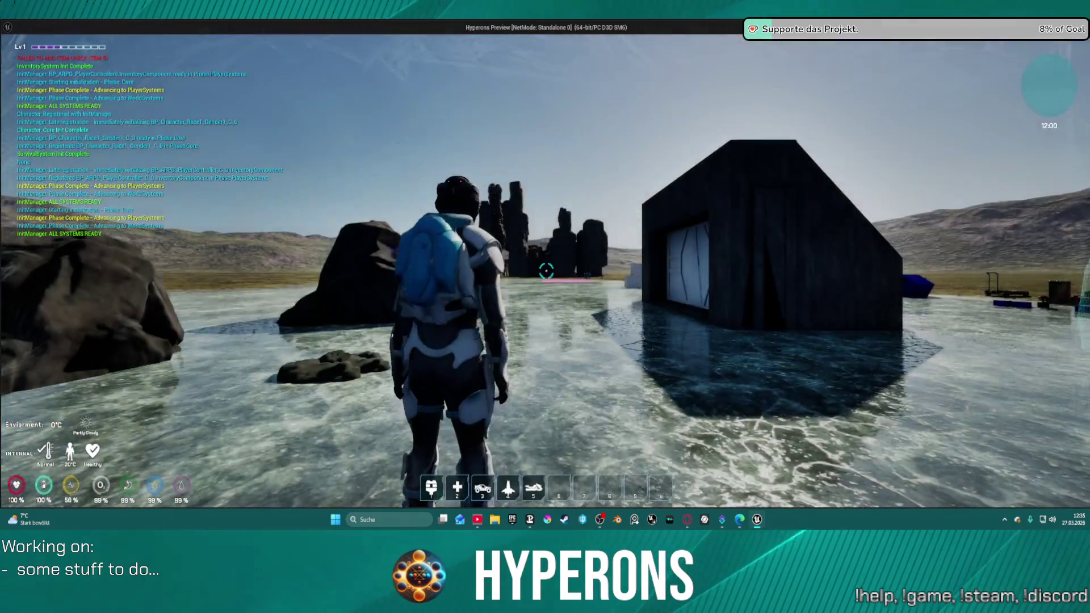
Equip the Harvester, reload it to 40/960, fire the laser beam, then stop playing
key(i)
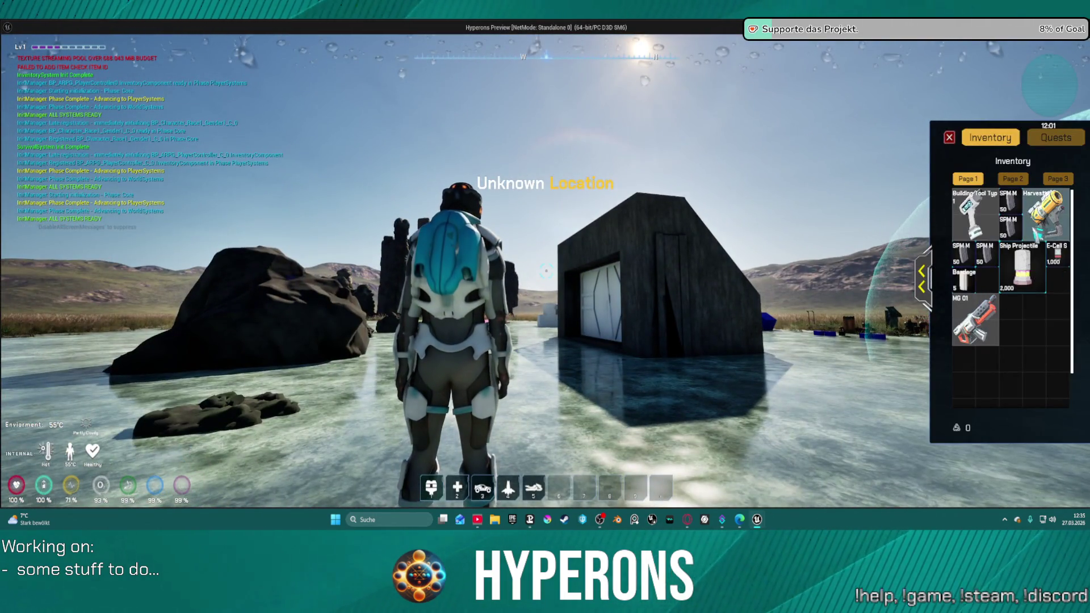
click(1037, 233)
key(i)
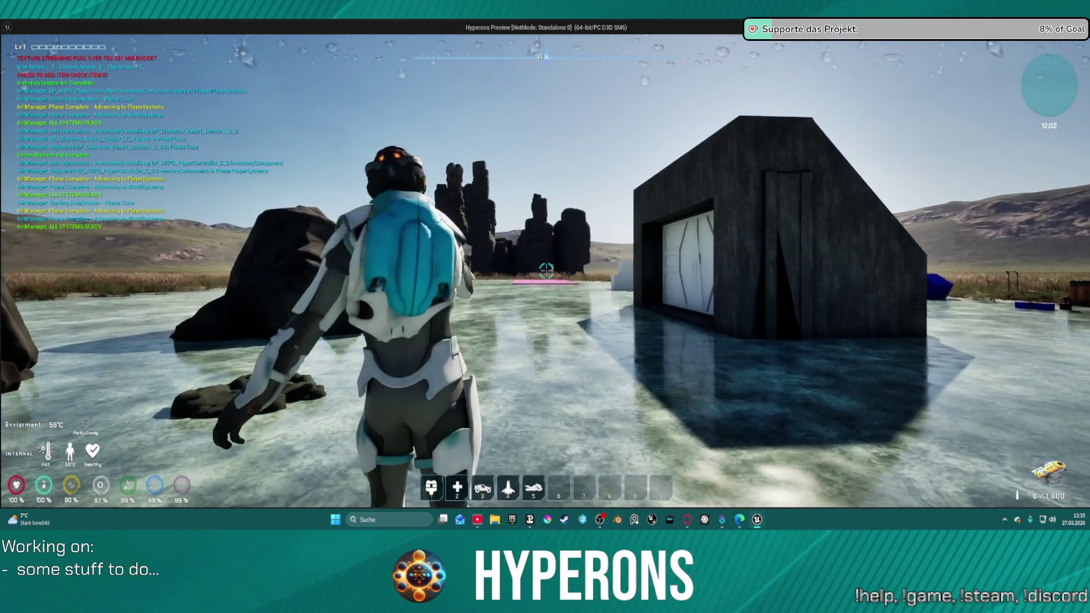
key(r)
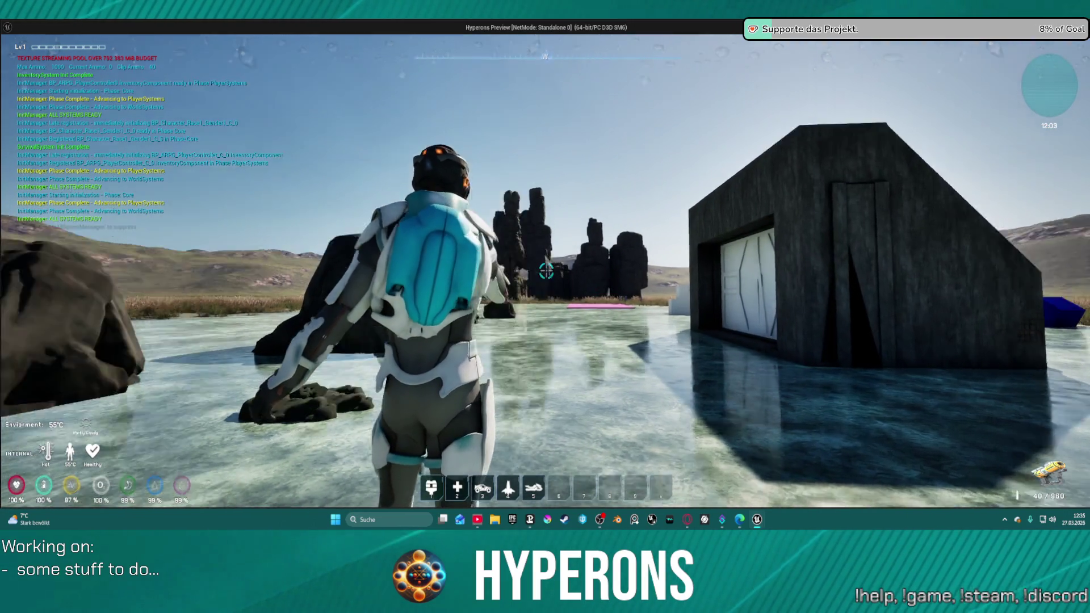
click(546, 271)
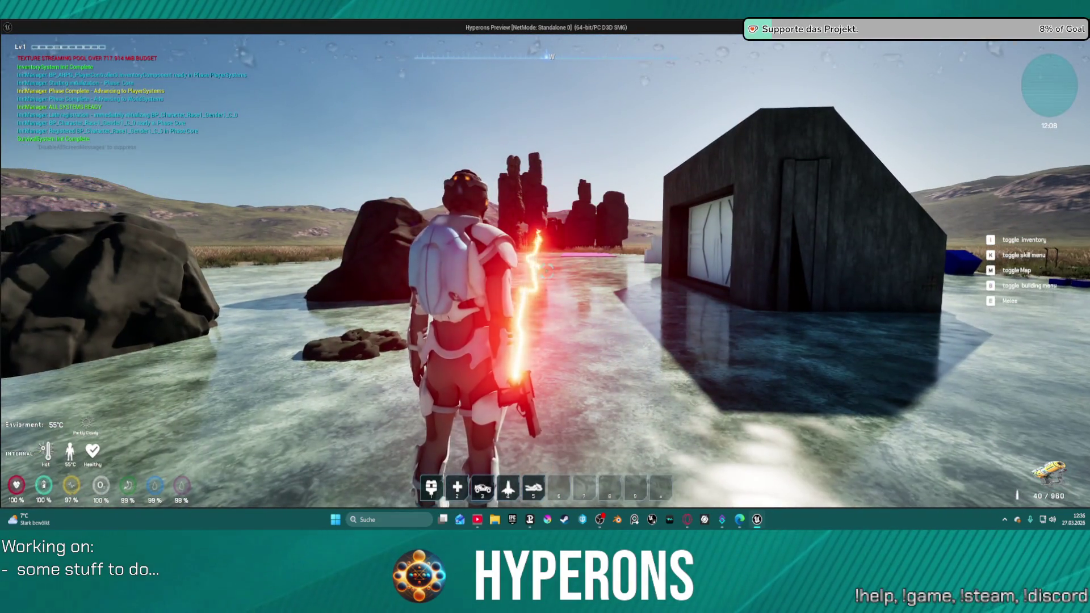
key(Escape)
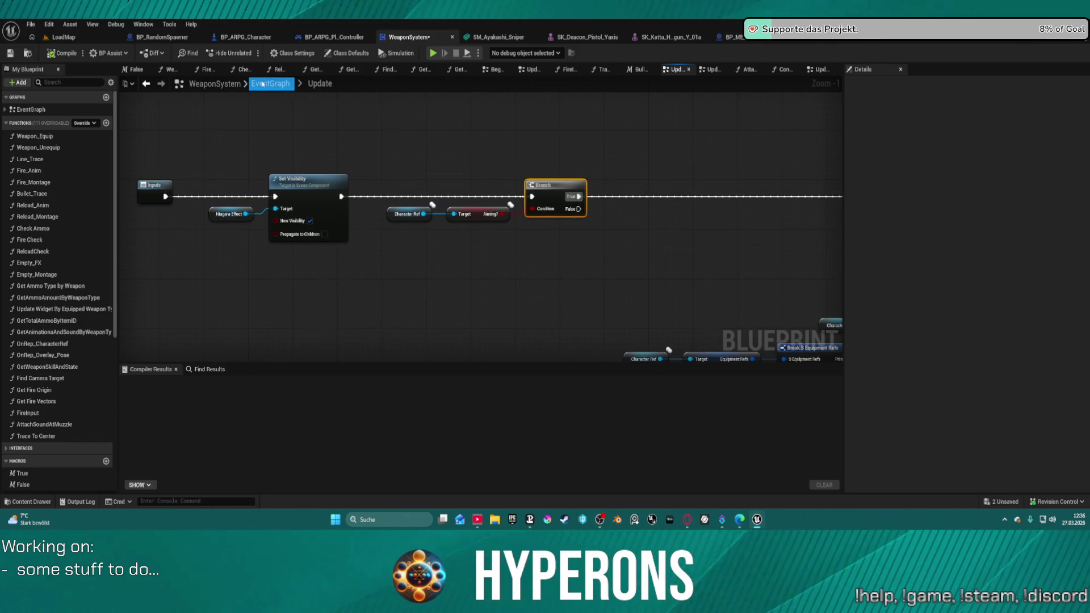
Review the gameplay-tag switch, laser, Play Montage, timer nodes and the AND fire check
scroll(343, 258, up, 10)
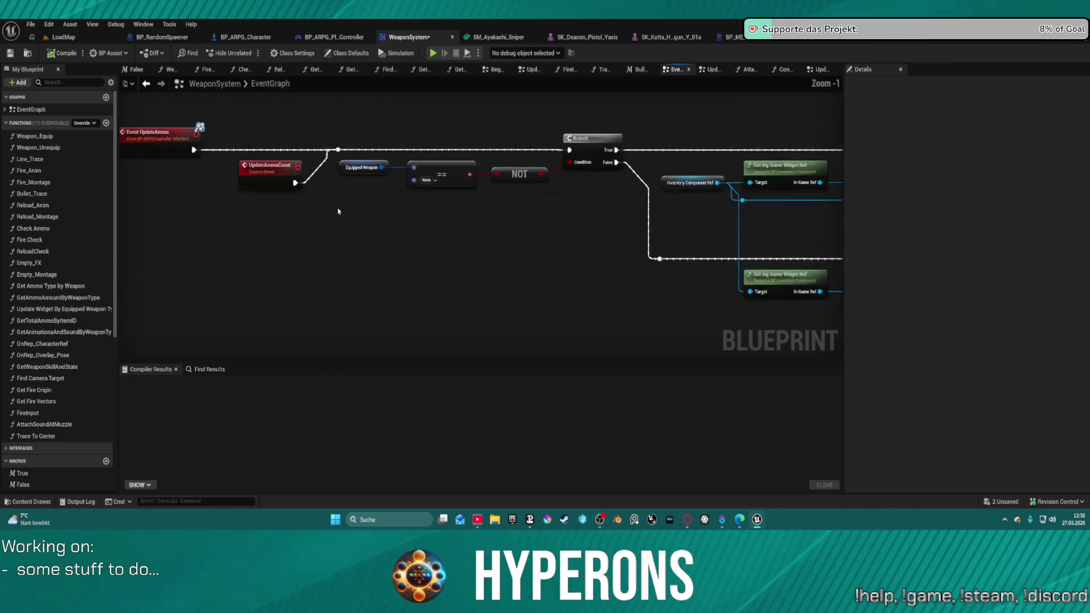
scroll(370, 239, down, 3)
scroll(548, 216, up, 5)
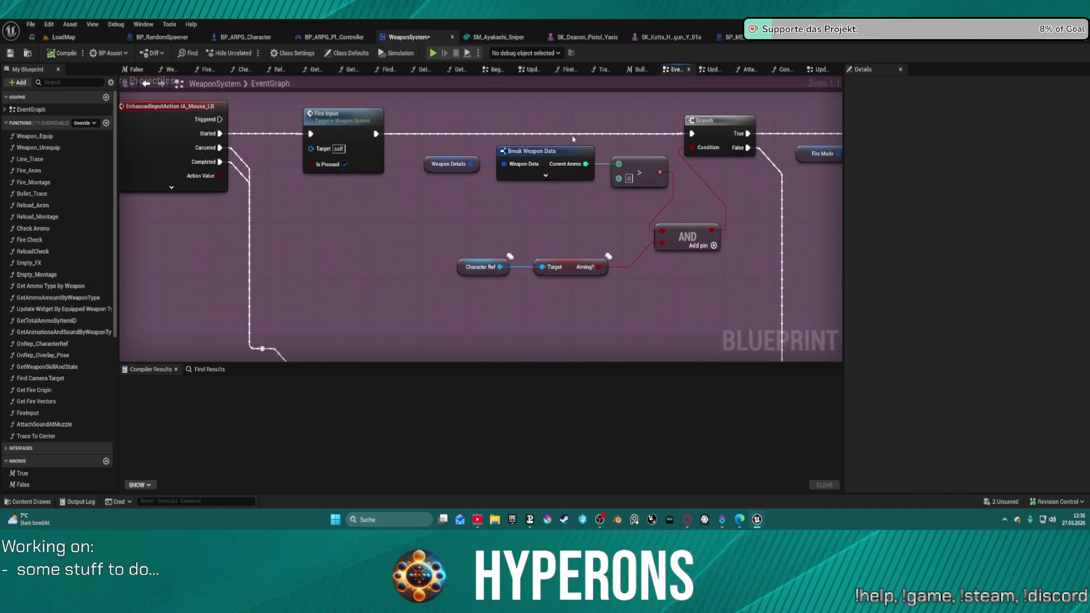
mouse_move(625, 152)
mouse_down()
mouse_move(398, 170)
mouse_move(369, 227)
mouse_move(357, 188)
mouse_move(177, 194)
mouse_up()
drag(482, 219, 190, 218)
mouse_move(398, 171)
mouse_down()
mouse_move(628, 272)
mouse_move(640, 341)
mouse_move(803, 365)
mouse_move(778, 291)
mouse_up()
mouse_move(216, 171)
mouse_down()
mouse_move(222, 188)
mouse_move(412, 228)
mouse_move(432, 243)
mouse_move(351, 234)
mouse_move(421, 123)
mouse_move(392, 145)
mouse_move(371, 146)
mouse_move(351, 128)
mouse_move(386, 92)
mouse_move(338, 315)
mouse_move(332, 302)
mouse_up()
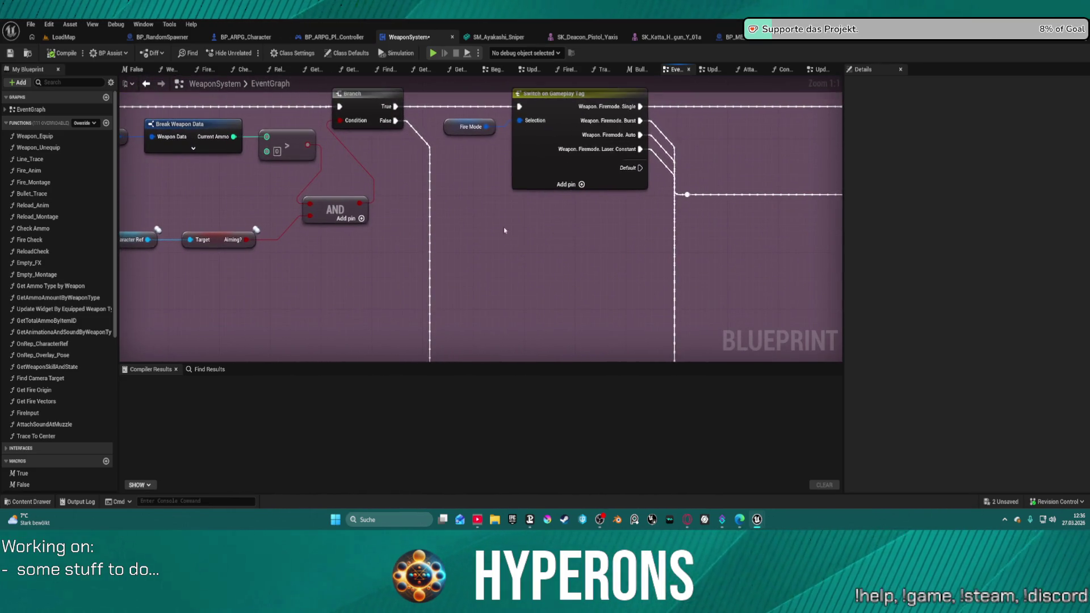
Survey the rest of the fire graph through the Stop Timers comment, then go to BP_ARPG_Character
scroll(503, 229, down, 5)
mouse_move(562, 185)
mouse_down()
mouse_move(357, 174)
mouse_move(171, 78)
mouse_up()
mouse_move(383, 249)
mouse_down()
mouse_move(440, 280)
mouse_move(491, 460)
mouse_up()
drag(420, 227, 413, 172)
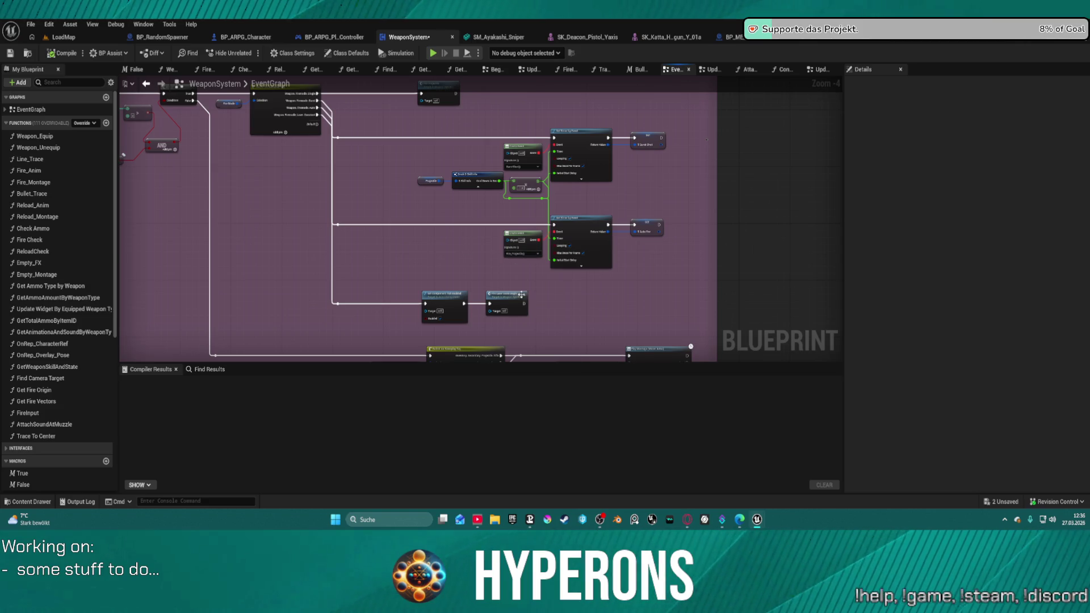
mouse_move(406, 213)
mouse_down()
mouse_move(492, 165)
mouse_move(526, 219)
mouse_move(638, 244)
mouse_move(540, 134)
mouse_move(497, 106)
mouse_move(584, 187)
mouse_move(378, 111)
mouse_up()
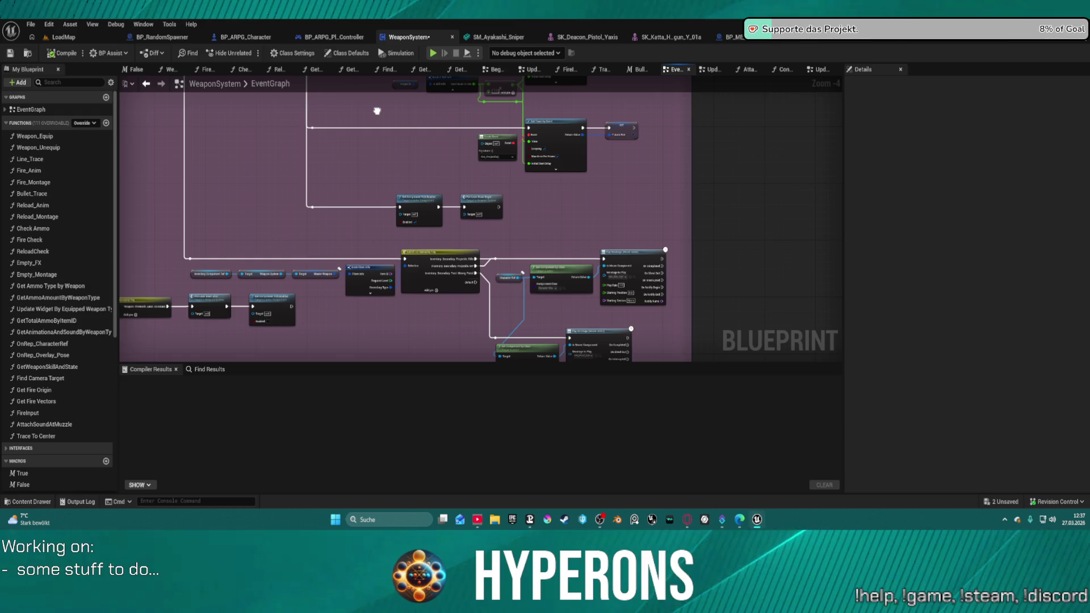
mouse_move(353, 307)
mouse_down()
mouse_move(648, 288)
mouse_move(795, 256)
mouse_move(655, 180)
mouse_move(601, 134)
mouse_move(640, 144)
mouse_move(674, 182)
mouse_move(463, 193)
mouse_move(312, 236)
mouse_move(299, 246)
mouse_move(323, 329)
mouse_up()
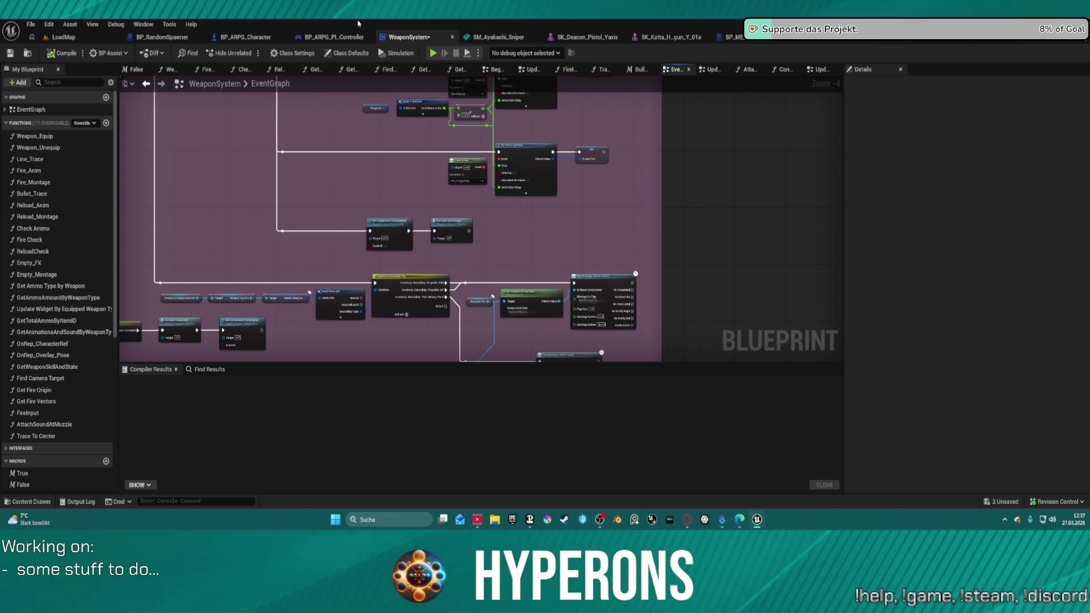
click(253, 38)
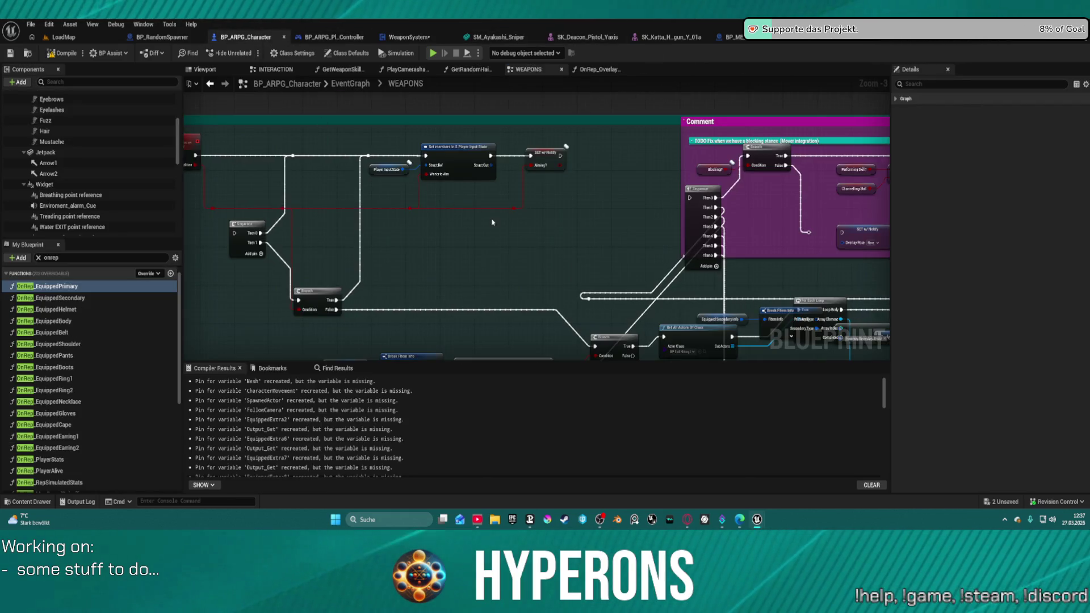
In OnRep_Overlay_Pose's Unarmed branch, add a Set Aiming? node right after Switch Overlay Pose
mouse_move(376, 210)
mouse_down()
mouse_move(504, 211)
mouse_move(509, 233)
mouse_up()
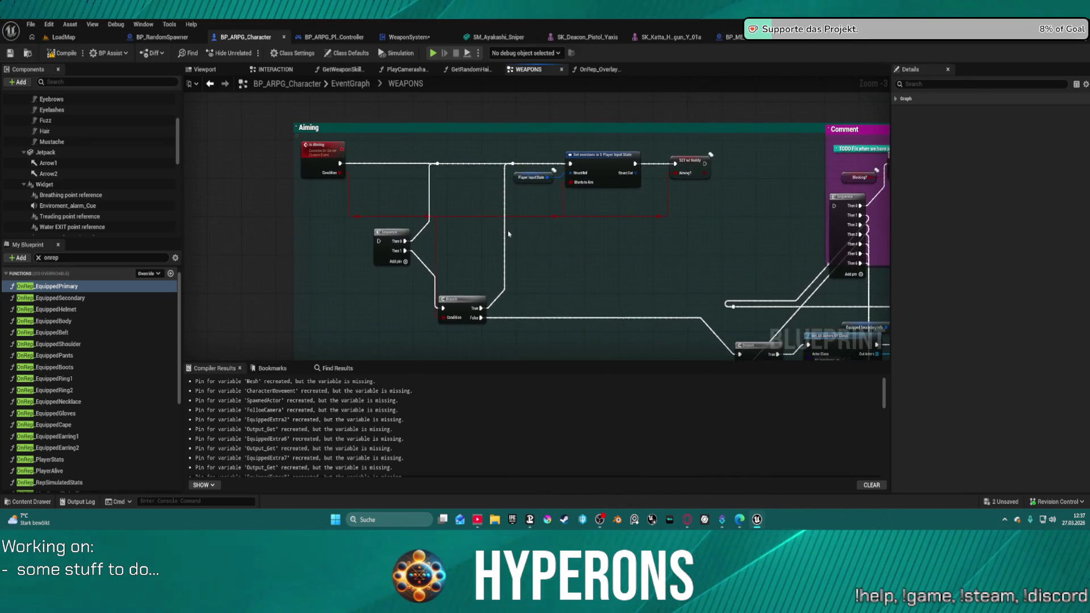
click(208, 86)
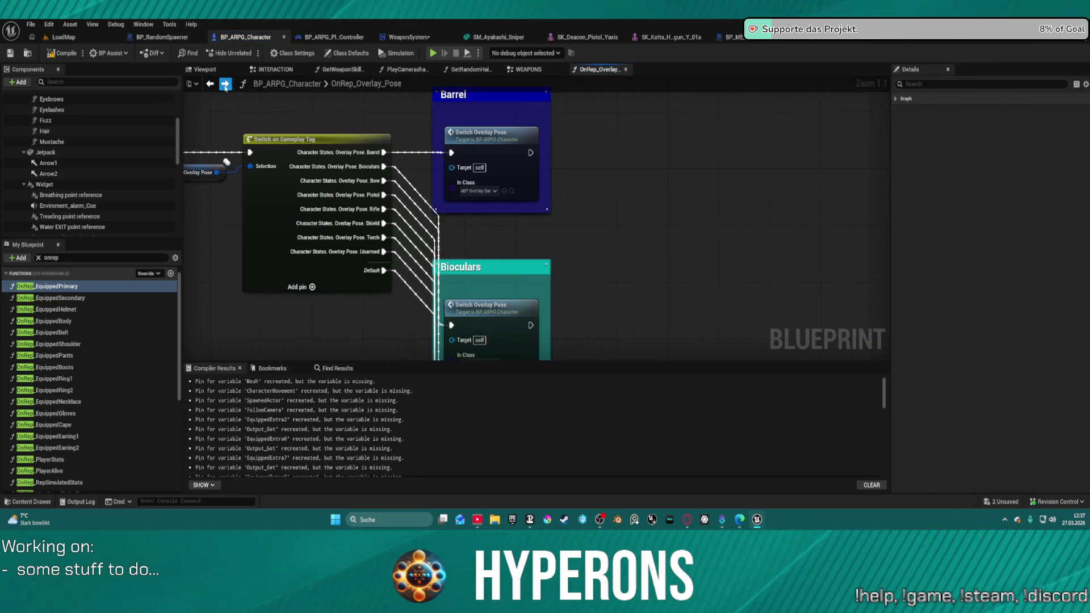
mouse_move(576, 199)
mouse_down()
mouse_move(604, 145)
mouse_move(583, 98)
mouse_up()
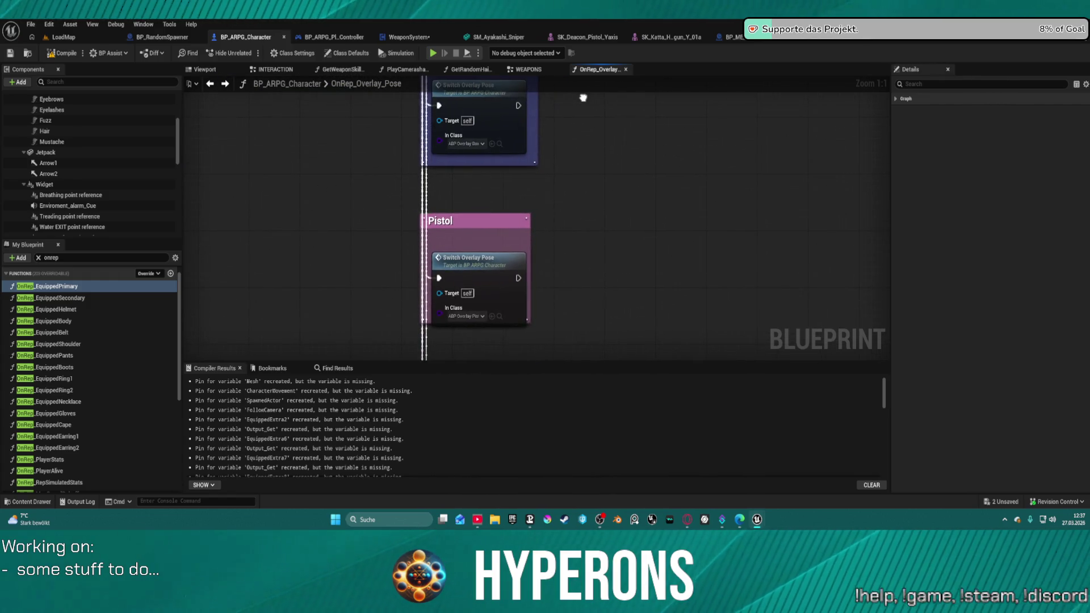
drag(585, 318, 560, 110)
mouse_move(537, 227)
mouse_down()
mouse_move(535, 193)
mouse_move(537, 307)
mouse_up()
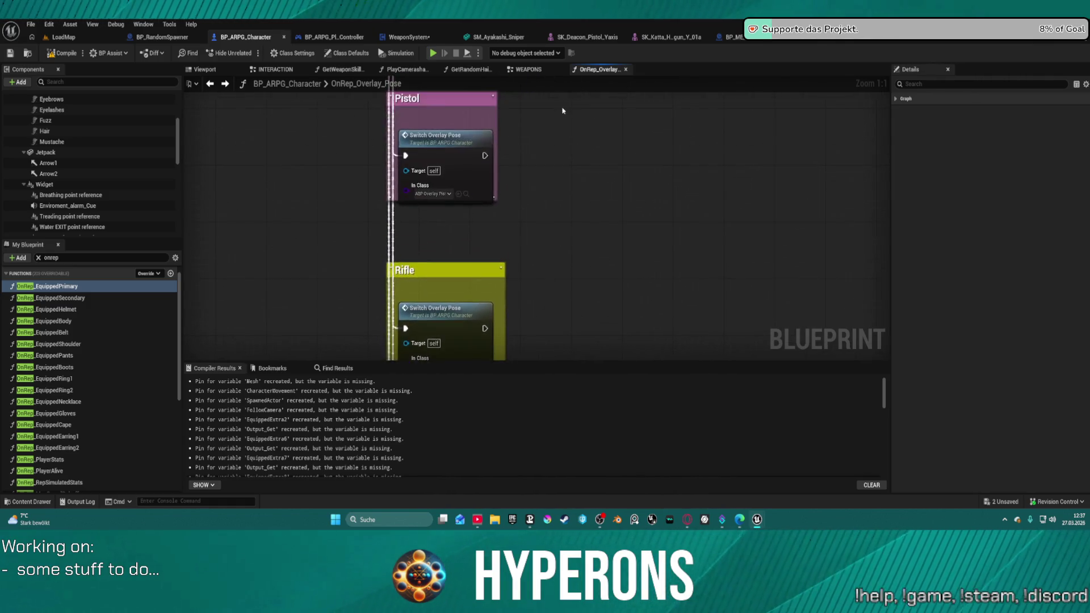
scroll(536, 306, down, 3)
mouse_move(537, 171)
mouse_down()
mouse_move(536, 284)
mouse_move(539, 114)
mouse_up()
scroll(542, 255, down, 4)
drag(543, 255, 499, 119)
scroll(495, 235, up, 4)
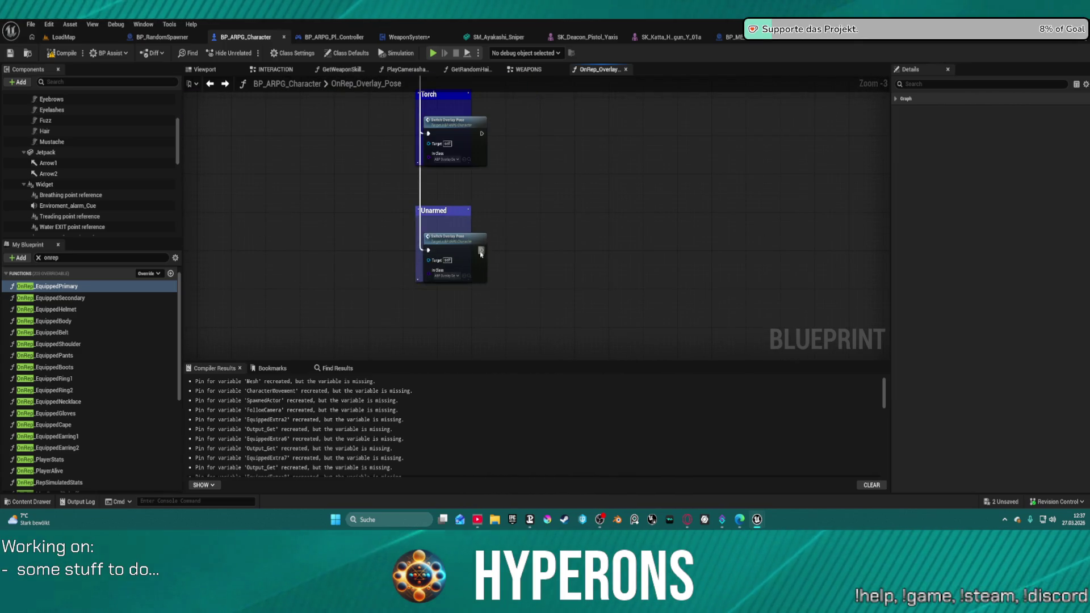
scroll(483, 254, up, 3)
mouse_move(483, 250)
mouse_down()
mouse_move(559, 264)
mouse_move(554, 254)
mouse_up()
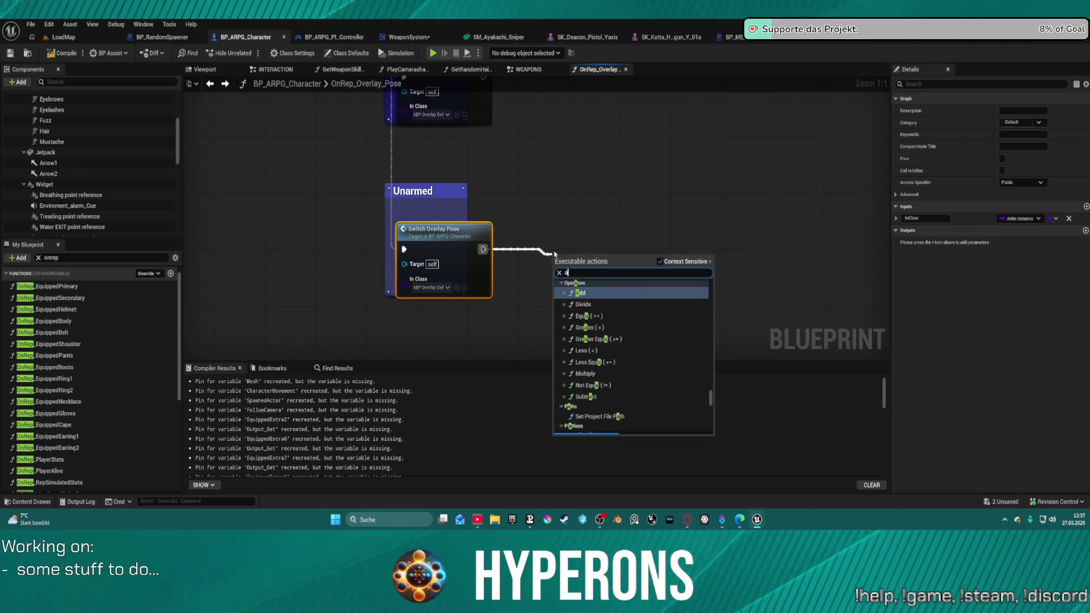
text(aiming)
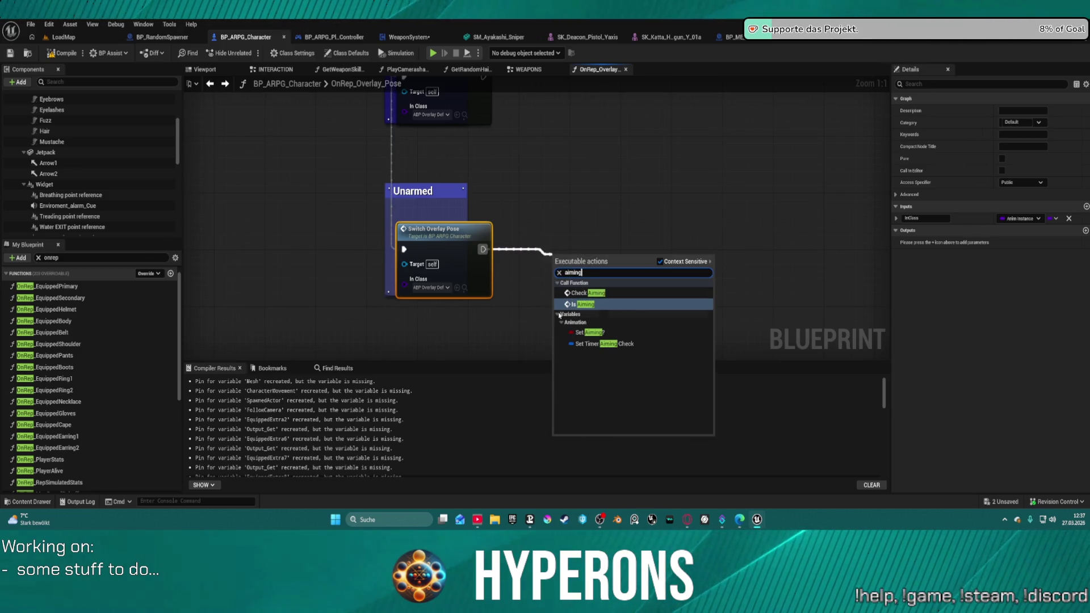
click(638, 334)
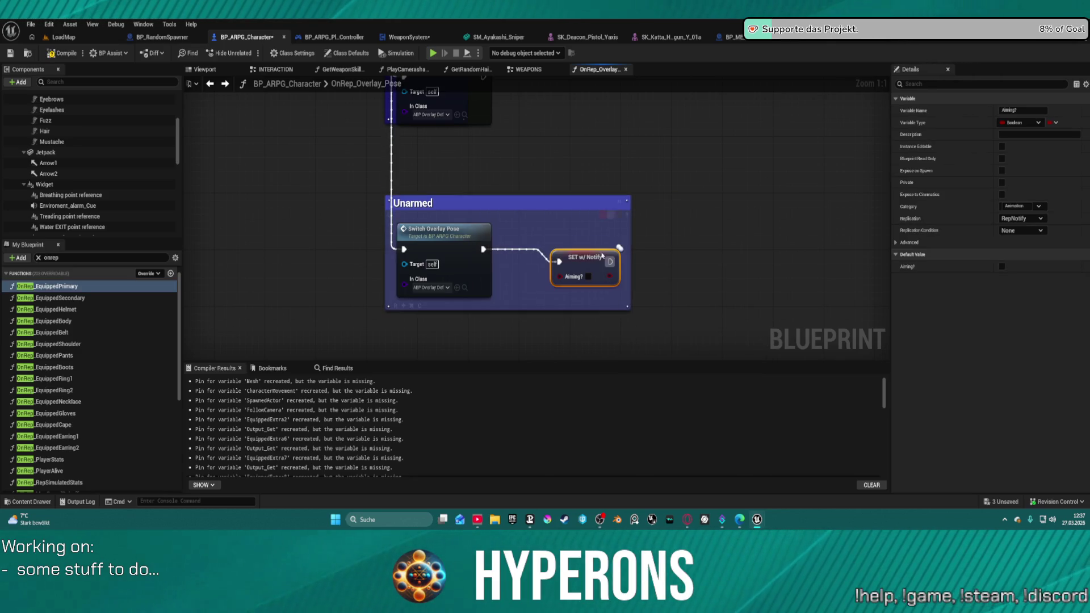
drag(582, 260, 574, 246)
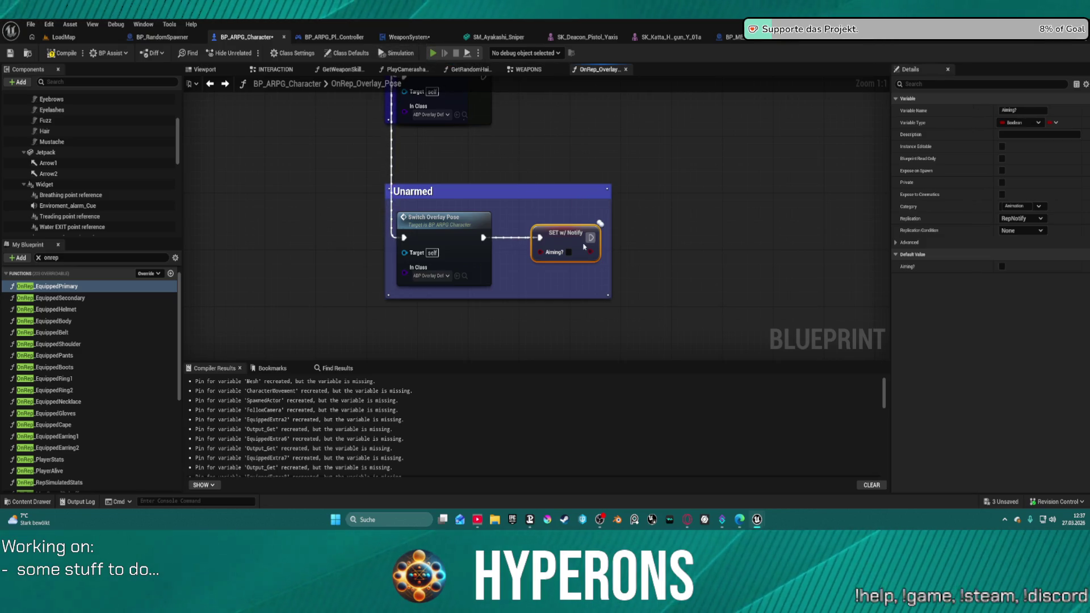
Compile the character blueprint, play despite the errors, and equip the Harvester from the inventory
key(F7)
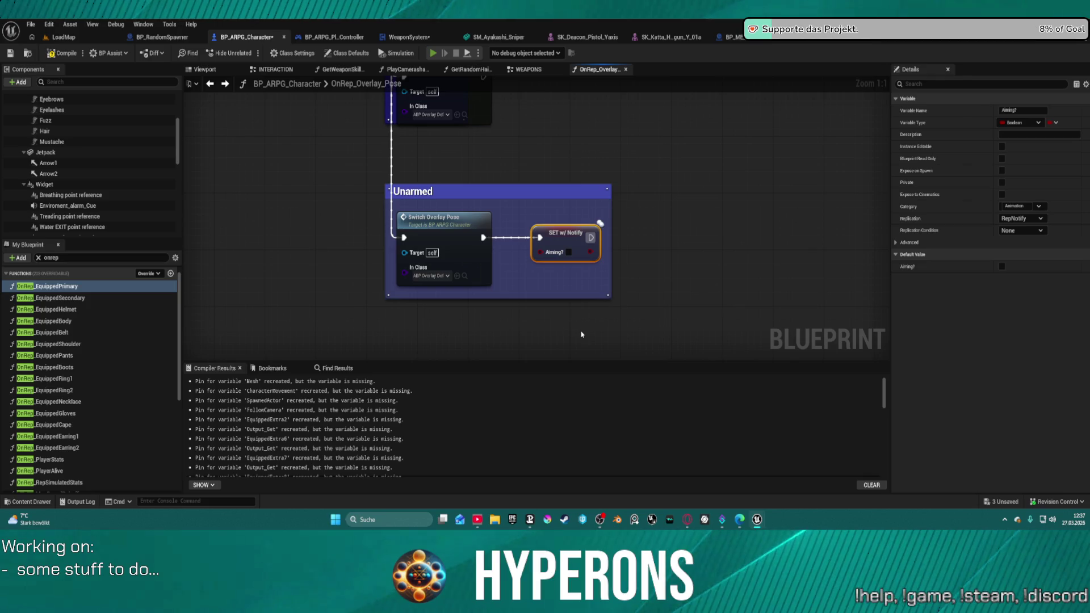
key(alt+p)
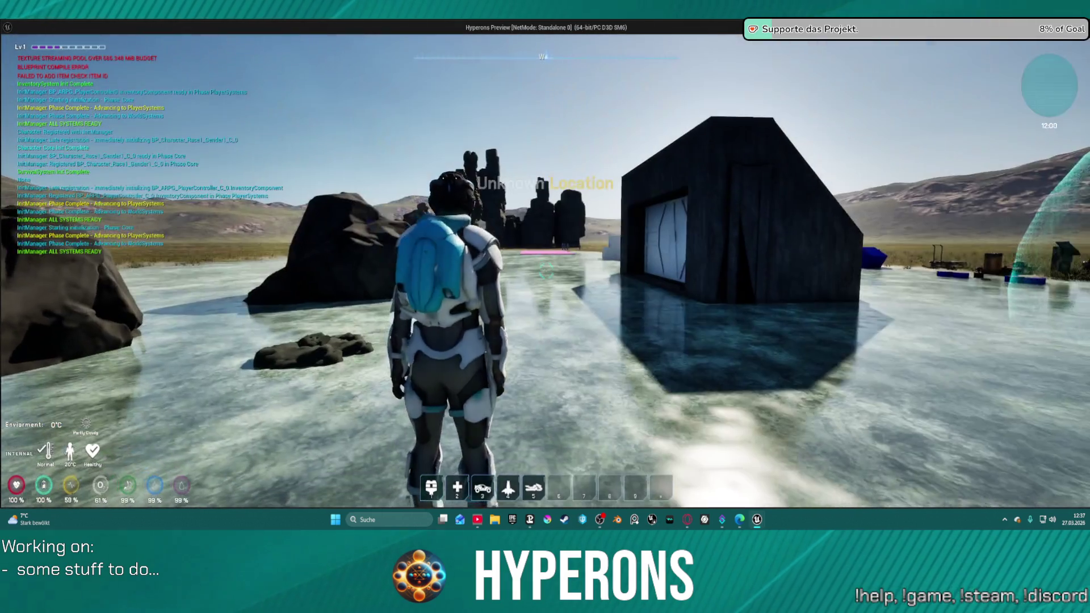
key(i)
right_click(1046, 216)
Fire the Harvester laser beam at the rocks while walking and looking around, then end play
key(i)
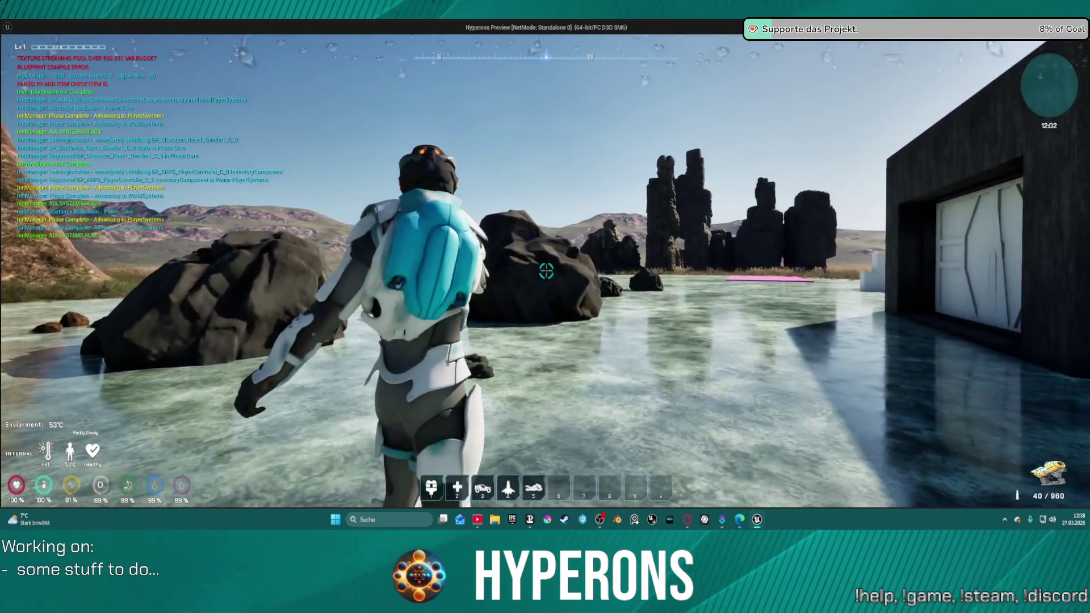
click(547, 271)
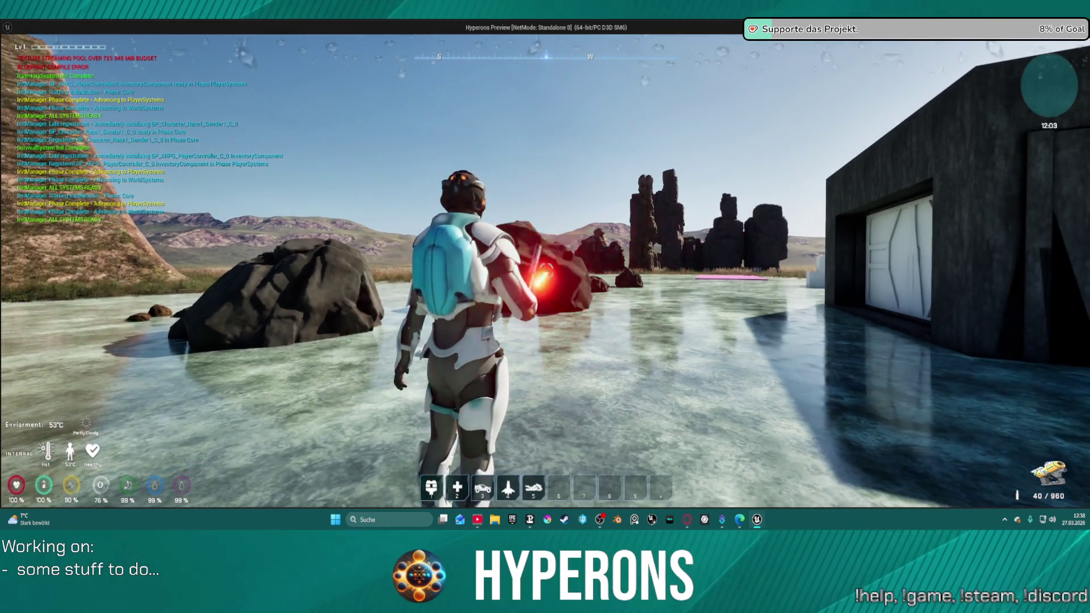
mouse_move(546, 271)
mouse_down()
mouse_move(653, 273)
mouse_move(653, 352)
mouse_move(539, 238)
mouse_move(522, 179)
mouse_up()
key(w)
drag(547, 271, 341, 271)
mouse_move(546, 271)
mouse_down()
mouse_move(863, 271)
mouse_move(624, 271)
mouse_move(795, 330)
mouse_move(597, 227)
mouse_move(625, 194)
mouse_up()
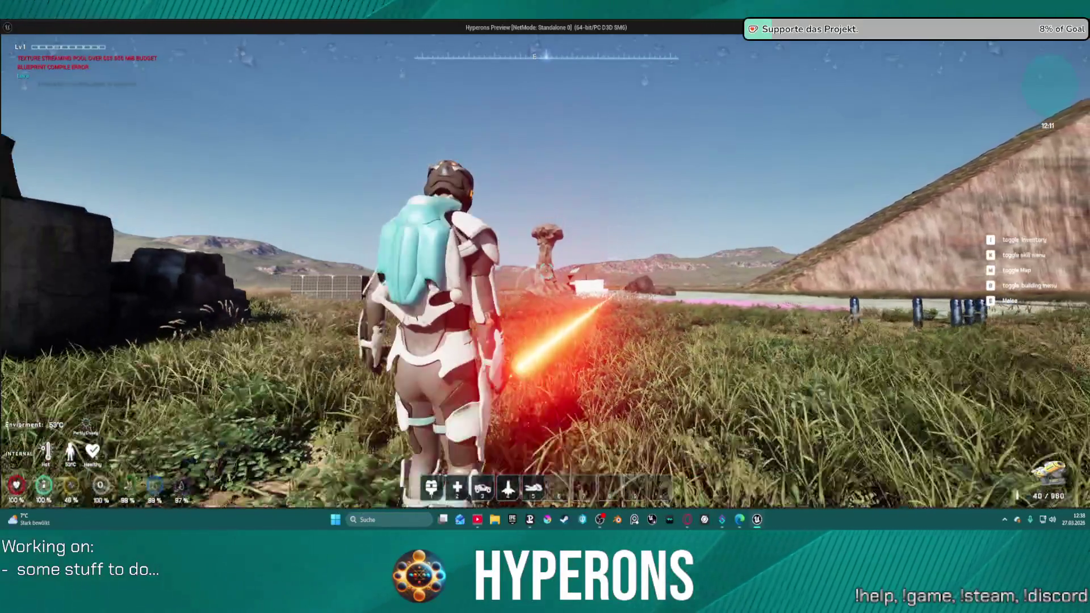
drag(546, 271, 528, 272)
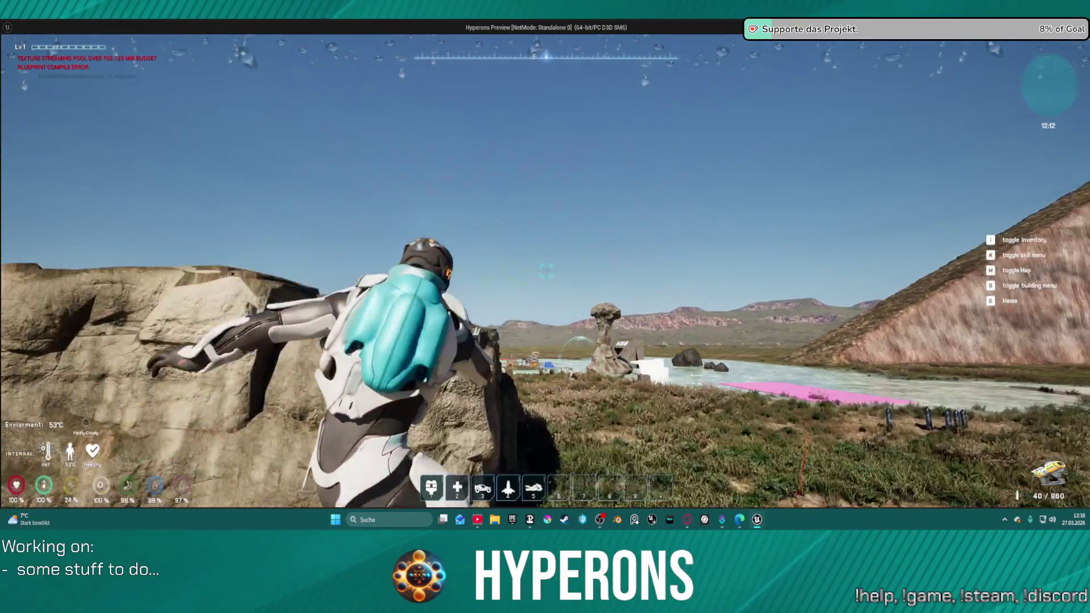
key(alt+Tab)
key(Escape)
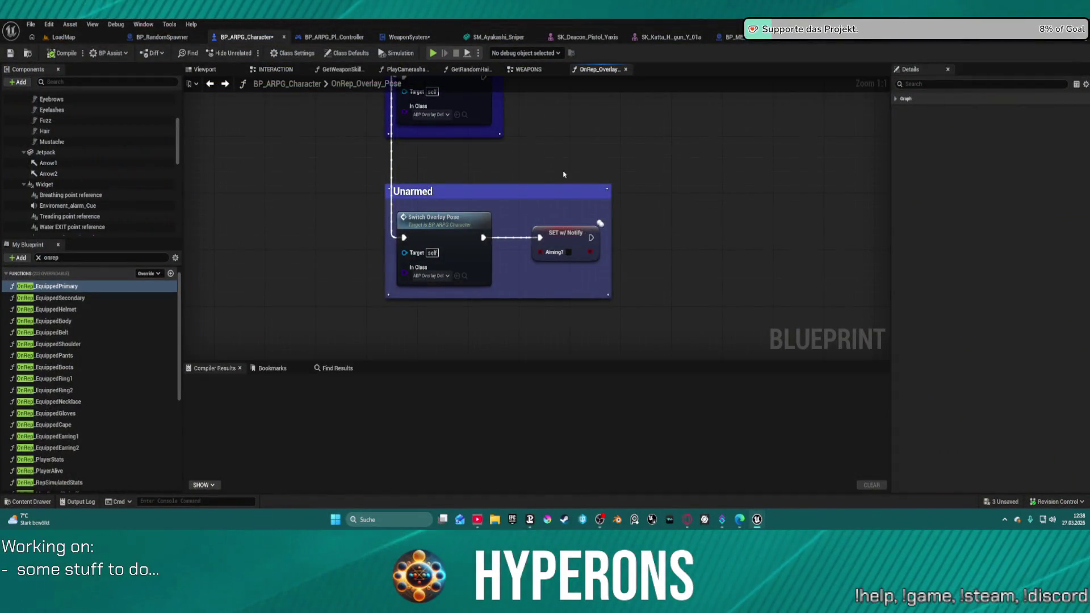
Switch to the WeaponSystem EventGraph and jump to the Fire LaserBeam Begin event's firing logic
mouse_move(612, 165)
mouse_down()
mouse_move(704, 341)
mouse_move(650, 183)
mouse_move(652, 363)
mouse_up()
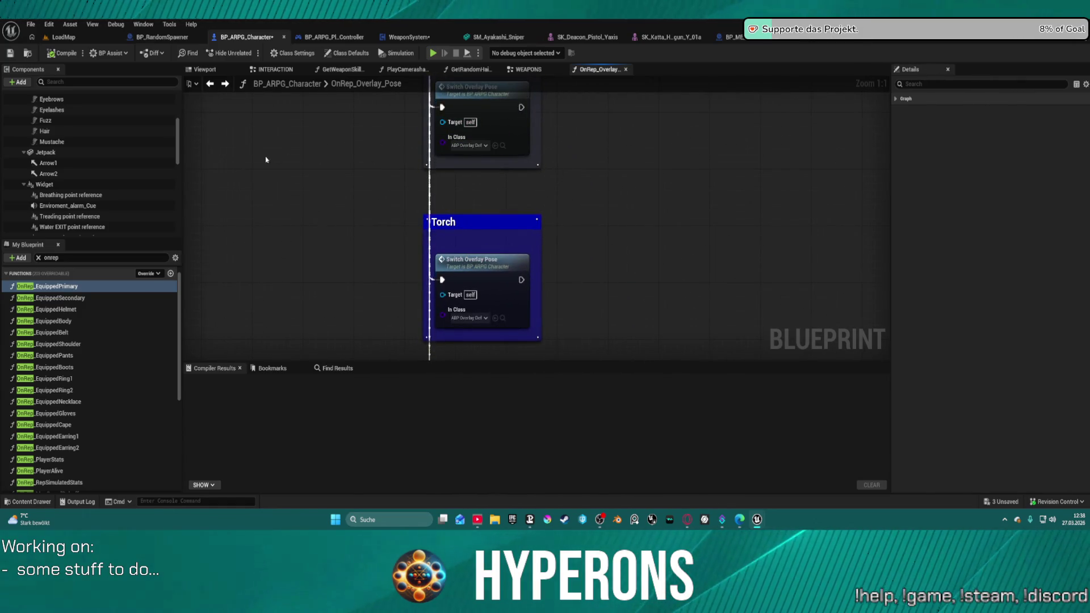
click(409, 37)
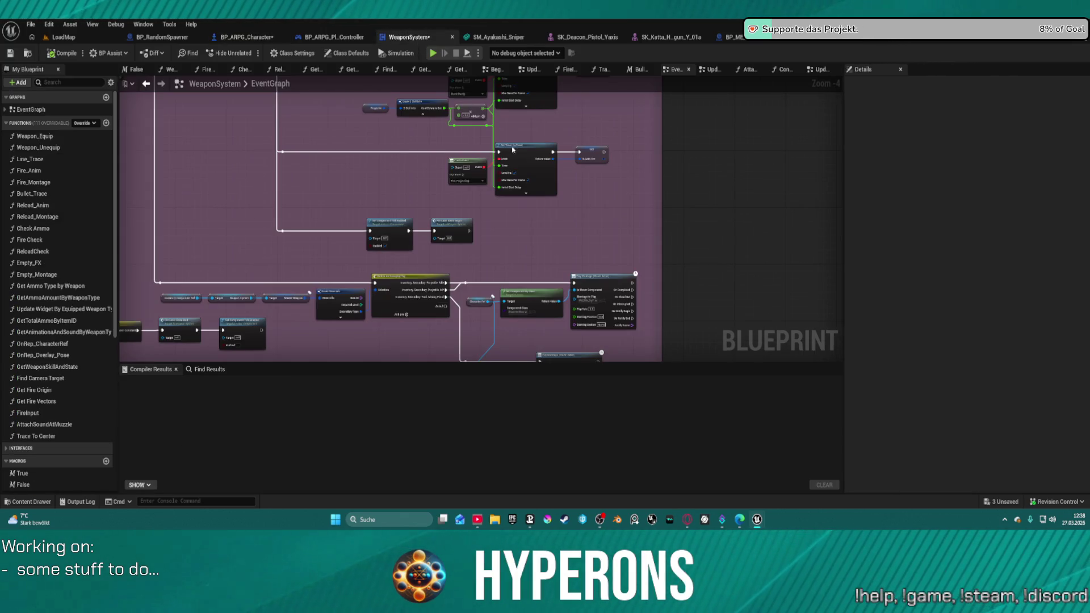
mouse_move(558, 226)
mouse_down()
mouse_move(619, 301)
mouse_move(675, 348)
mouse_move(681, 267)
mouse_move(662, 209)
mouse_move(638, 185)
mouse_move(620, 238)
mouse_up()
scroll(509, 207, up, 4)
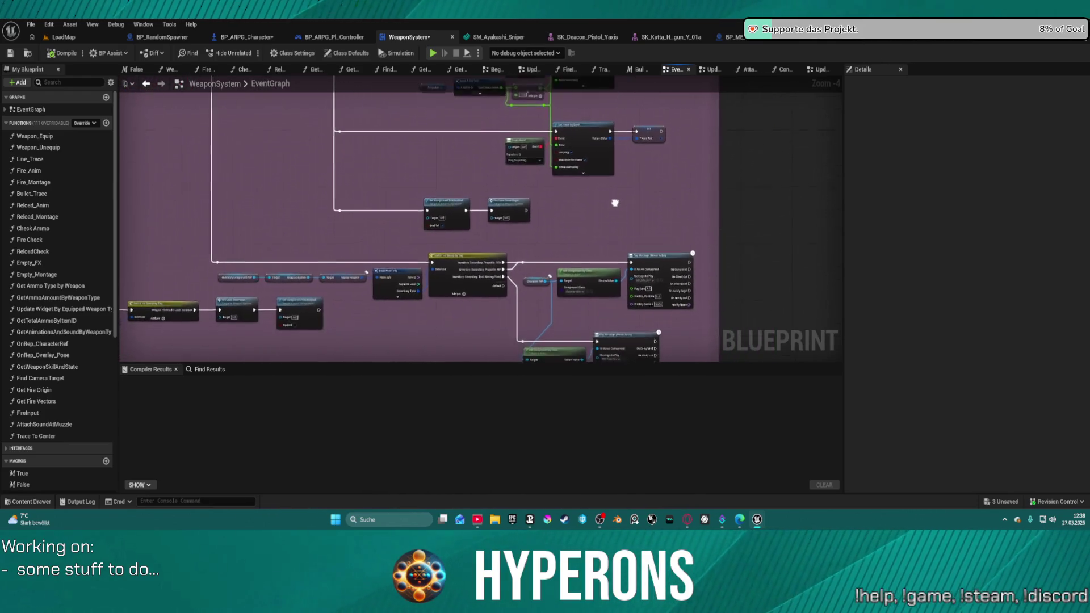
double_click(504, 208)
mouse_move(581, 213)
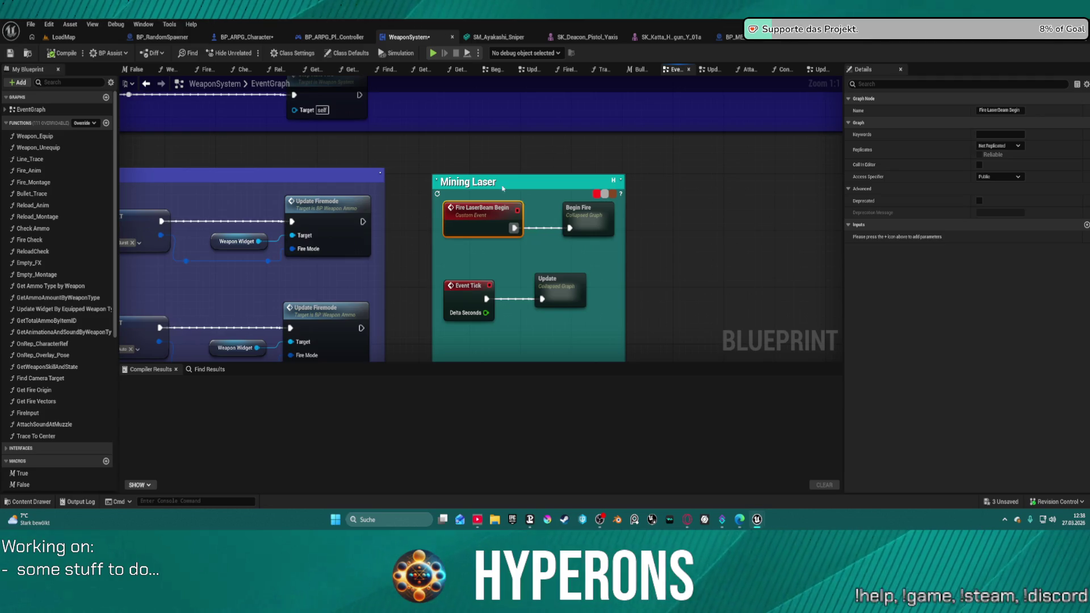
scroll(511, 193, down, 8)
scroll(615, 218, up, 5)
drag(615, 218, 616, 340)
scroll(586, 268, down, 2)
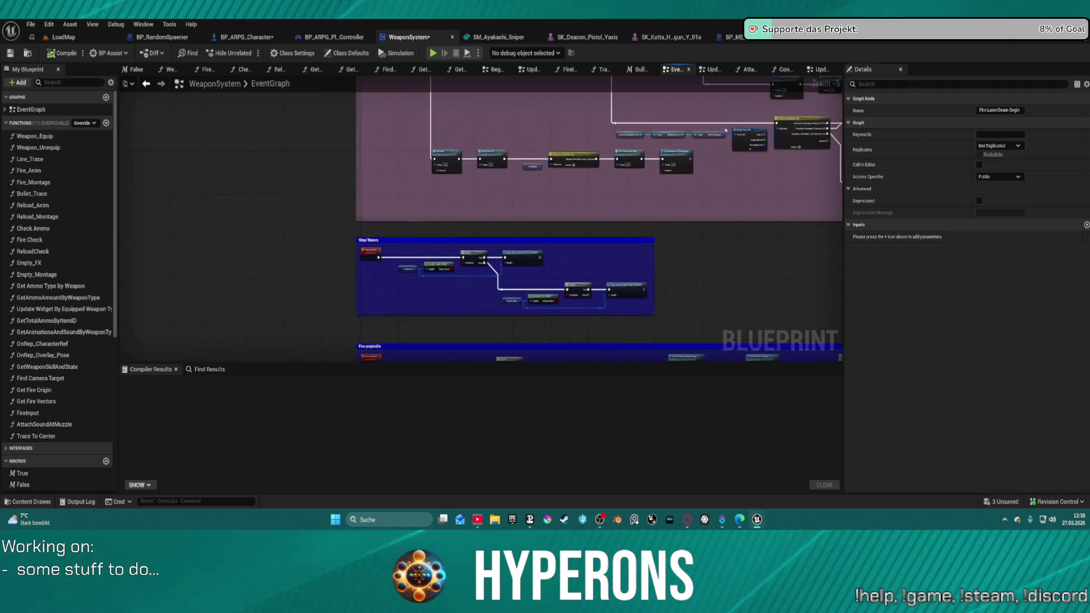
scroll(355, 181, up, 4)
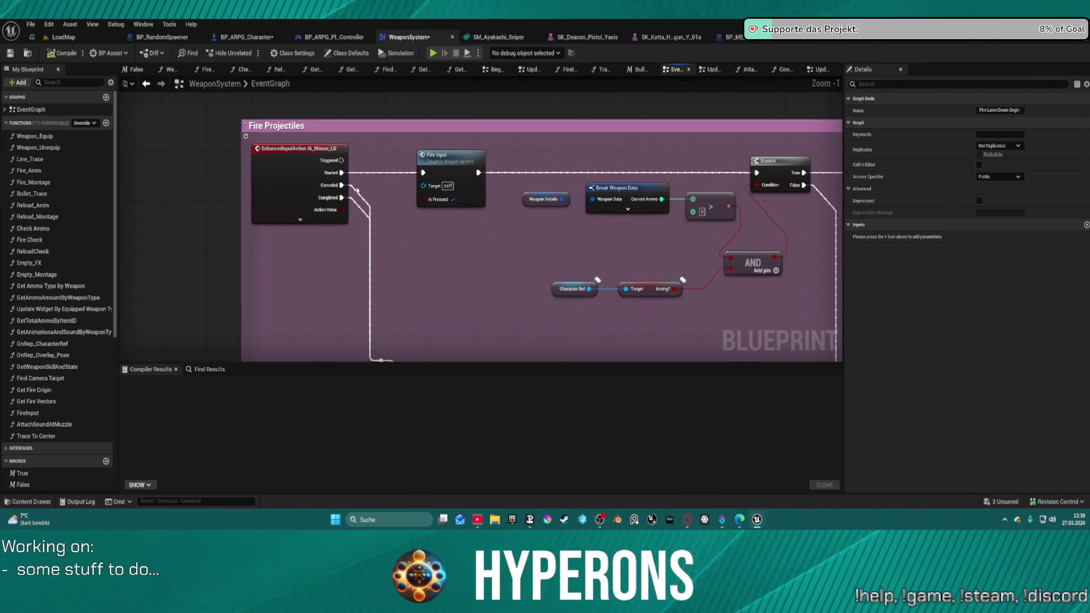
Duplicate the Character Ref/Aiming? pair under IA_Mouse_LB and convert the pasted Aiming? into a Branch
click(300, 220)
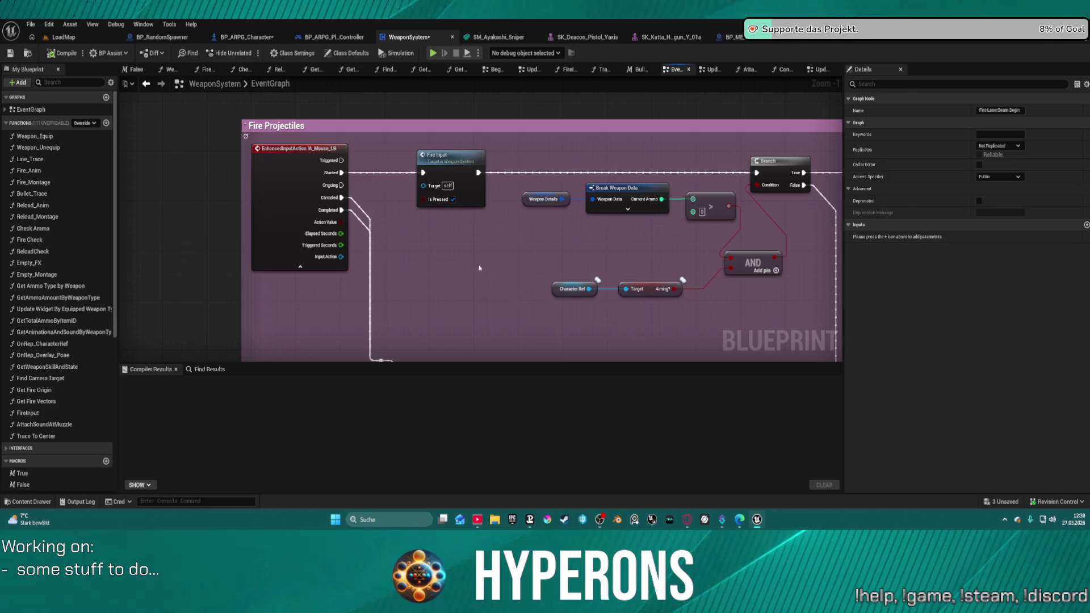
scroll(466, 288, down, 4)
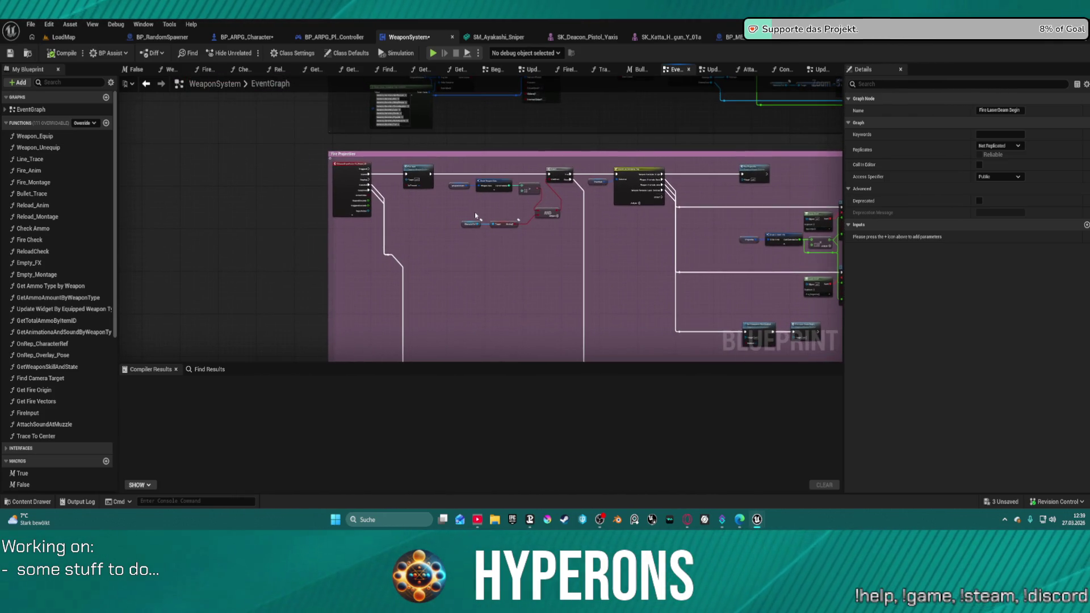
key(ctrl+c)
key(ctrl+v)
scroll(474, 257, up, 5)
click(511, 252)
drag(529, 253, 557, 265)
text(bran)
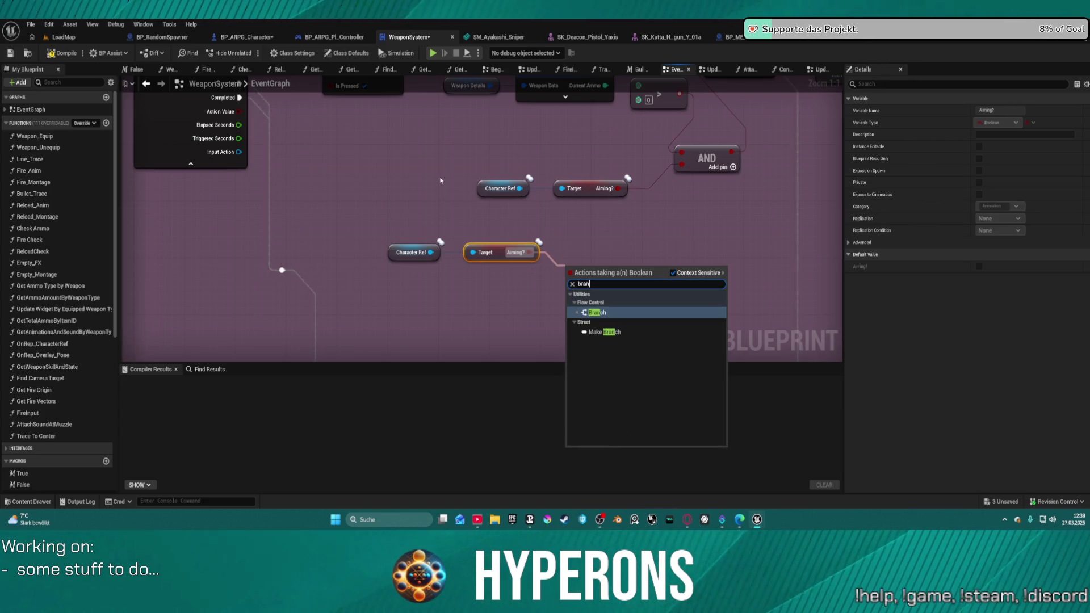
right_click(501, 253)
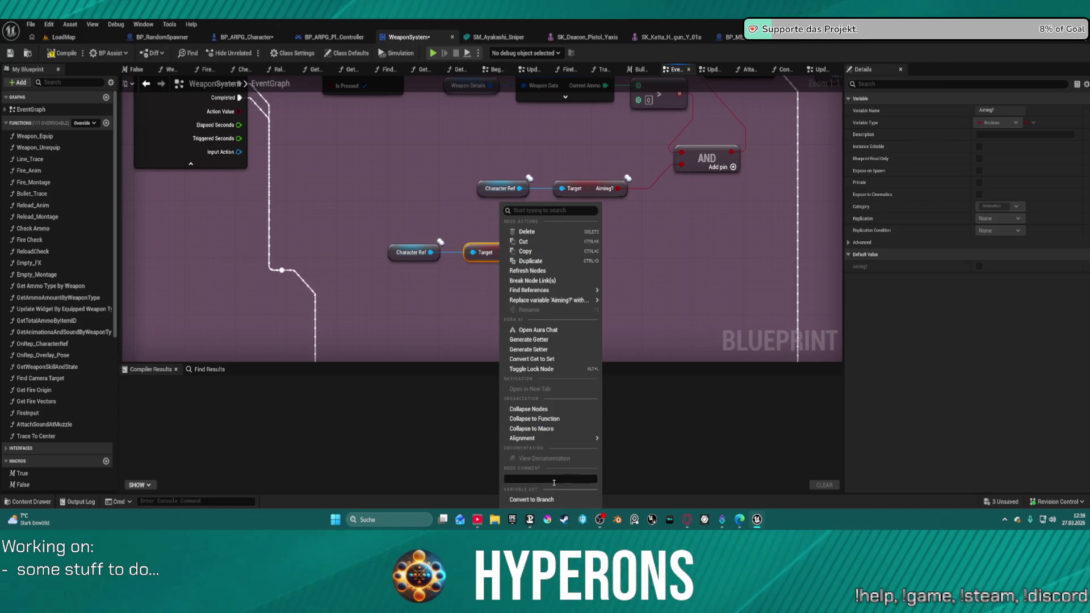
click(556, 500)
Wire the mouse input's execution into the Aiming? branch and link its output to the firing chain
drag(477, 263, 239, 138)
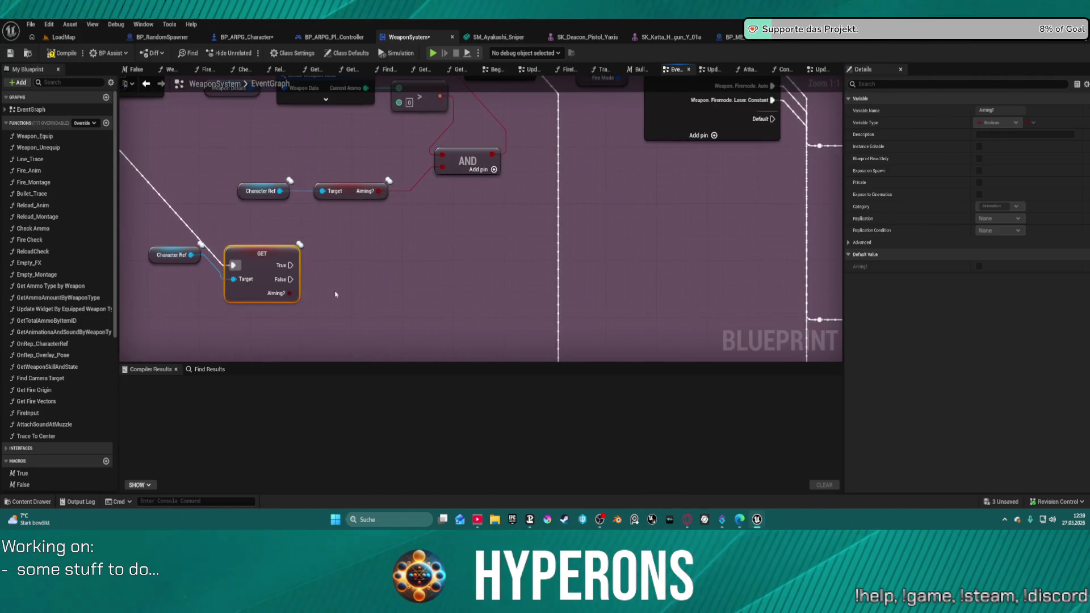
scroll(333, 291, down, 2)
drag(378, 264, 557, 299)
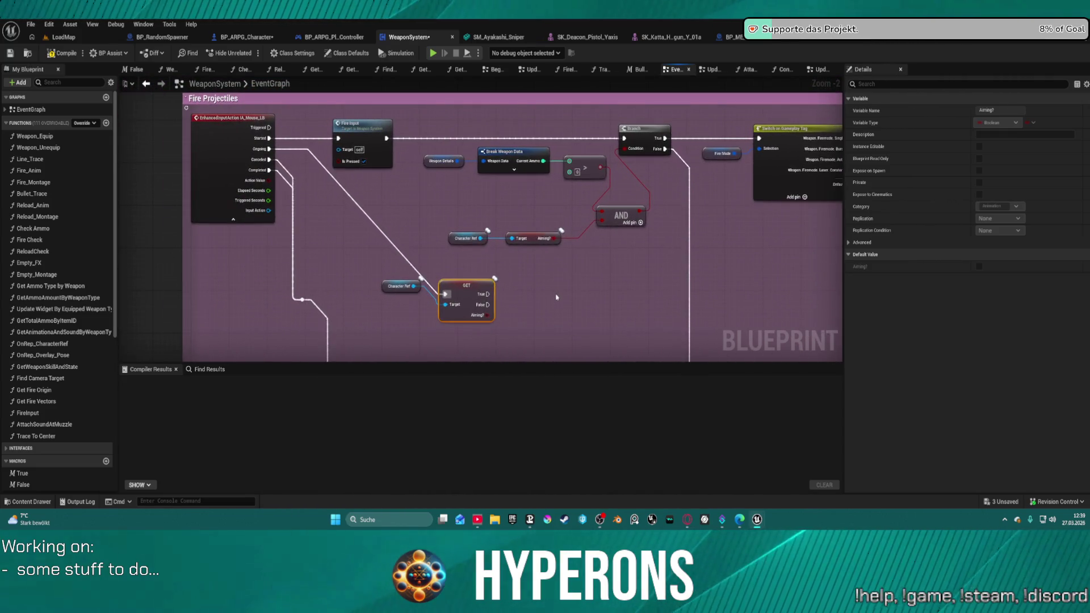
scroll(561, 297, down, 3)
mouse_move(561, 298)
mouse_down()
mouse_move(409, 178)
mouse_move(395, 144)
mouse_move(384, 149)
mouse_up()
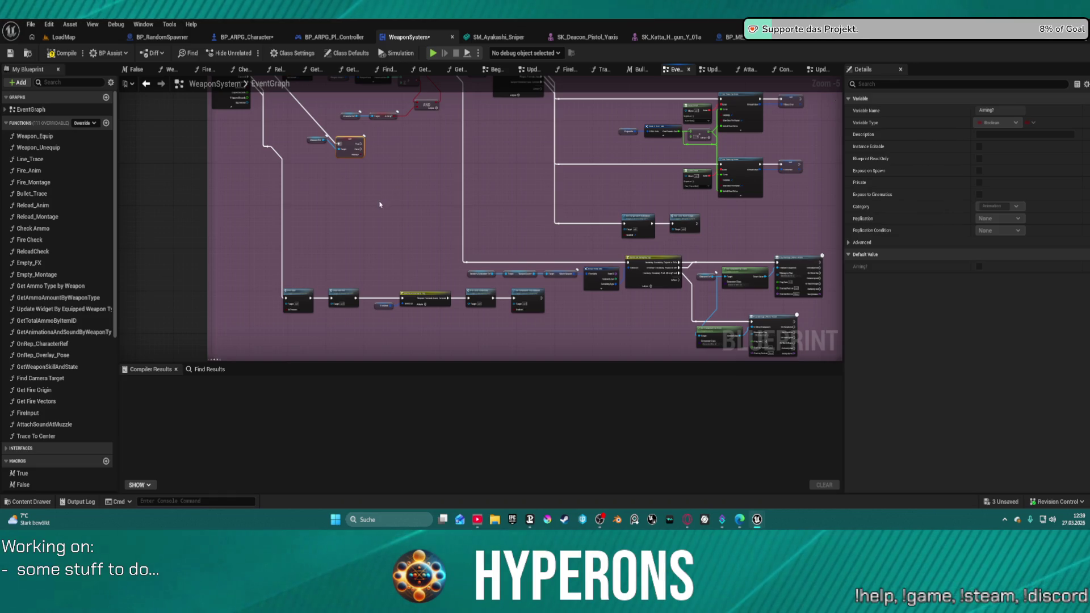
drag(363, 149, 403, 300)
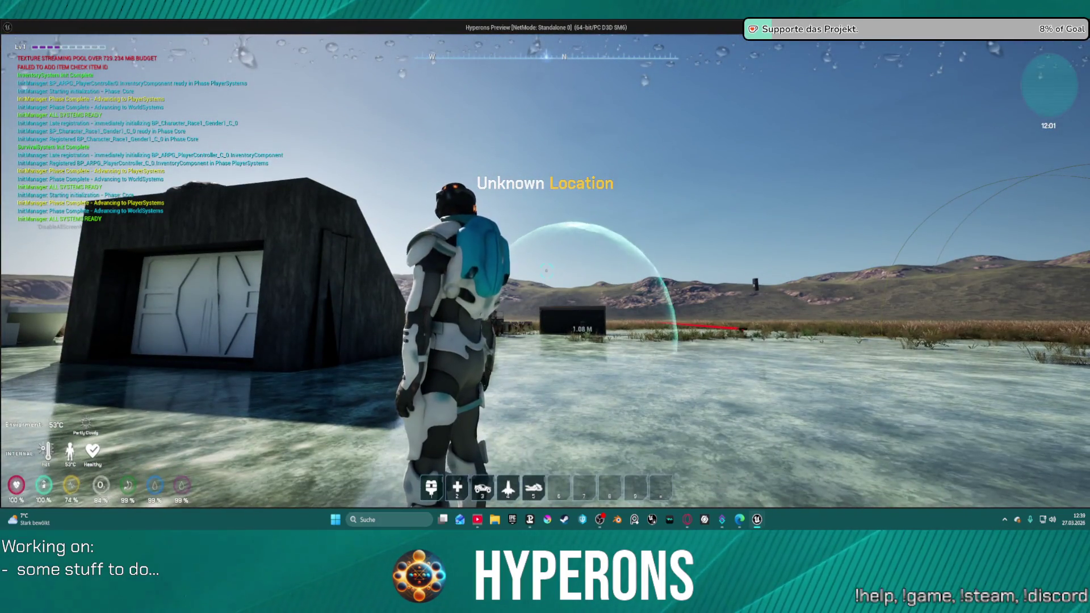
Equip the Harvester from the inventory and reload it
key(i)
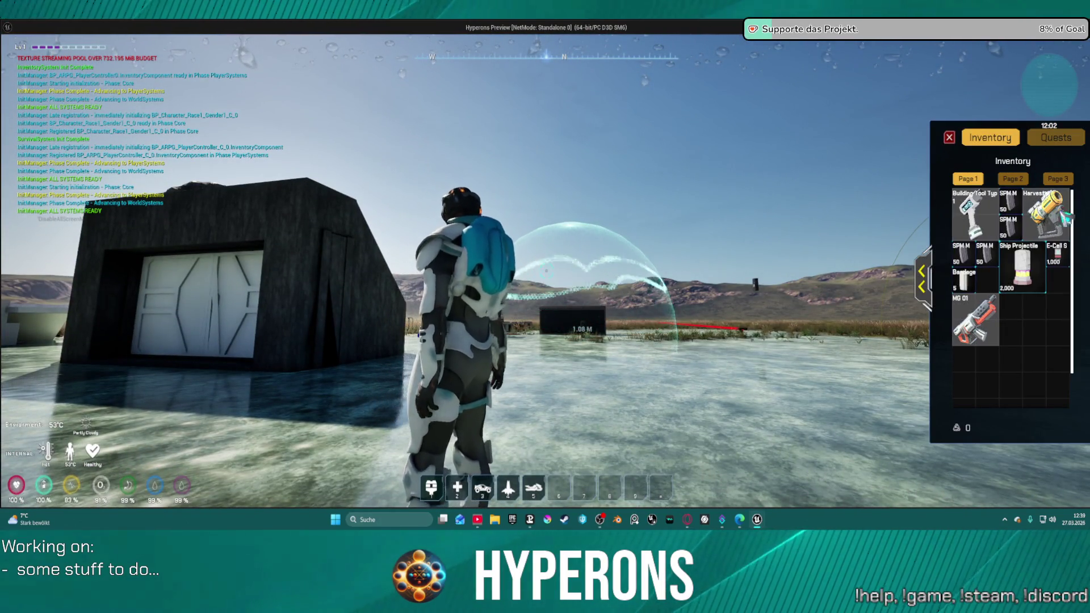
right_click(1046, 214)
key(i)
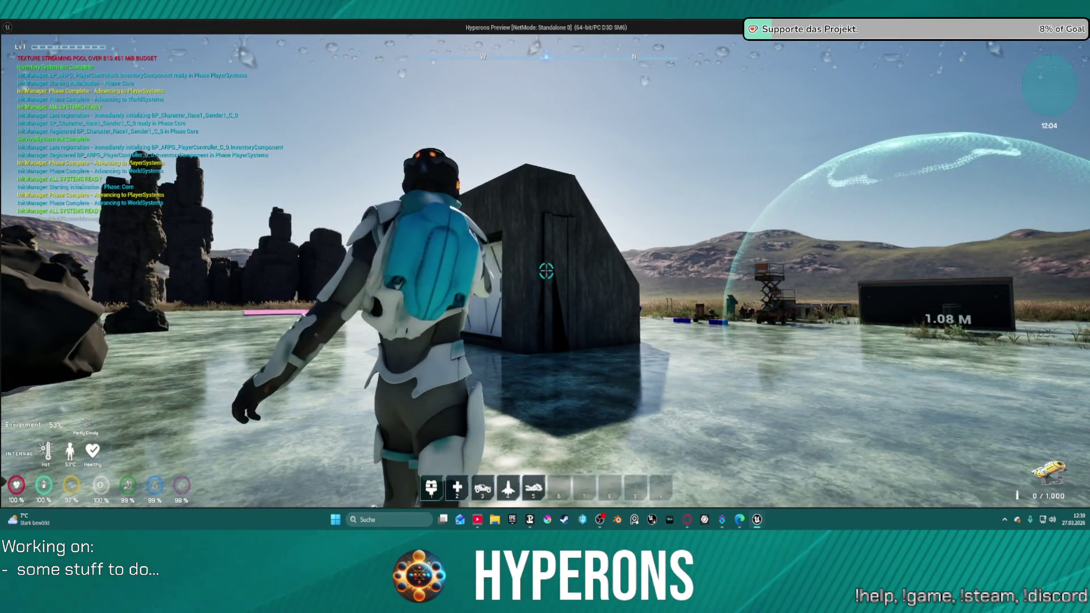
key(r)
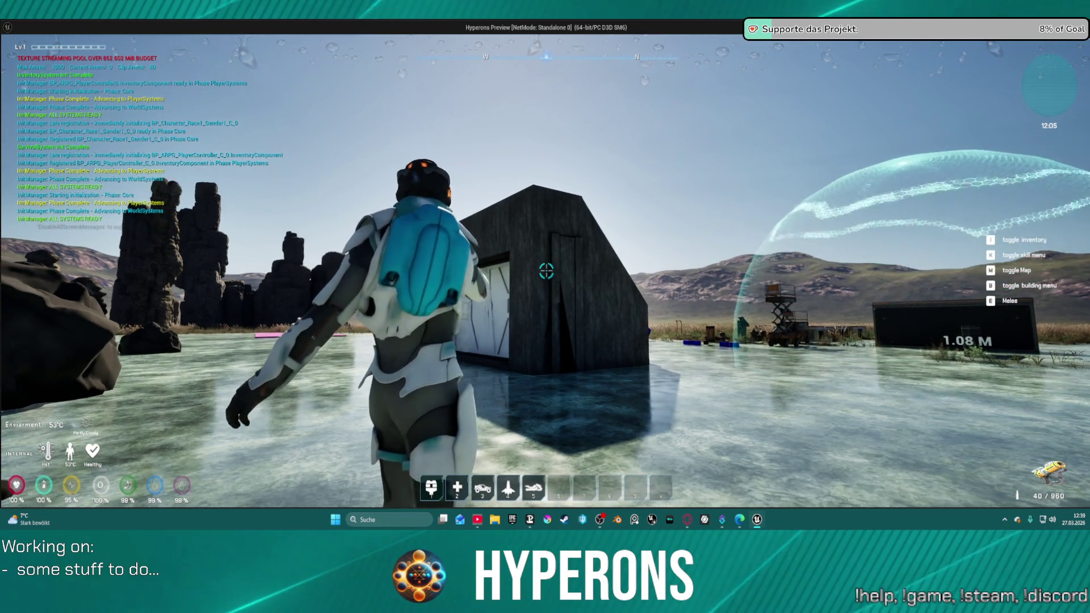
Fire the beam at the bunker while walking, swing the camera, then end play
click(546, 270)
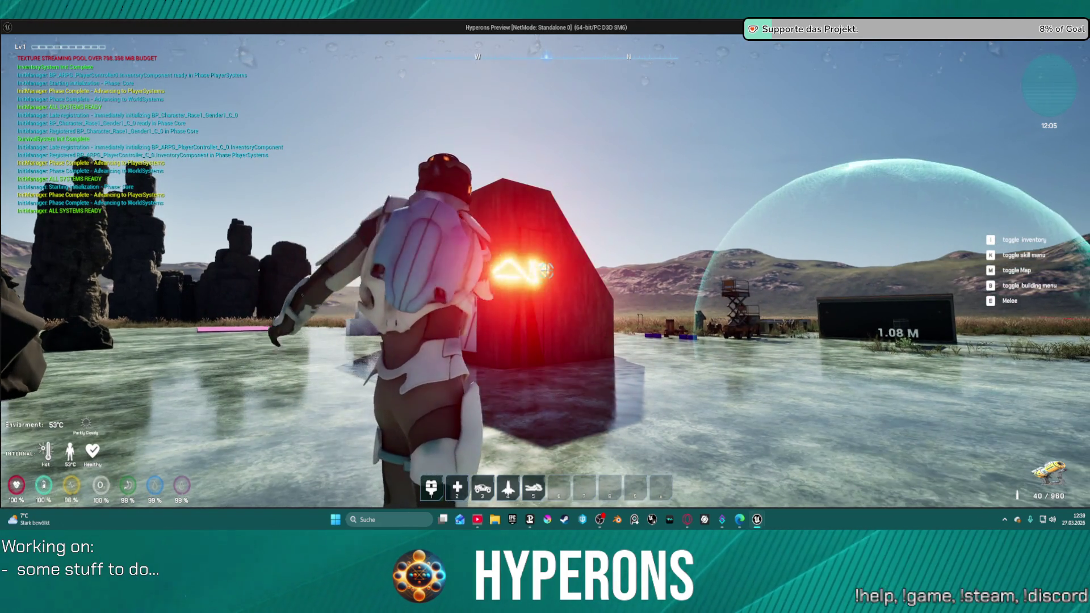
key(w)
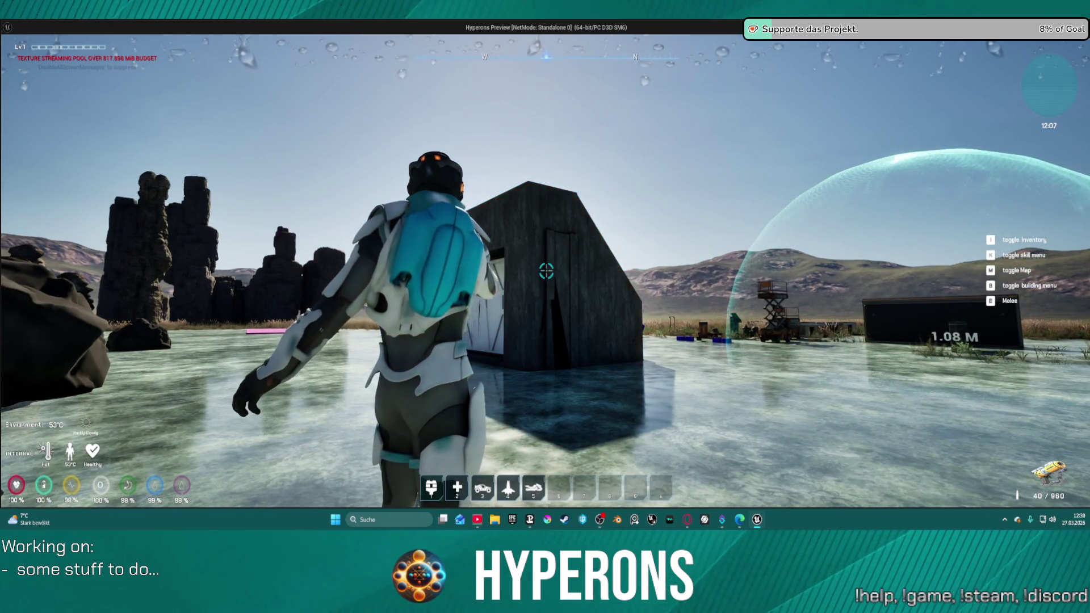
click(546, 271)
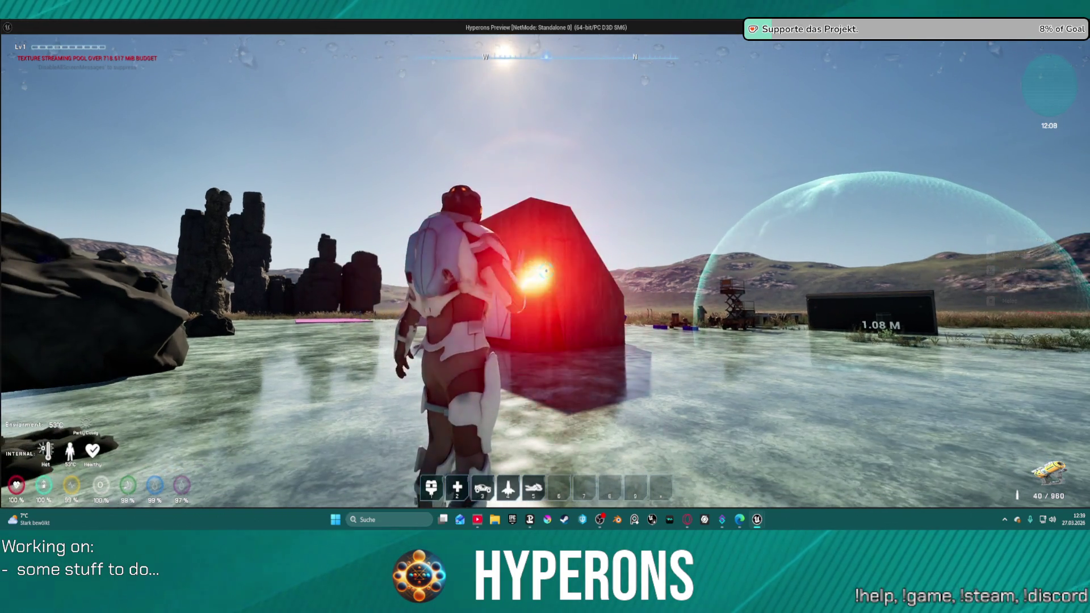
mouse_move(546, 271)
mouse_down()
mouse_move(340, 271)
mouse_move(340, 398)
mouse_up()
mouse_move(545, 398)
mouse_down()
mouse_move(546, 271)
mouse_move(556, 267)
mouse_move(526, 271)
mouse_up()
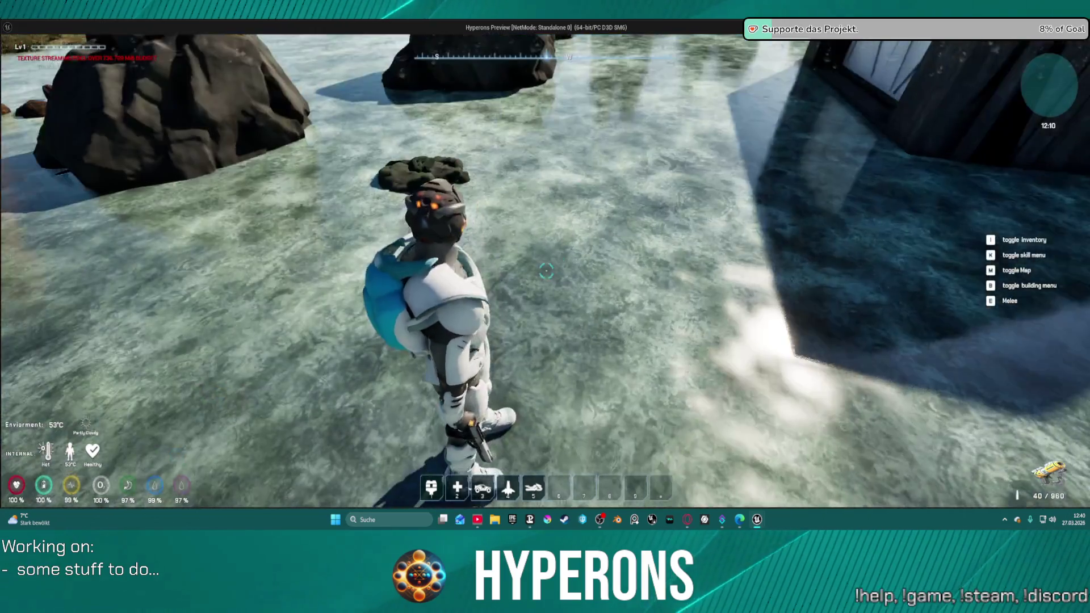
key(Escape)
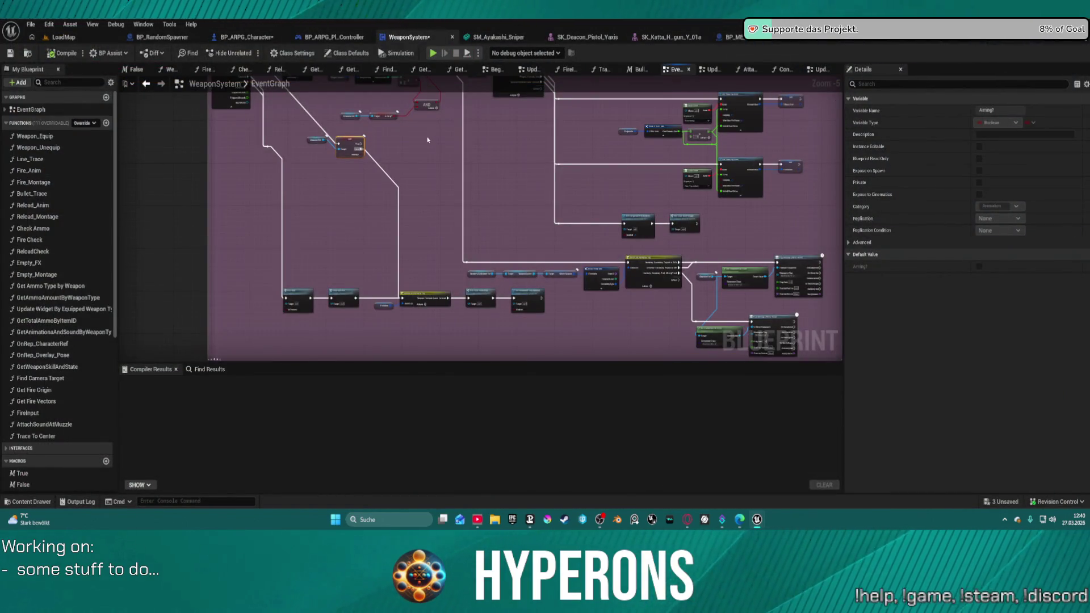
In BP_ARPG_Character's WEAPONS graph, expand the aim input and select the Aiming? setter nodes
scroll(309, 178, up, 4)
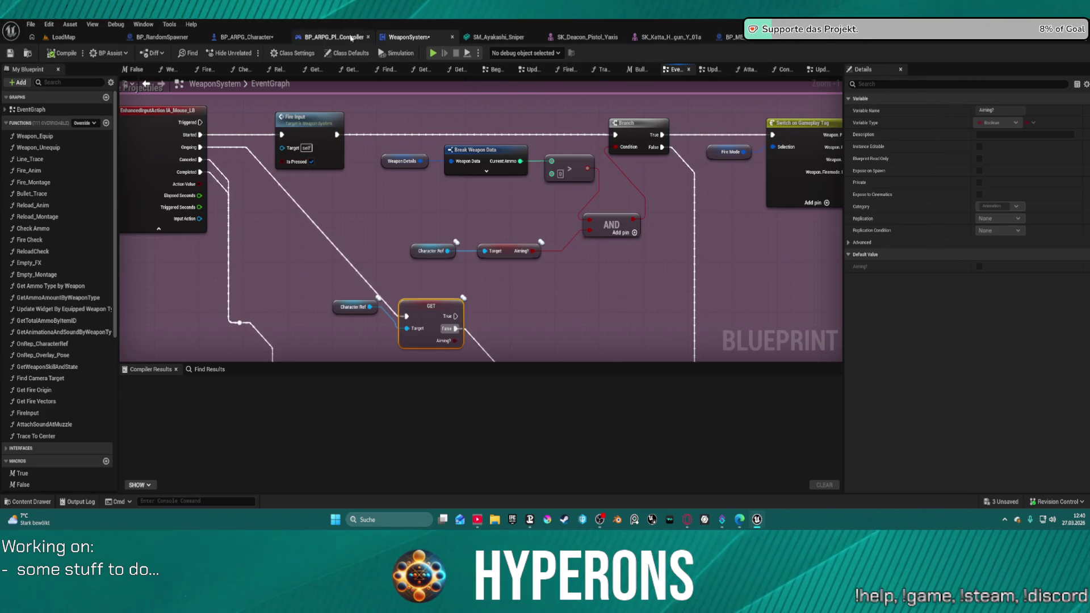
click(247, 37)
scroll(426, 260, down, 4)
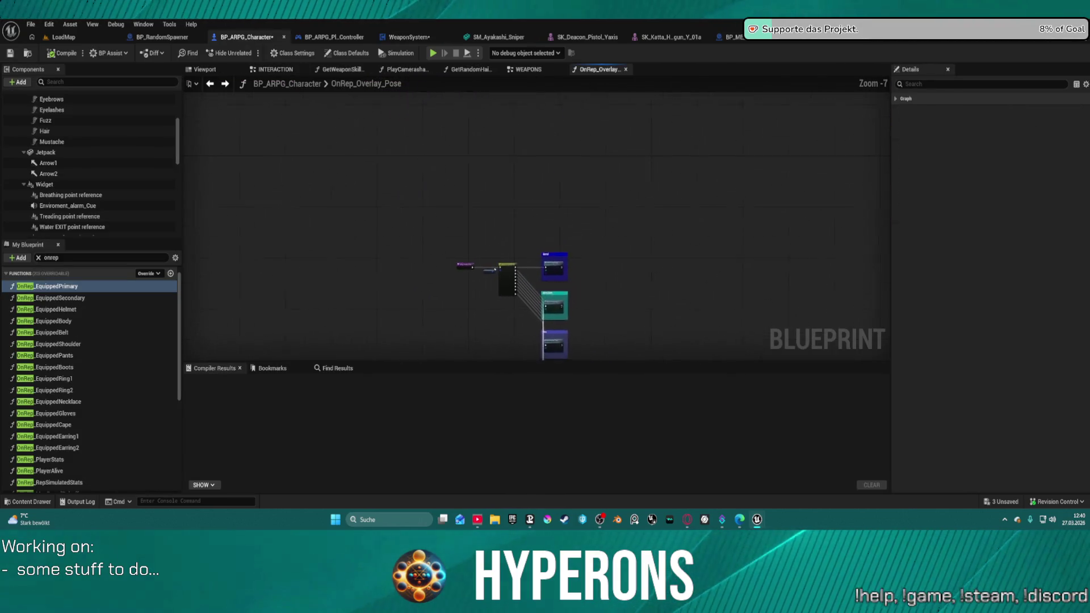
click(524, 70)
scroll(621, 159, down, 5)
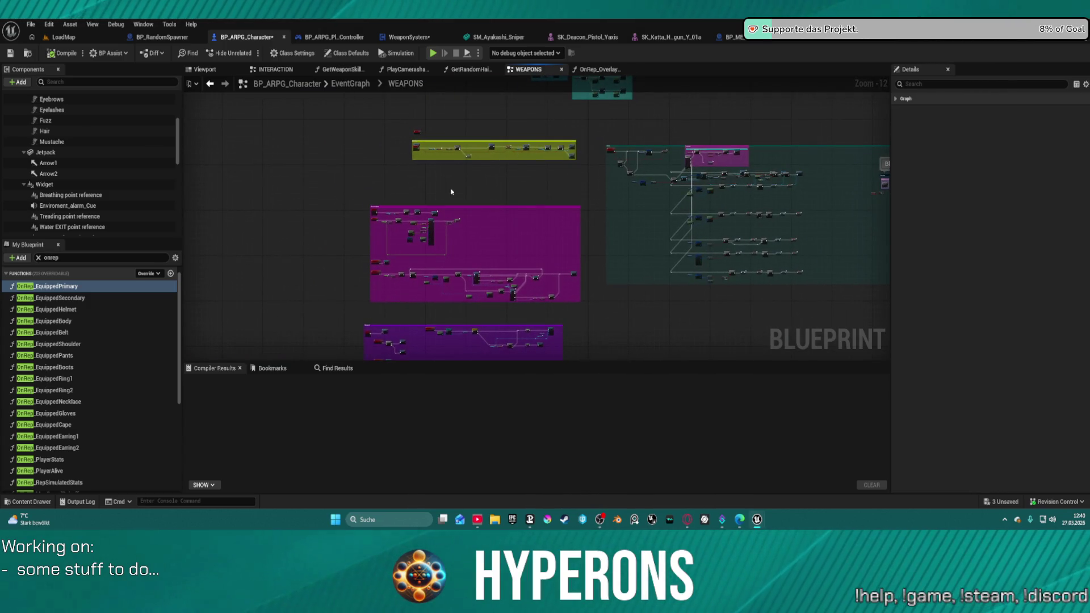
scroll(354, 198, up, 7)
scroll(337, 181, up, 5)
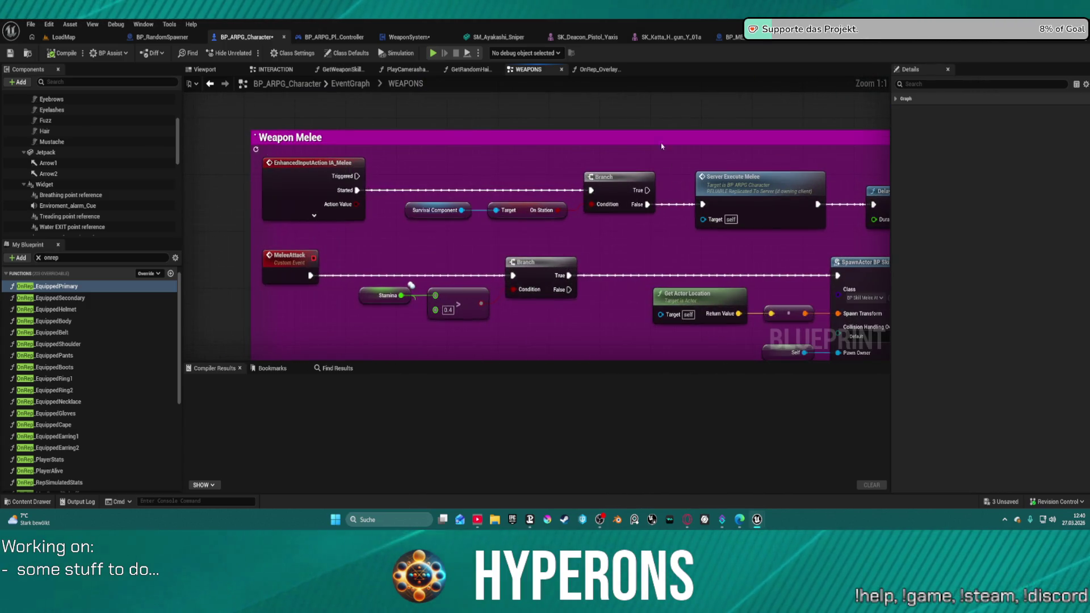
scroll(662, 147, down, 4)
scroll(586, 192, up, 4)
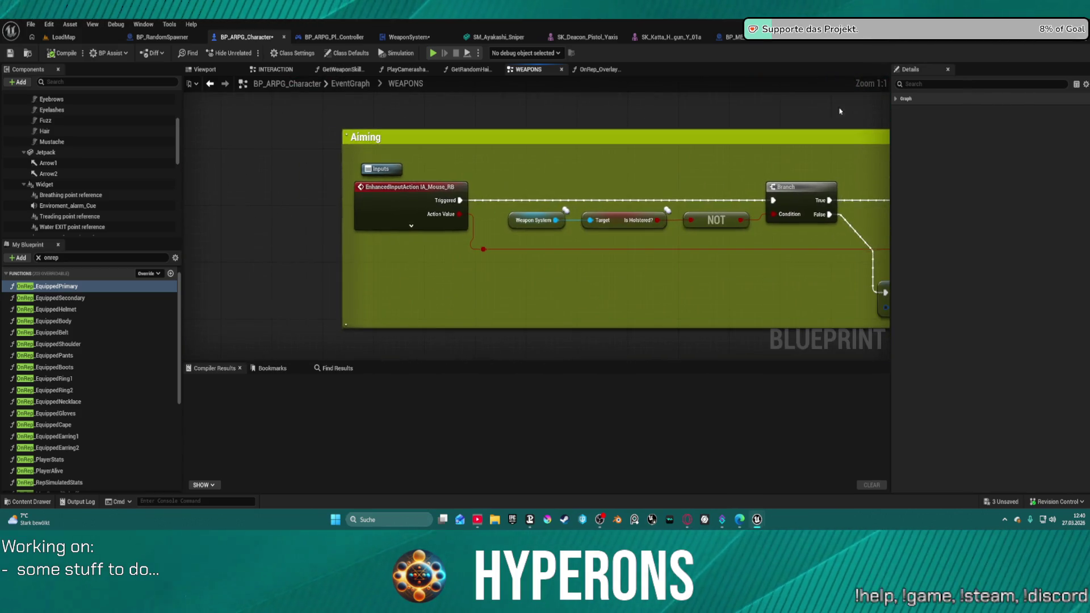
click(411, 226)
scroll(531, 241, down, 3)
mouse_move(292, 232)
mouse_down()
mouse_move(613, 218)
mouse_move(456, 244)
mouse_move(187, 244)
mouse_move(725, 236)
mouse_move(446, 170)
mouse_move(401, 312)
mouse_move(355, 267)
mouse_up()
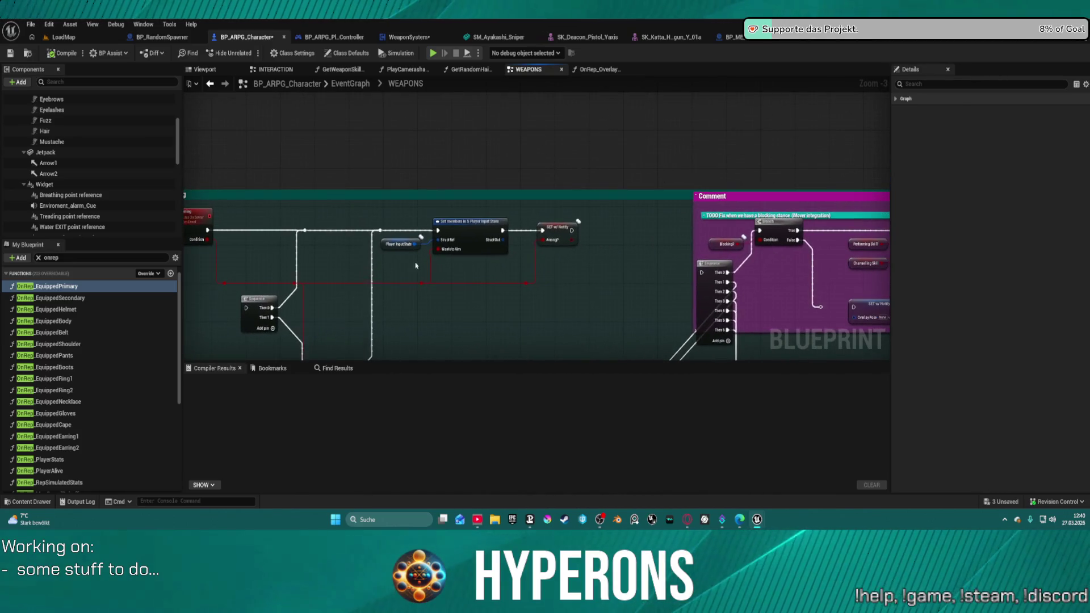
click(568, 224)
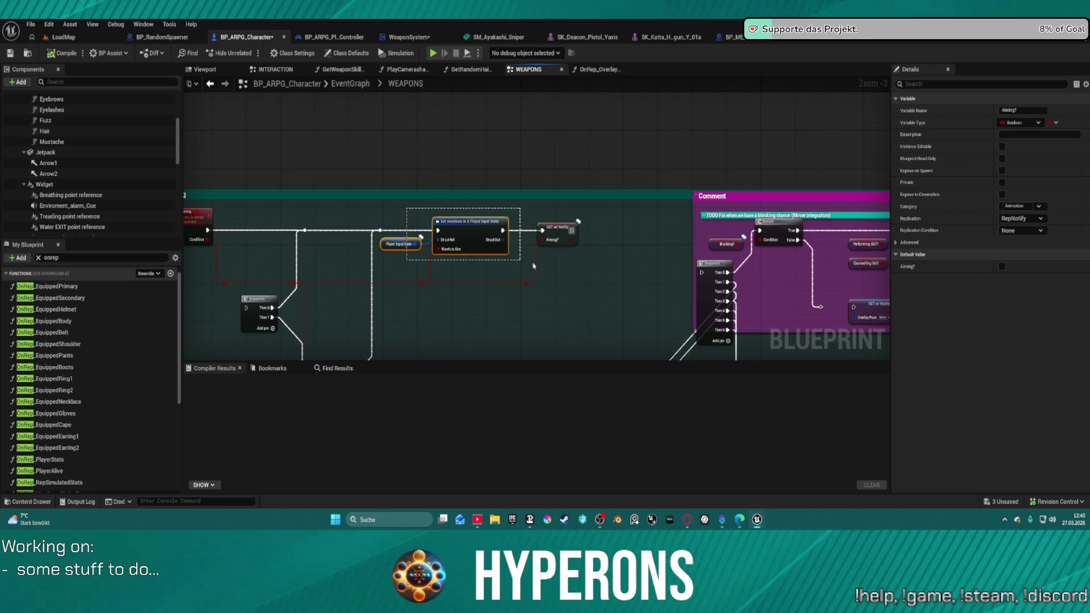
drag(575, 293, 576, 297)
Paste the setters into the Aiming comment, wire Completed and Action Value, compile and play
mouse_move(435, 240)
mouse_down()
mouse_move(427, 128)
mouse_move(396, 196)
mouse_move(409, 197)
mouse_up()
key(ctrl+v)
drag(287, 185, 377, 200)
drag(287, 193, 361, 254)
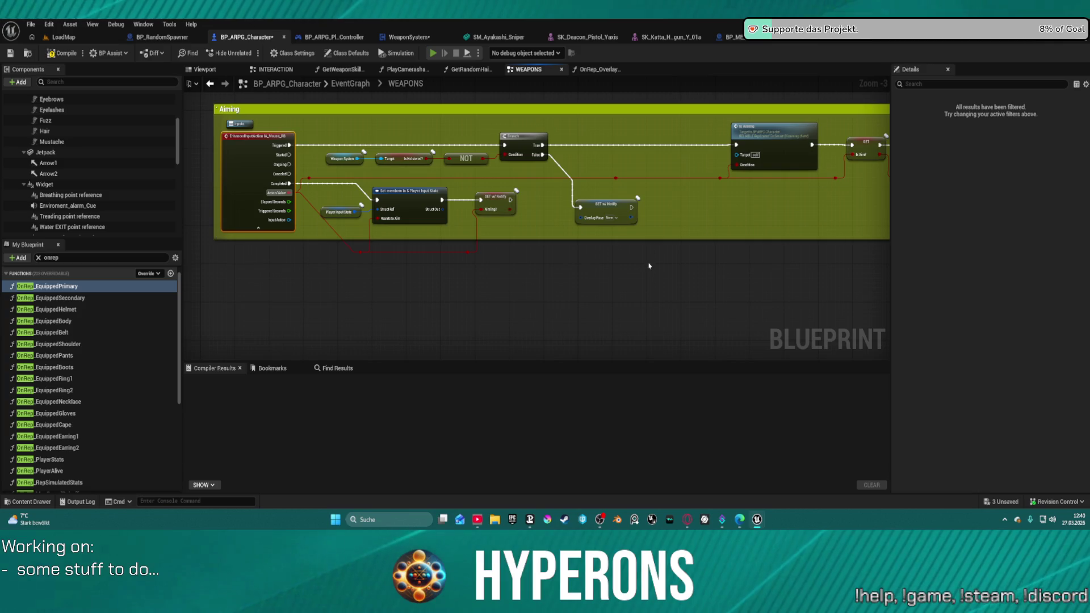
key(F7)
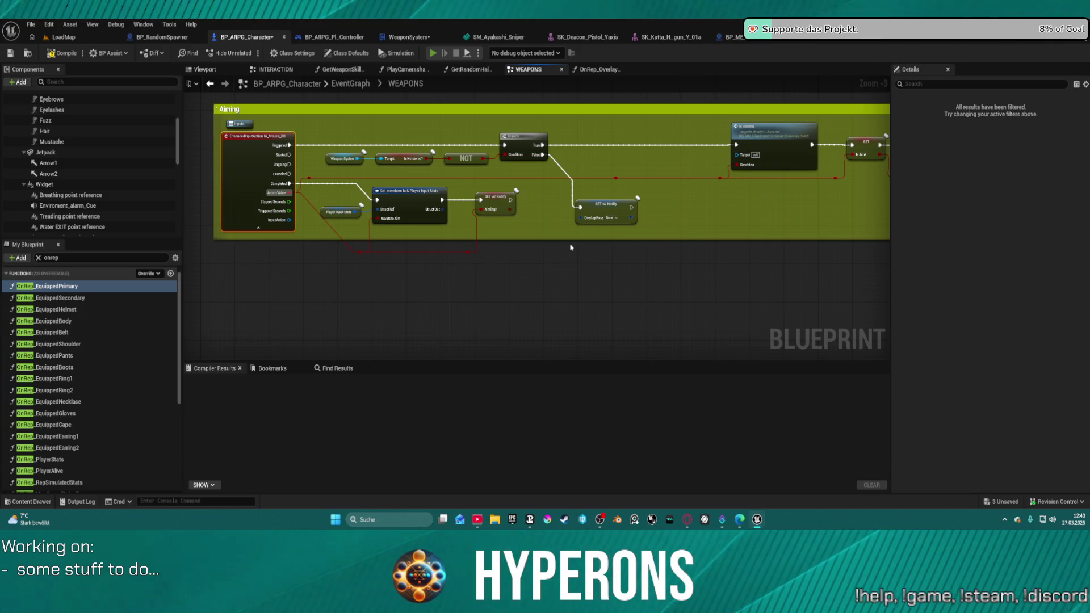
key(alt+p)
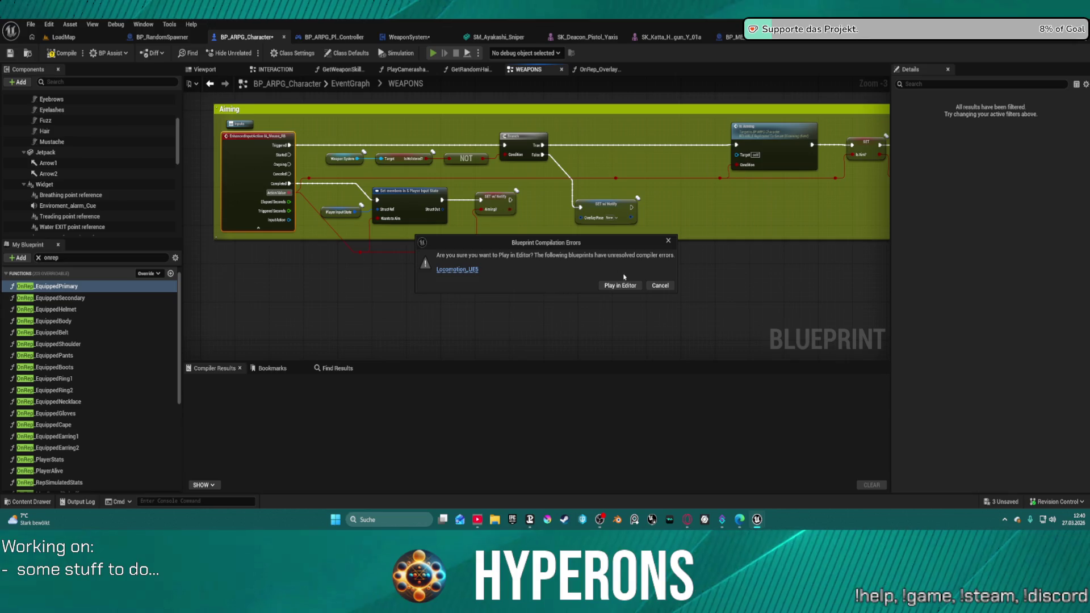
Play past the compile-error warning, equip and reload the gun, then stop the session
click(630, 289)
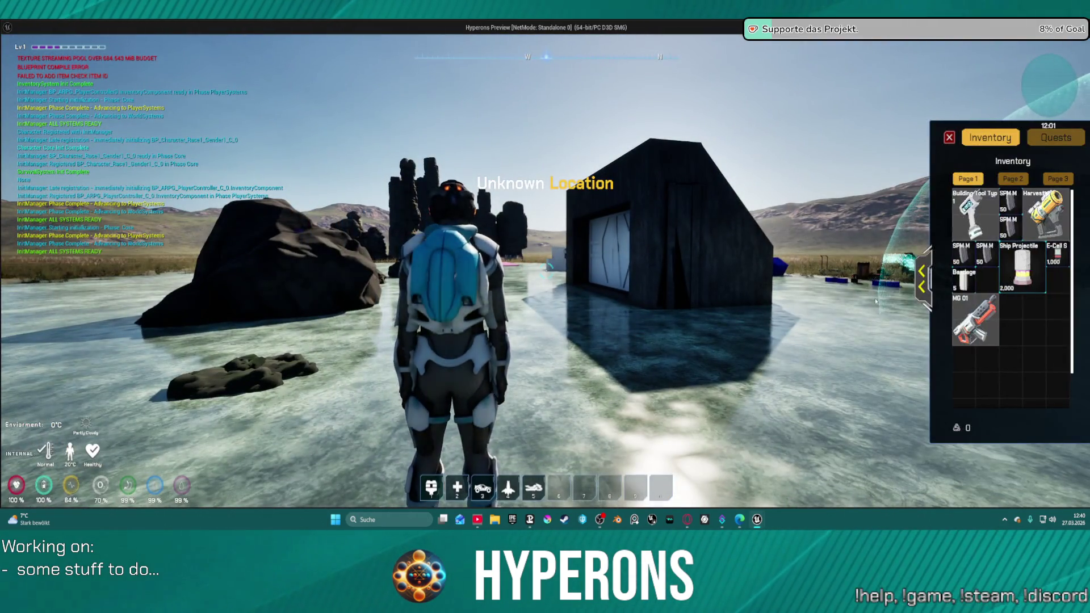
key(i)
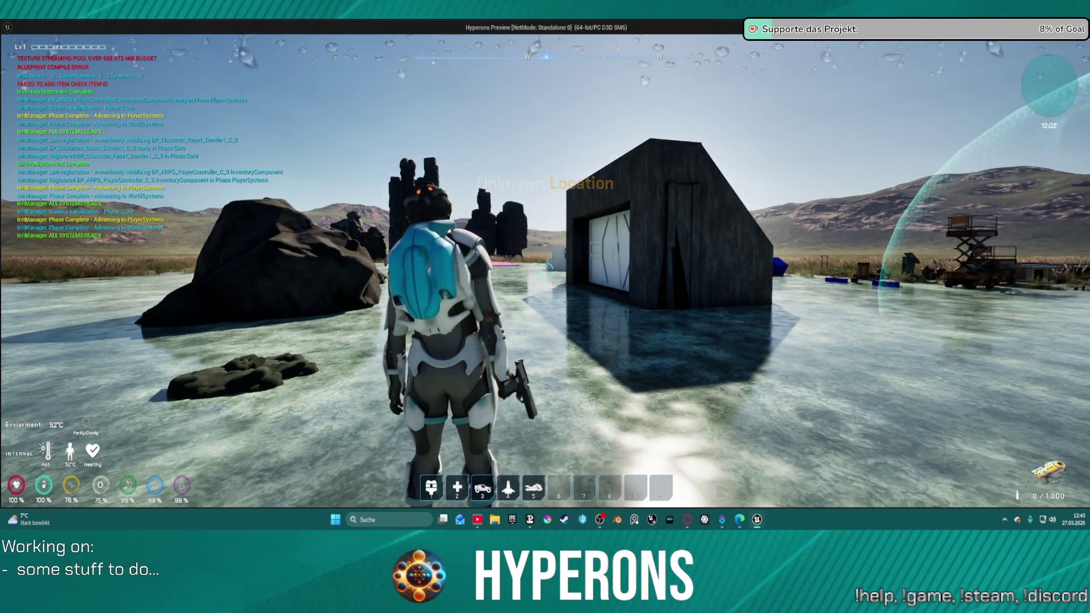
key(r)
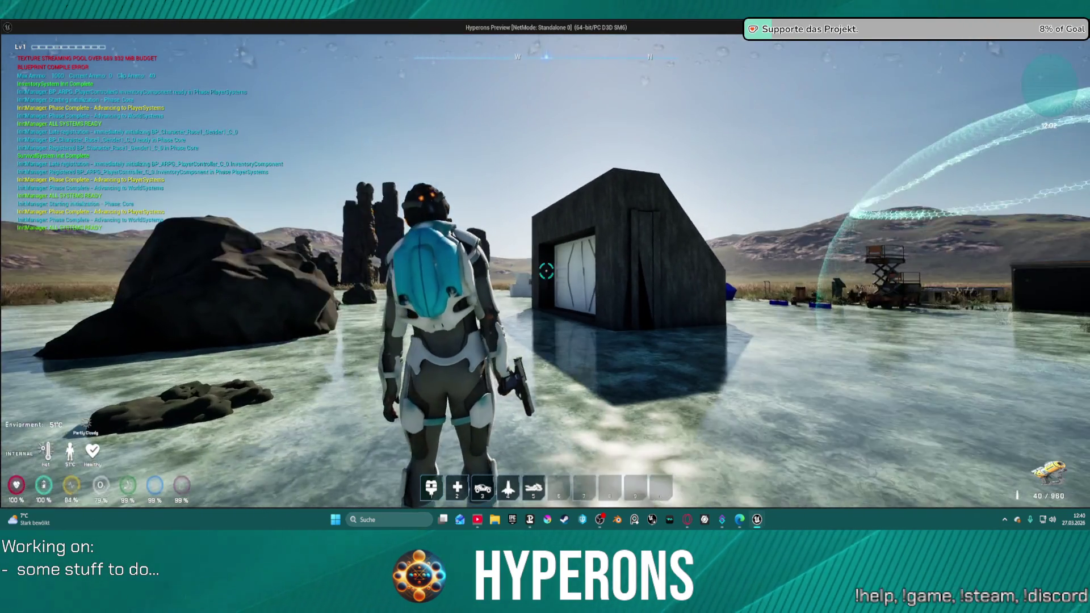
key(Escape)
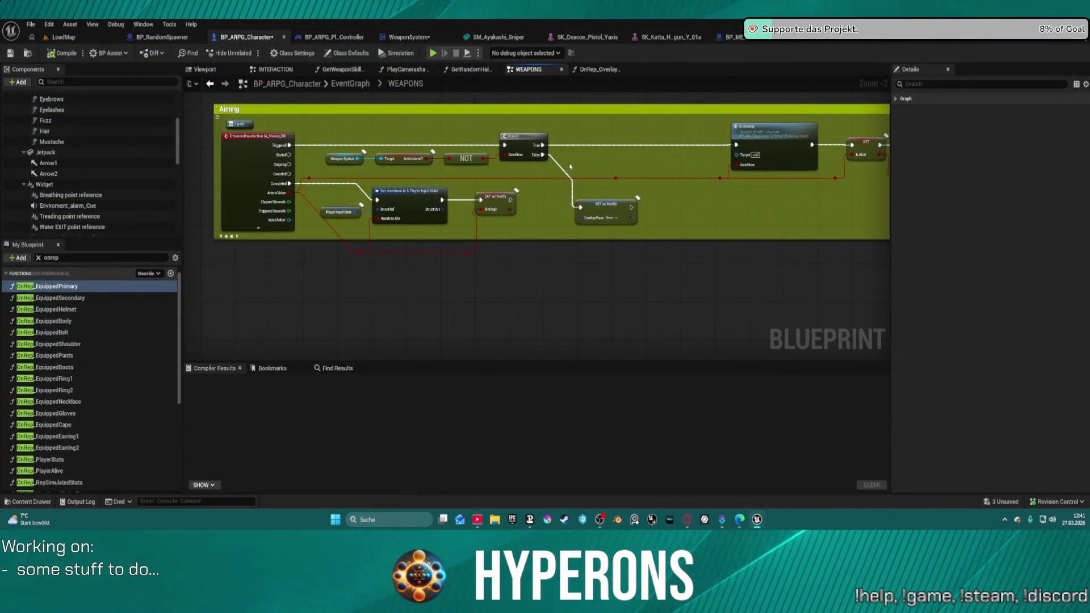
Connect the aim input's Canceled pin to Set members, recompile, and start play
drag(409, 168, 404, 221)
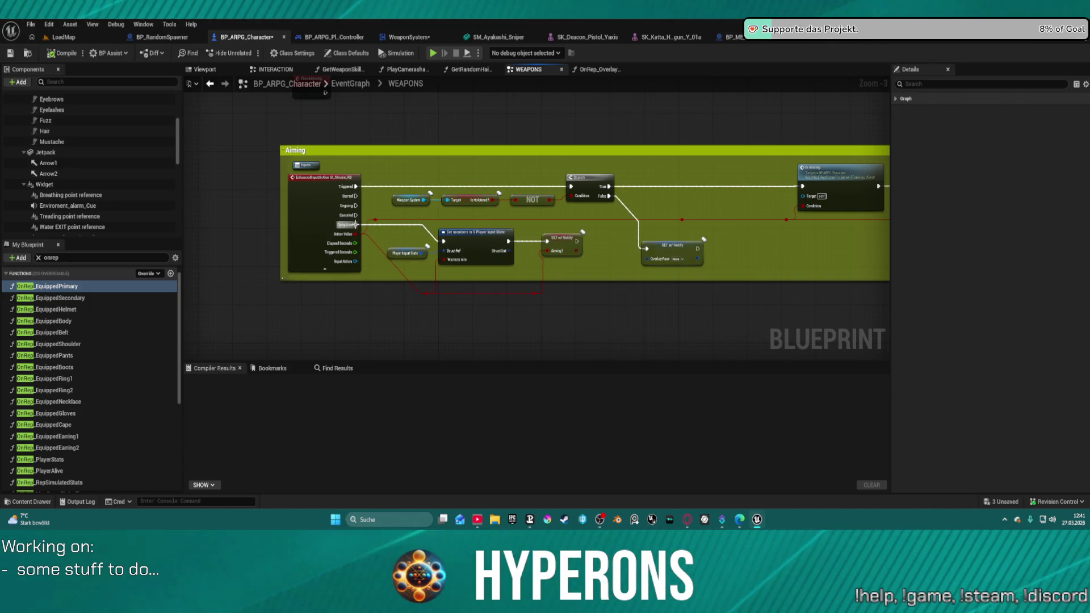
drag(356, 225, 366, 215)
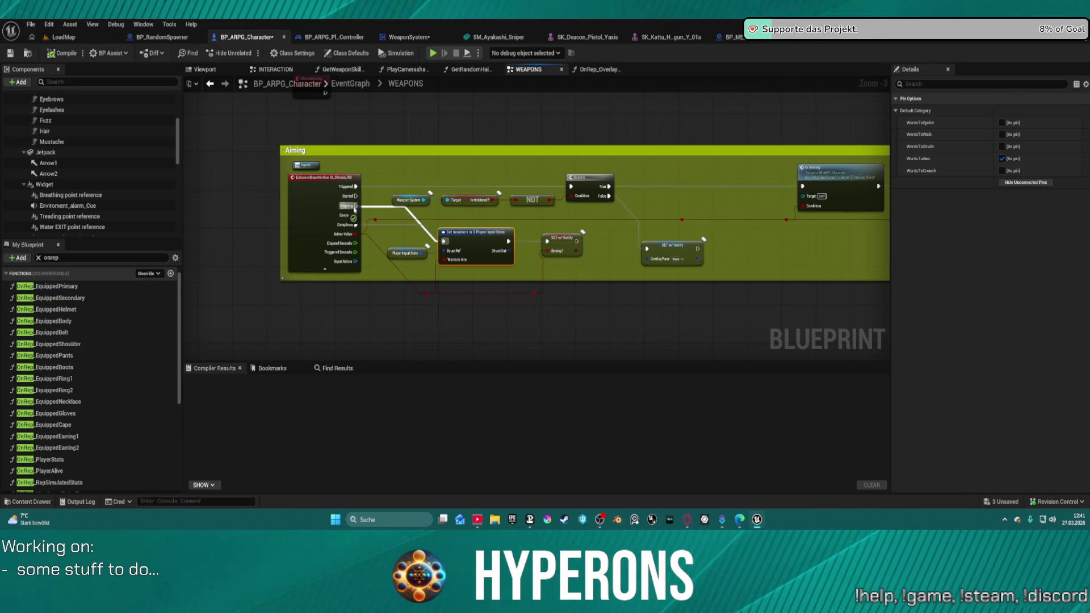
click(386, 172)
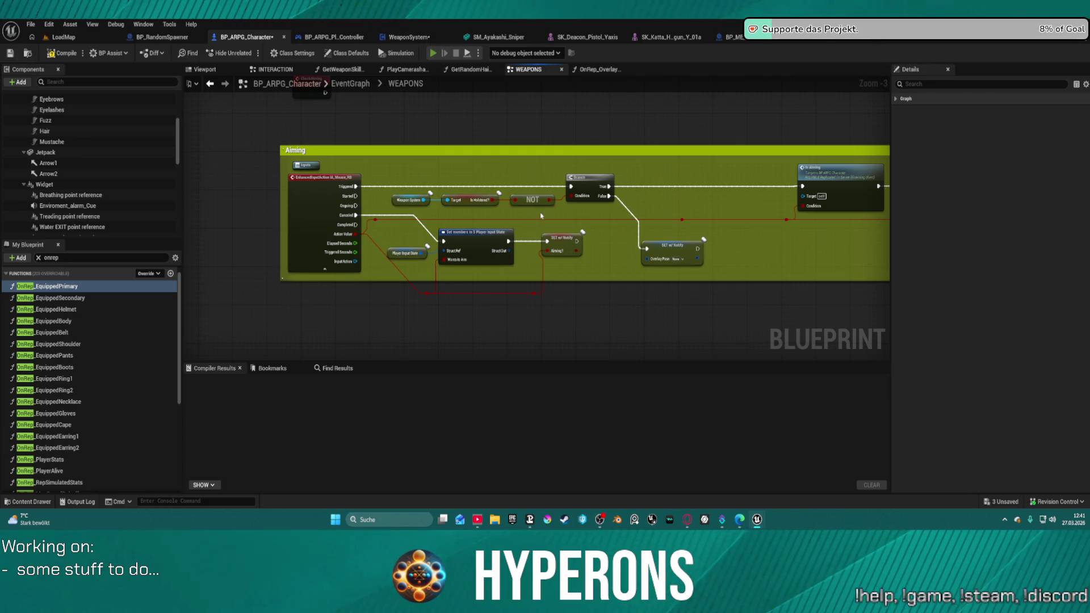
key(F7)
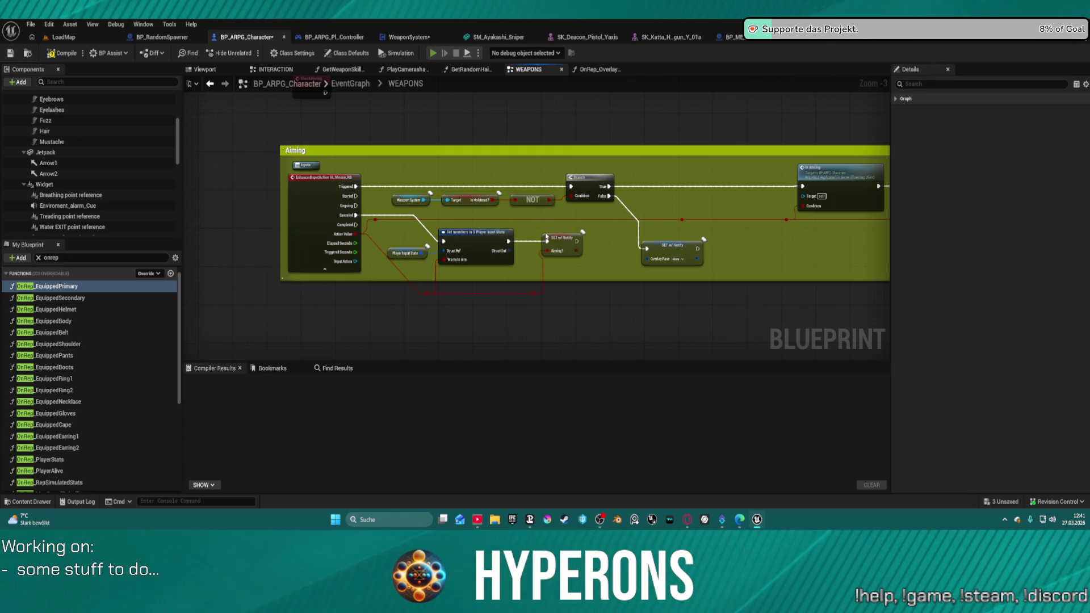
key(alt+p)
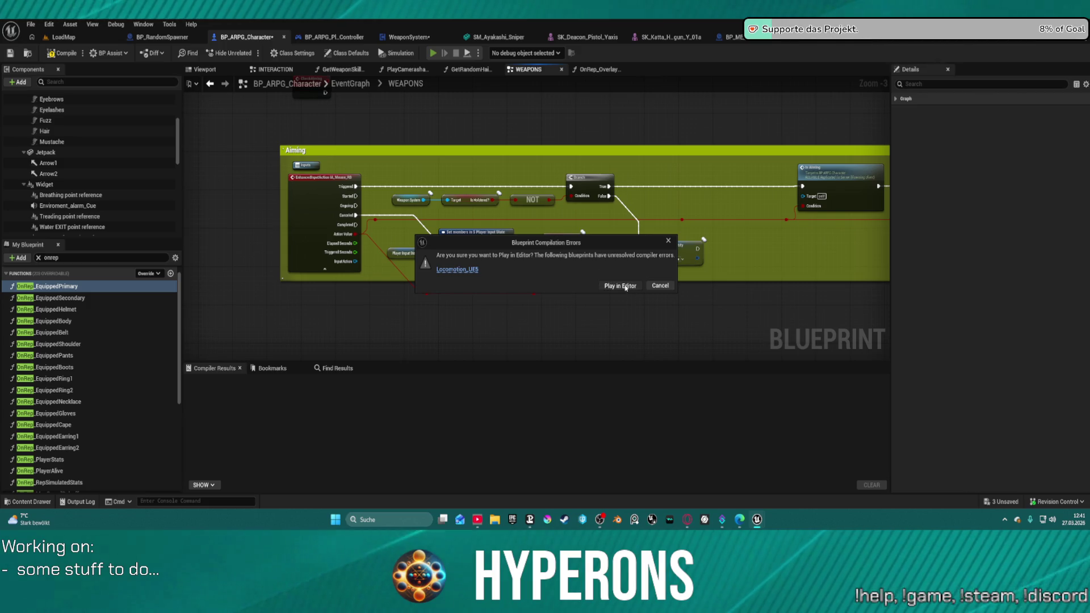
Play past the compile warning and equip the gun from the inventory
click(626, 287)
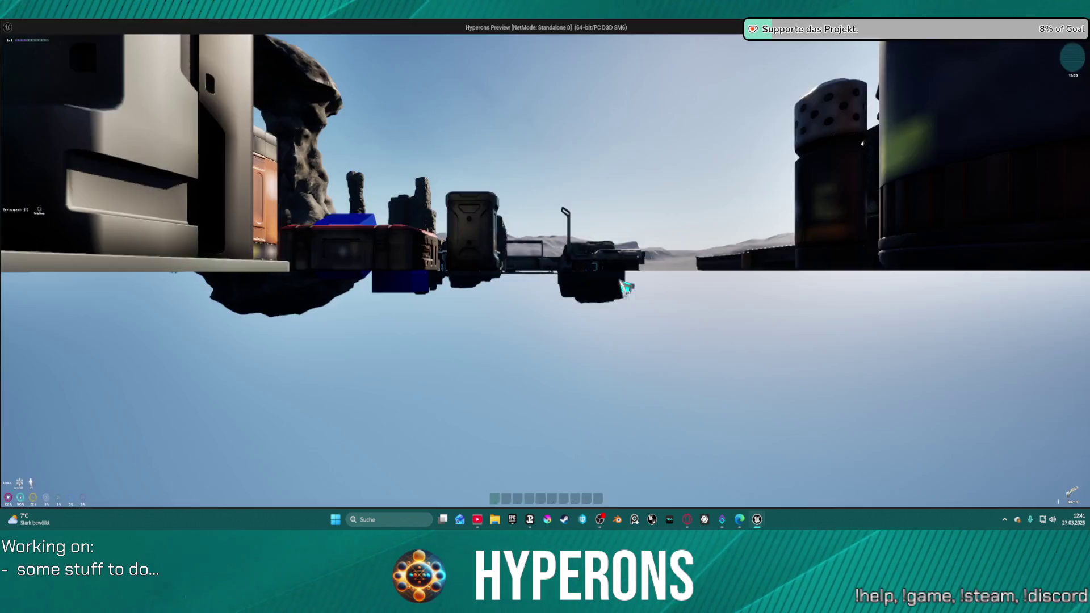
key(i)
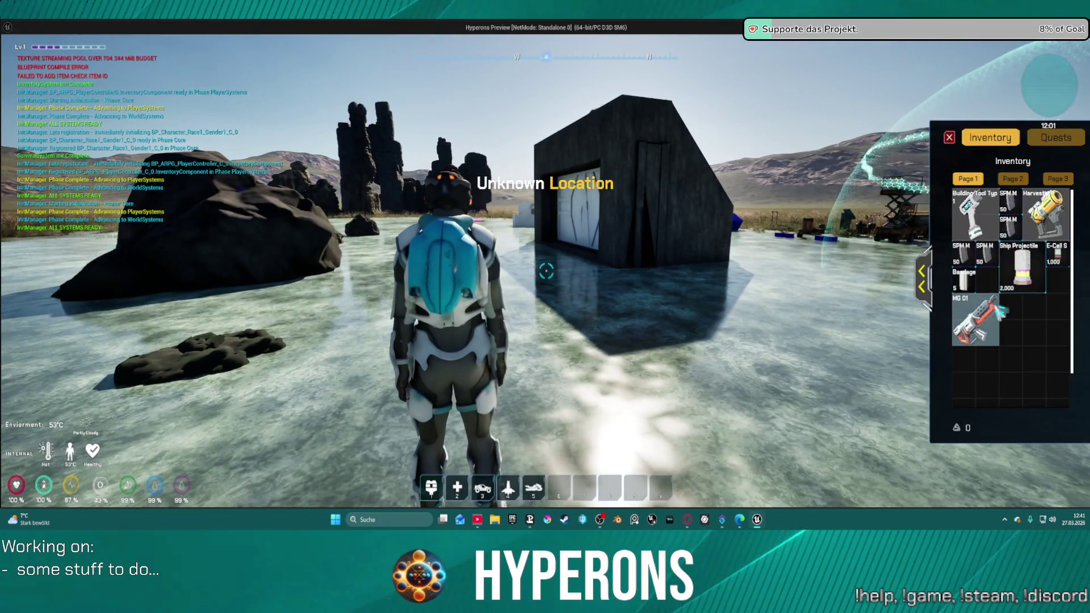
right_click(1046, 213)
key(i)
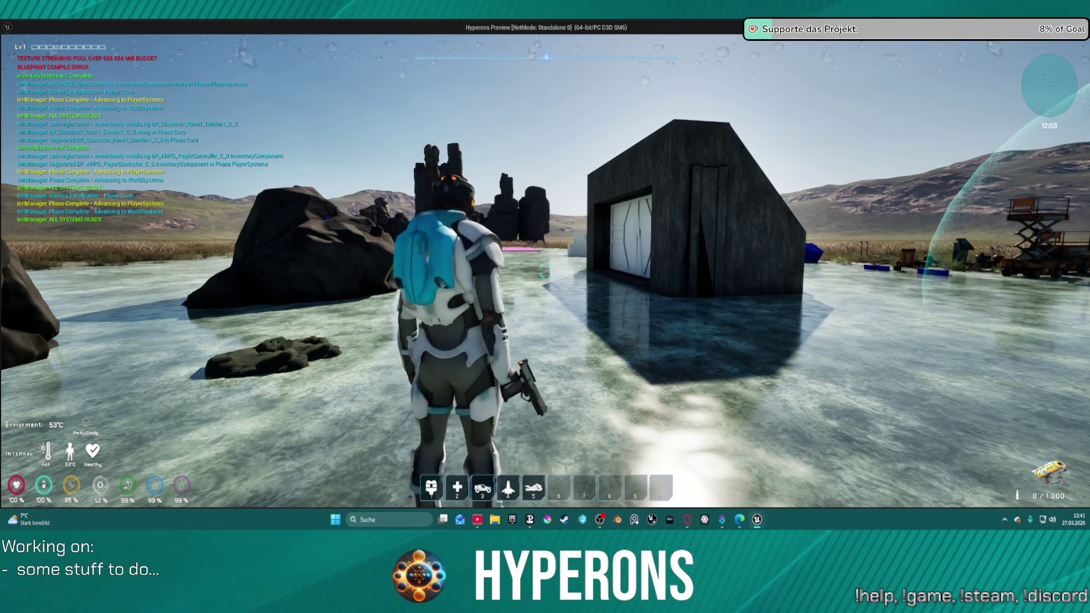
Walk toward the building, reload, fire the laser twice at a rock, then stop play
key(w)
key(r)
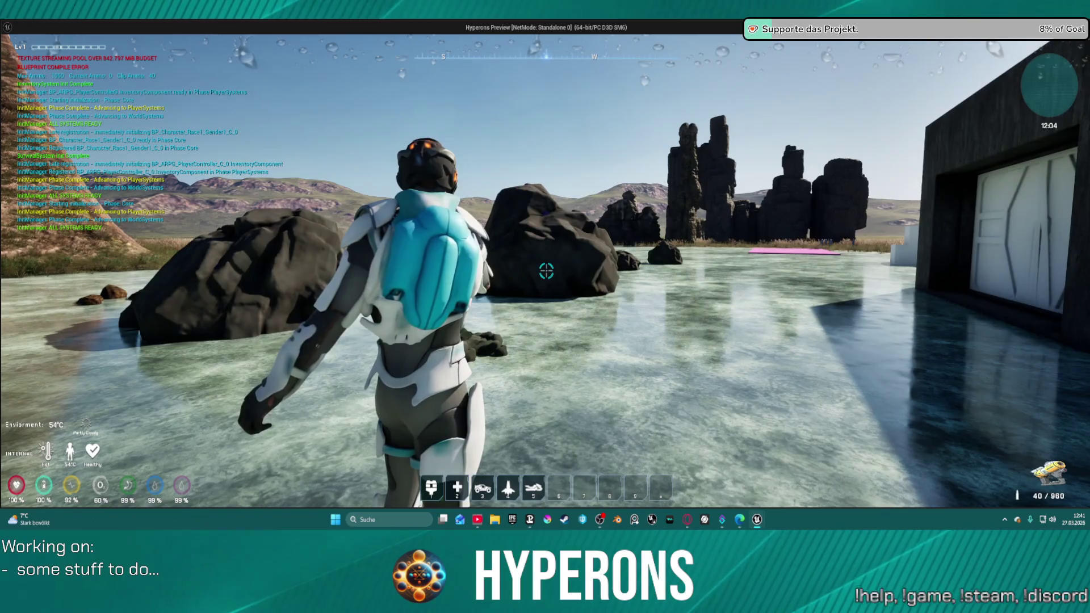
click(546, 271)
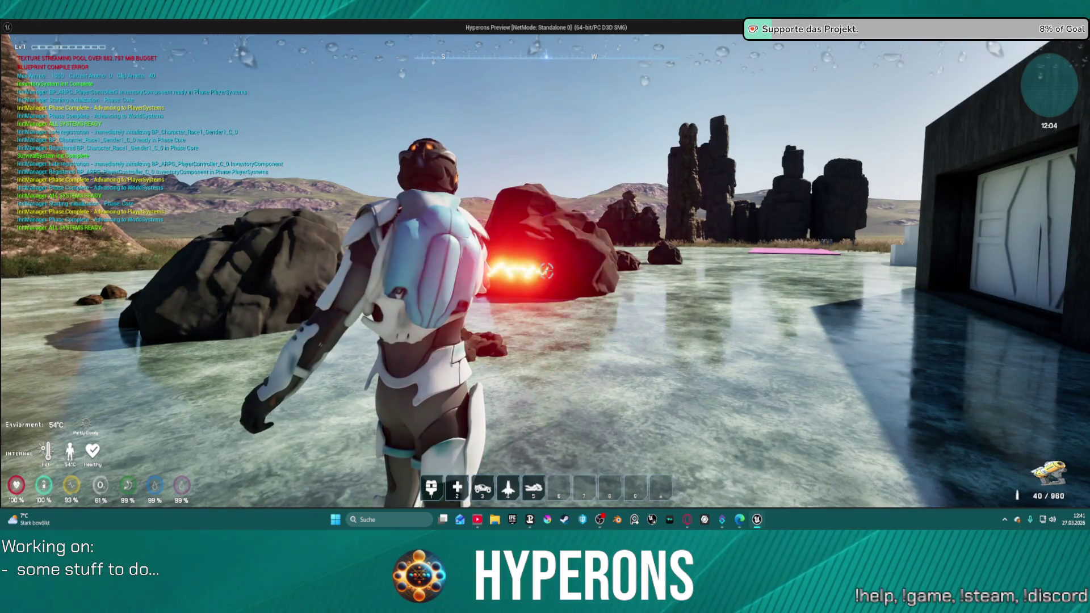
click(546, 270)
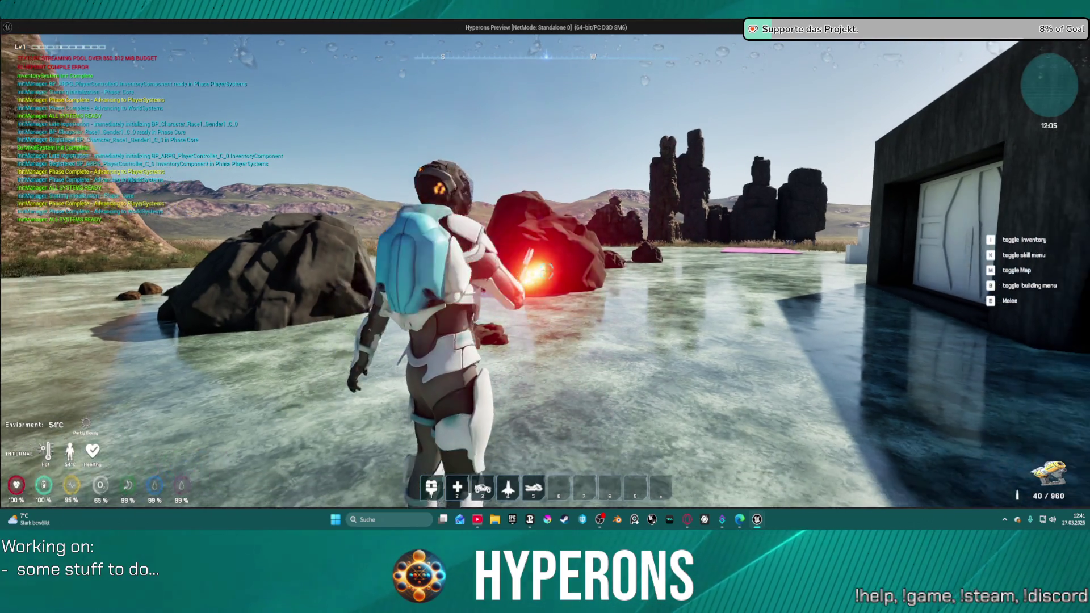
key(alt+Tab)
key(Escape)
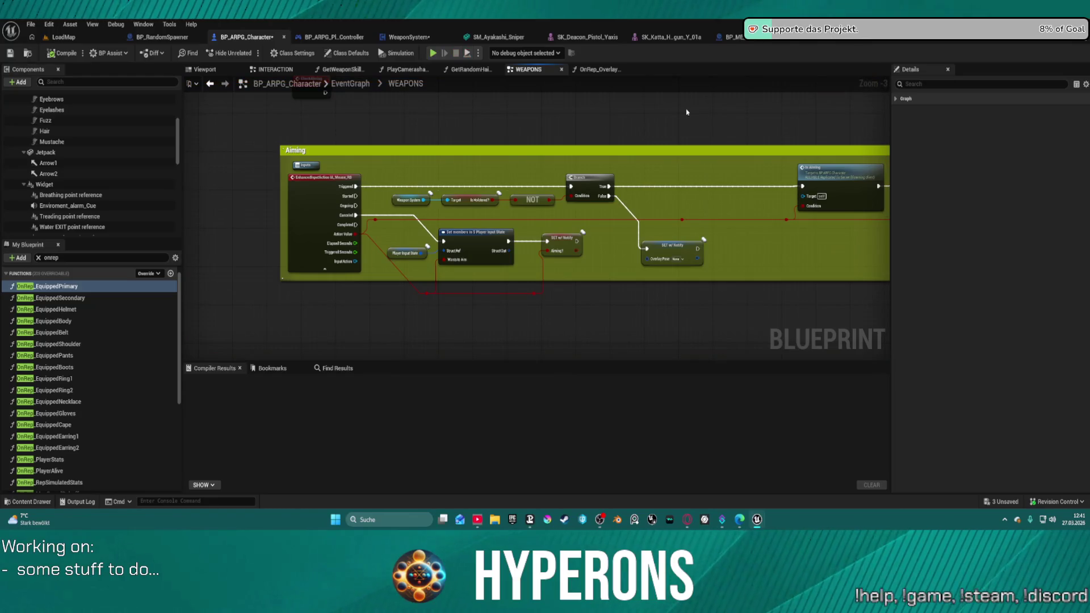
Delete the Player Input State, Set members and SET Aiming nodes, then open the Is Aiming event
alt+click(380, 214)
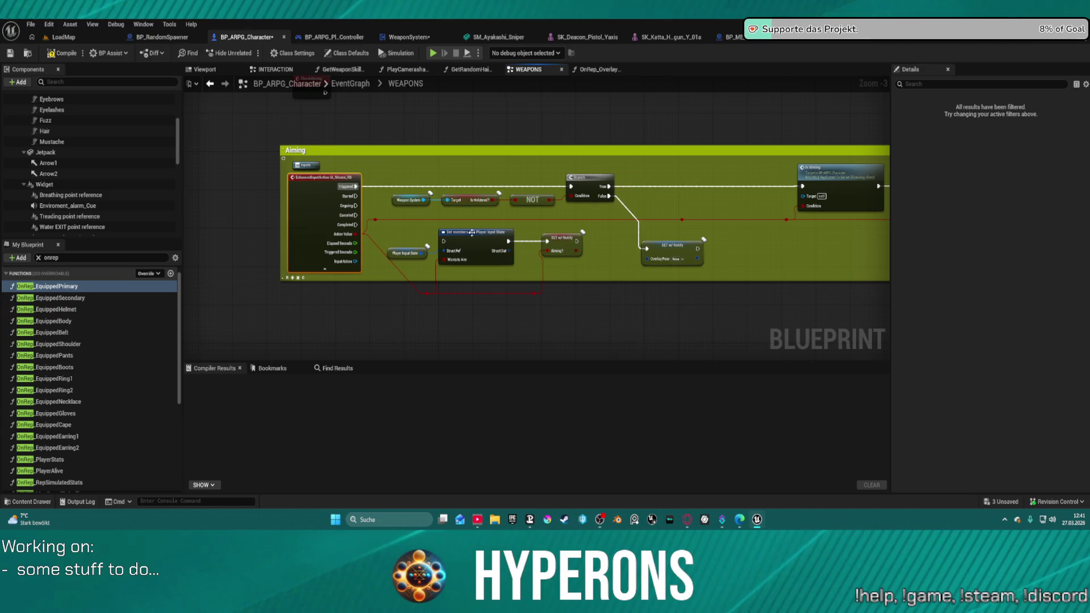
drag(597, 270, 422, 239)
key(Delete)
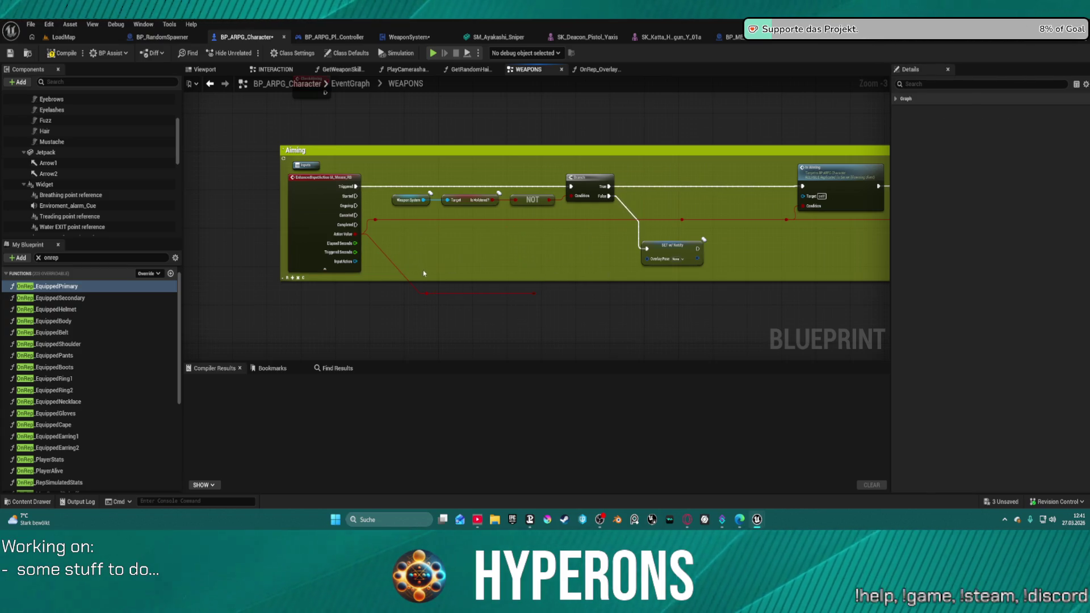
mouse_move(602, 300)
mouse_down()
mouse_move(560, 295)
mouse_move(1015, 266)
mouse_up()
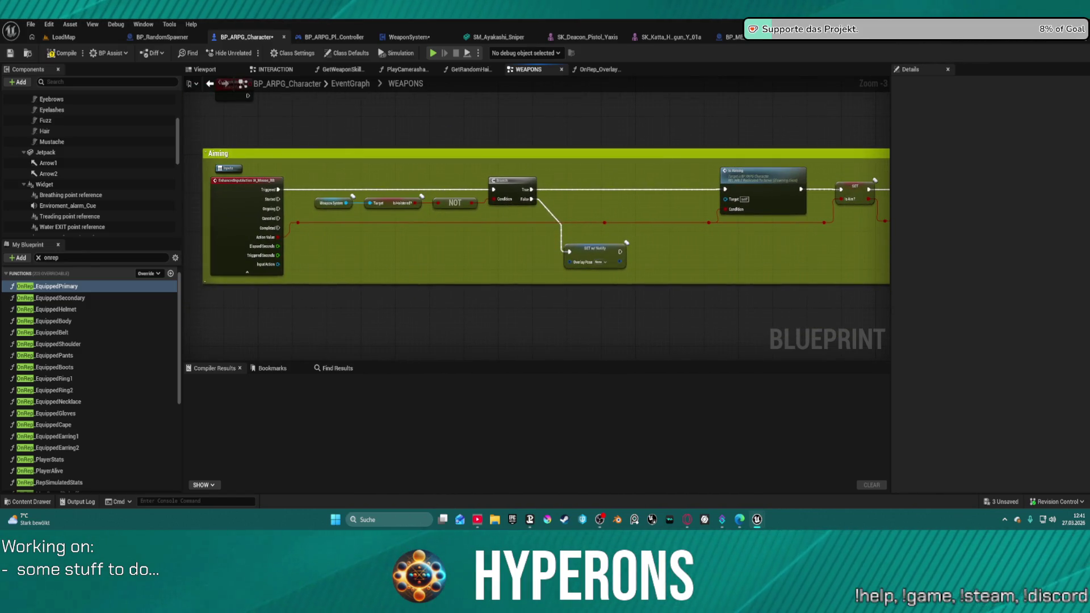
drag(994, 244, 601, 246)
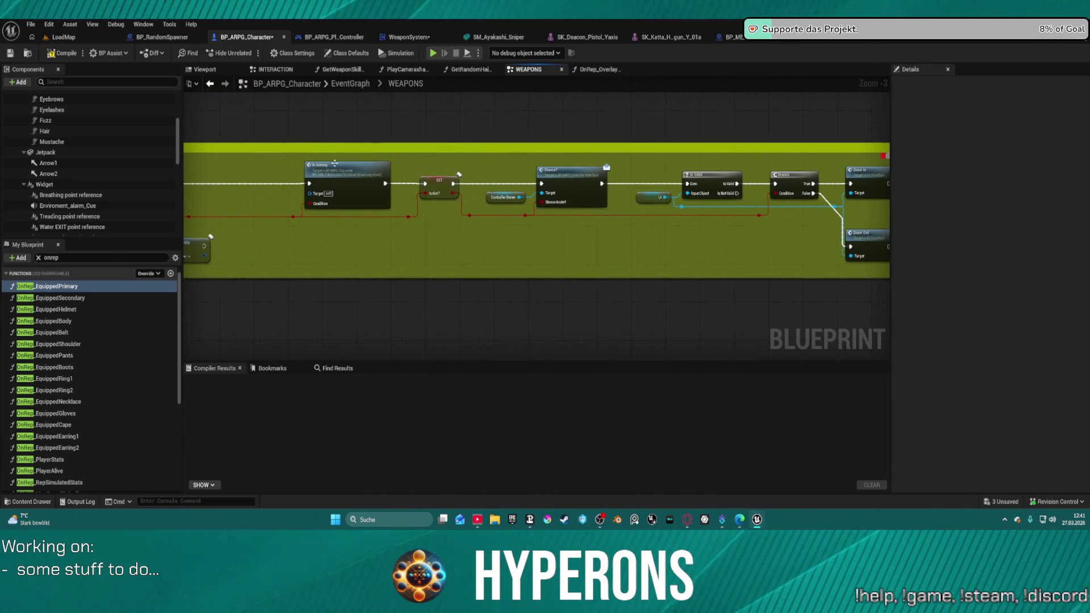
double_click(344, 173)
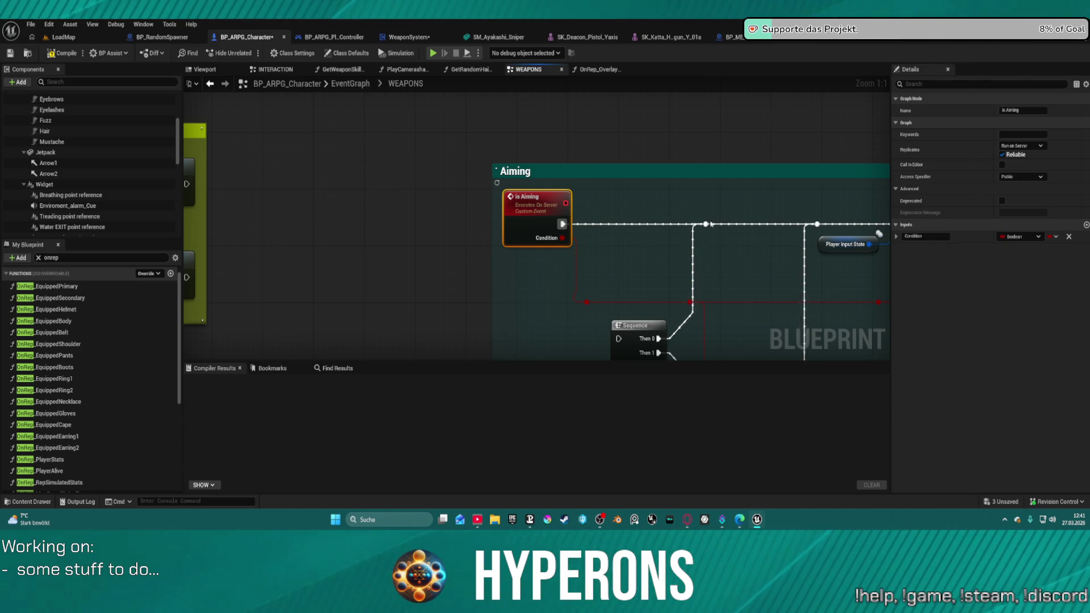
Delete the lower chain of weapon nodes below the purple comment
scroll(708, 217, down, 5)
mouse_move(630, 151)
mouse_down()
mouse_move(193, 99)
mouse_move(188, 111)
mouse_move(387, 111)
mouse_up()
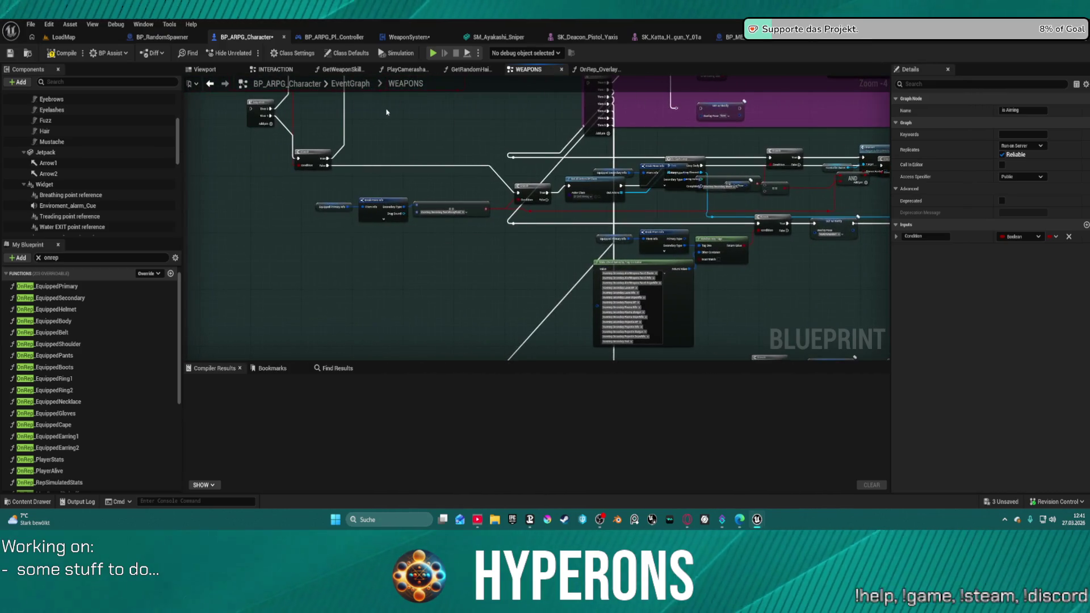
scroll(399, 190, up, 4)
drag(462, 219, 469, 189)
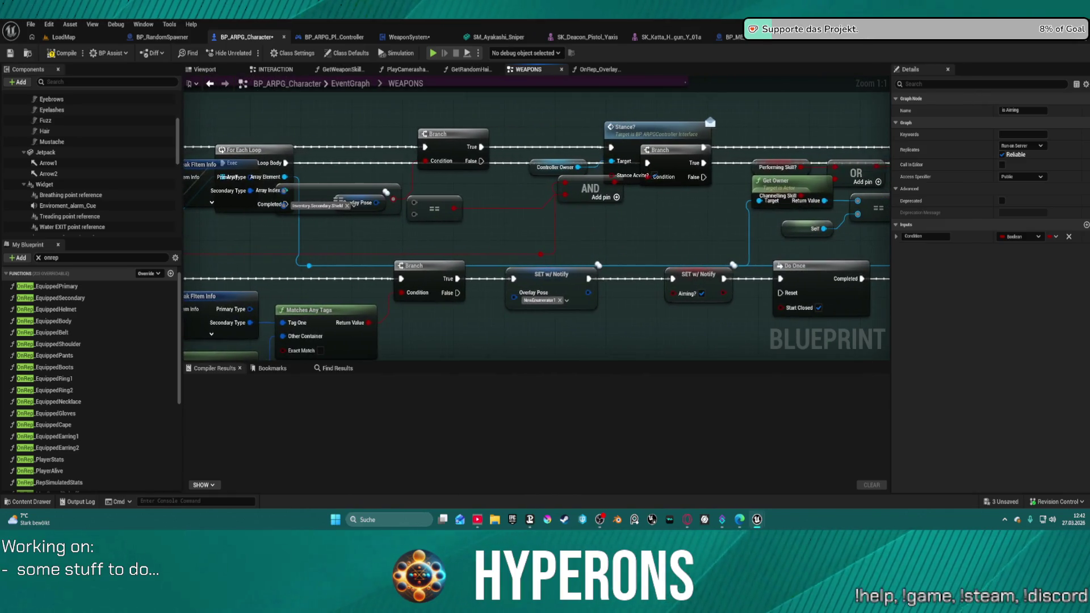
scroll(621, 127, down, 3)
scroll(414, 134, down, 3)
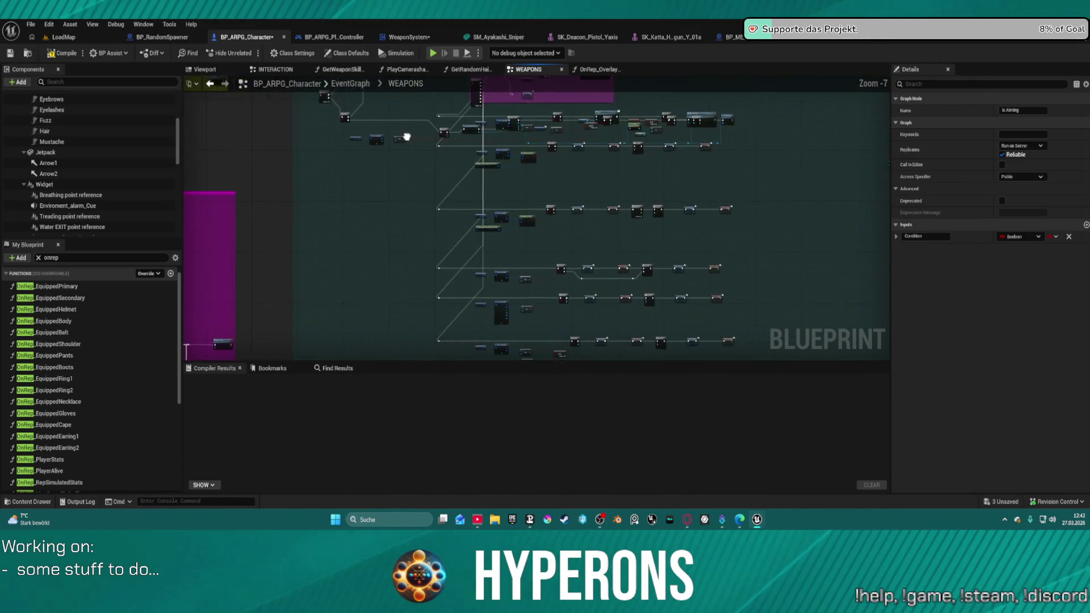
scroll(697, 274, up, 6)
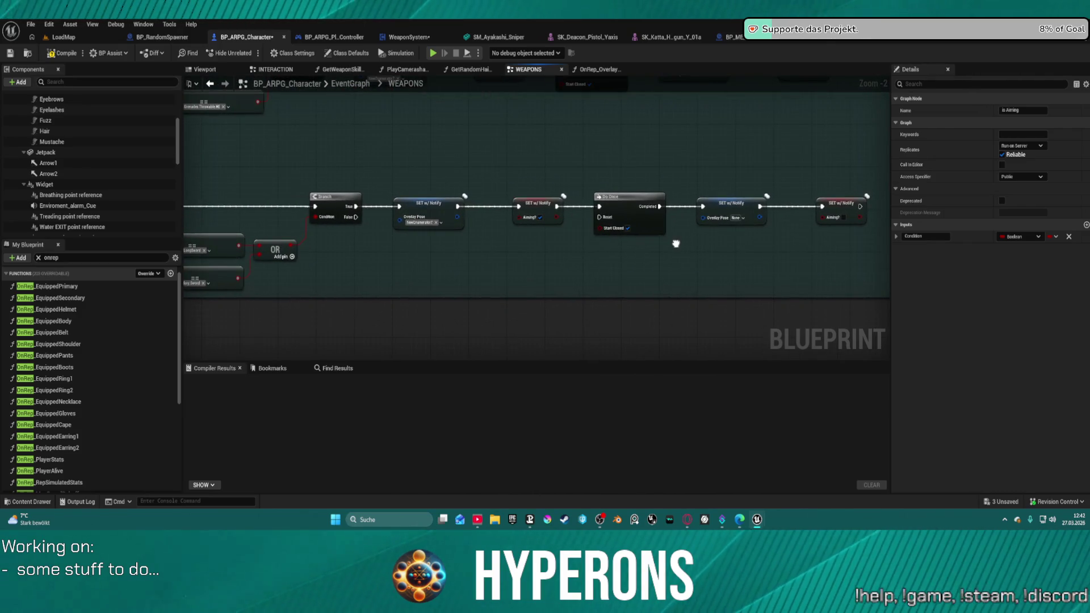
scroll(672, 246, down, 4)
mouse_move(700, 247)
mouse_down()
mouse_move(667, 285)
mouse_move(729, 310)
mouse_up()
drag(506, 232, 397, 97)
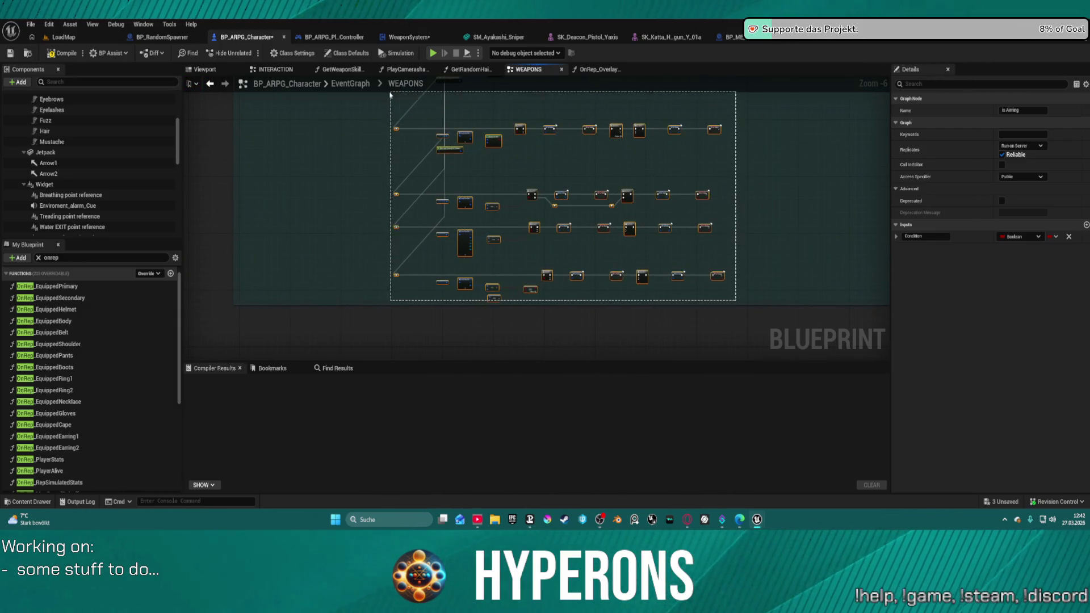
scroll(397, 97, up, 6)
mouse_move(568, 77)
mouse_down()
mouse_move(511, 171)
mouse_move(407, 254)
mouse_move(419, 234)
mouse_up()
scroll(418, 234, down, 3)
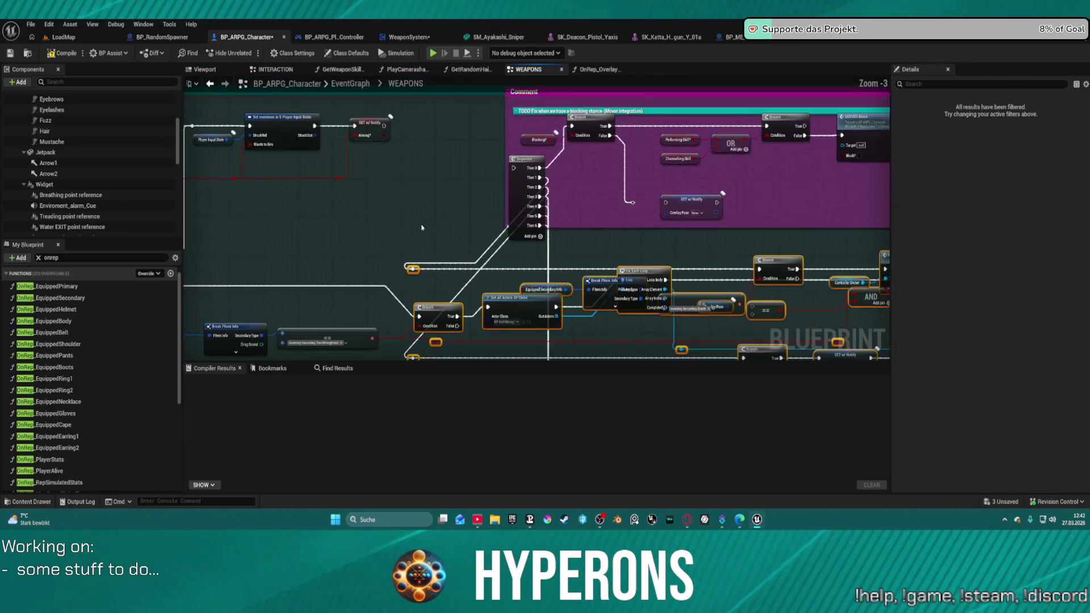
click(326, 310)
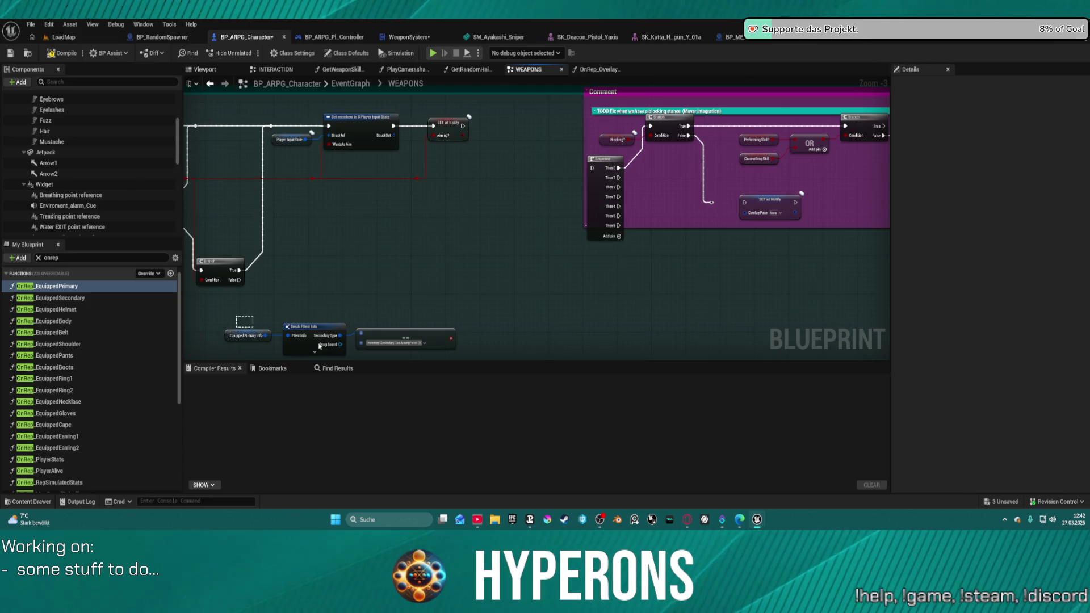
key(Delete)
Delete the Sequence node inside the purple blocking-stance comment
click(601, 152)
key(Delete)
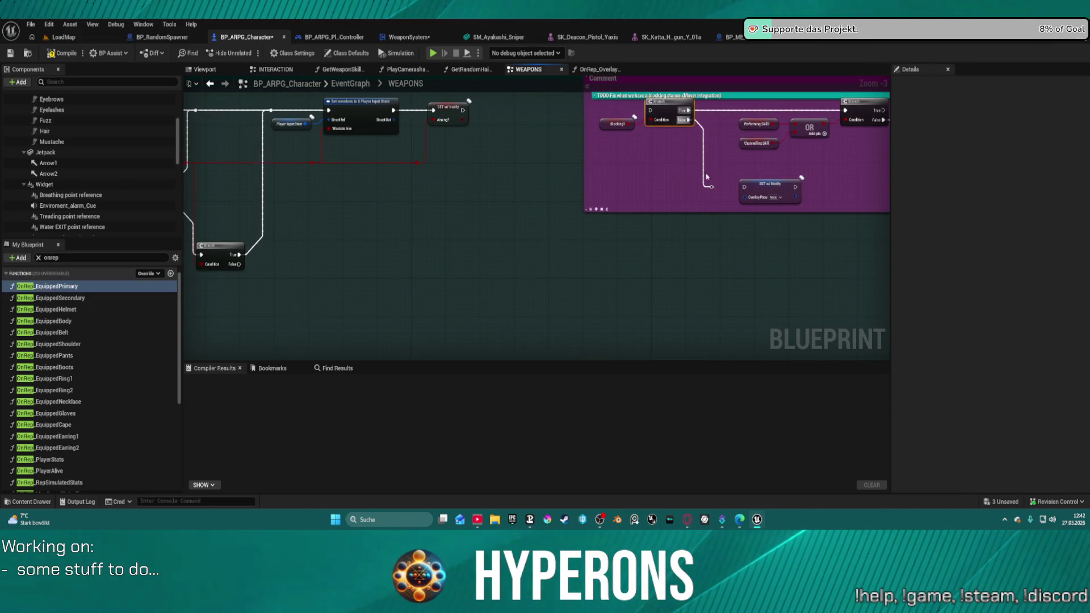
scroll(507, 181, down, 3)
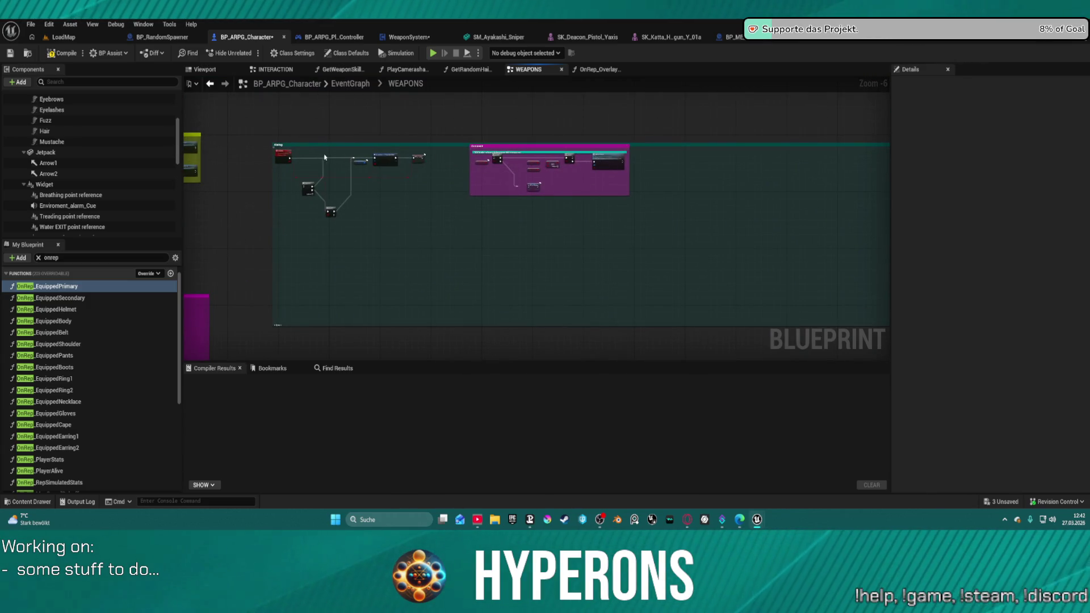
Select the teal Aiming comment together with the nodes in the Aiming area
click(290, 145)
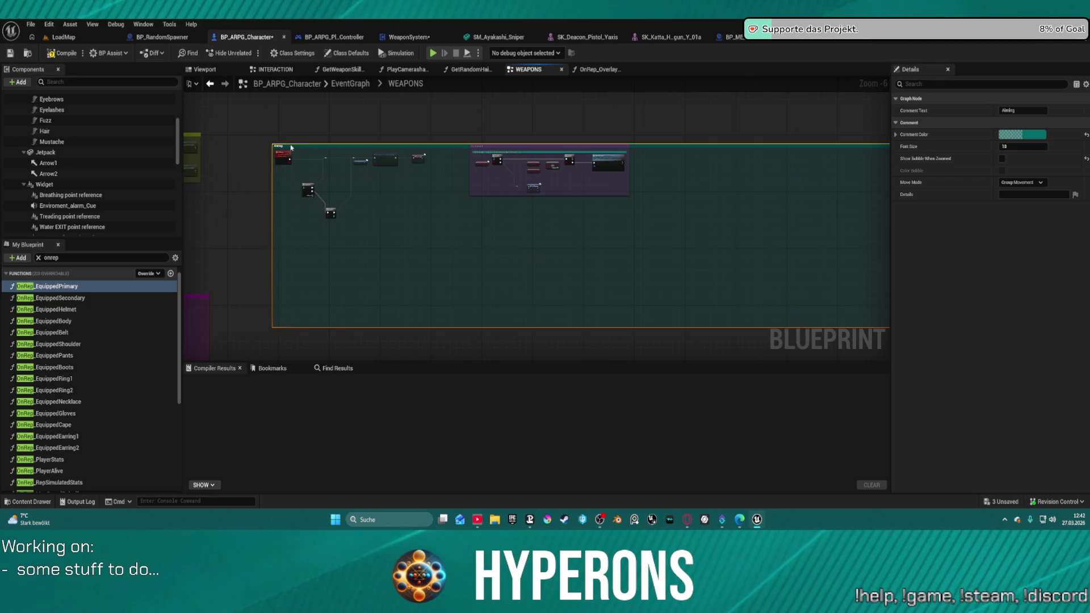
drag(233, 126, 676, 336)
scroll(385, 314, up, 1)
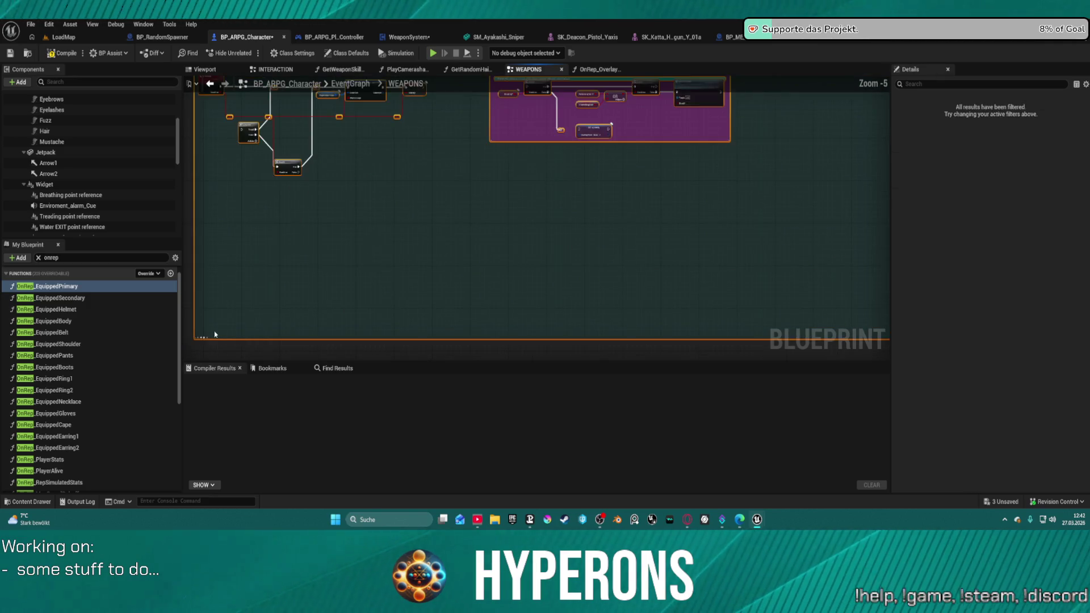
scroll(393, 333, up, 4)
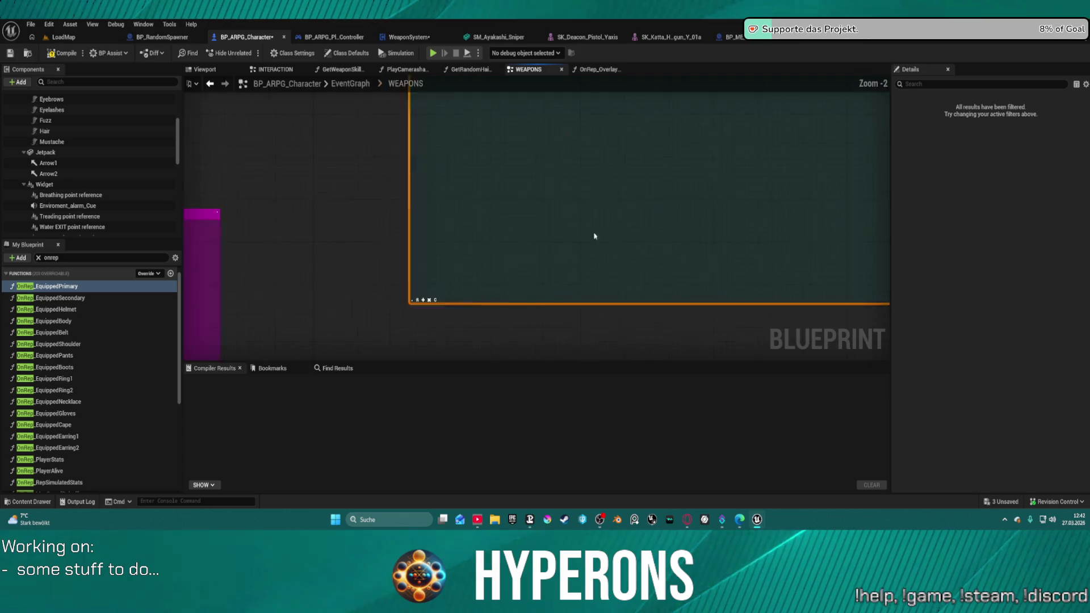
scroll(590, 240, down, 8)
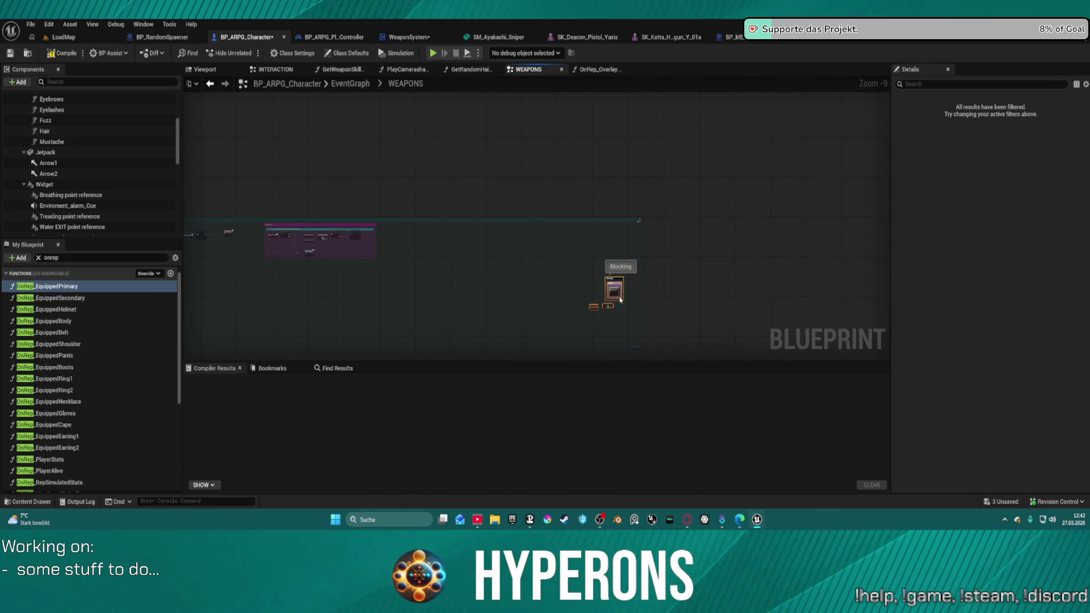
Undo the Blocking node move and restore the deleted Sequence node and node rows
mouse_move(587, 292)
mouse_down()
mouse_move(392, 265)
mouse_move(275, 276)
mouse_up()
mouse_move(358, 276)
mouse_down()
mouse_move(709, 226)
mouse_move(688, 205)
mouse_move(564, 205)
mouse_move(591, 235)
mouse_up()
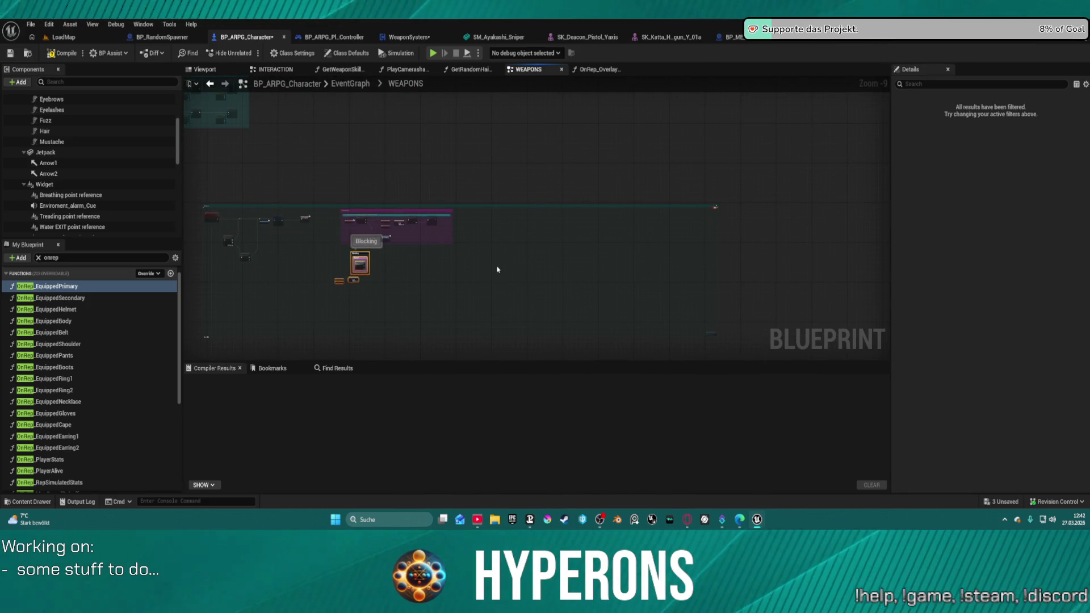
key(ctrl+z)
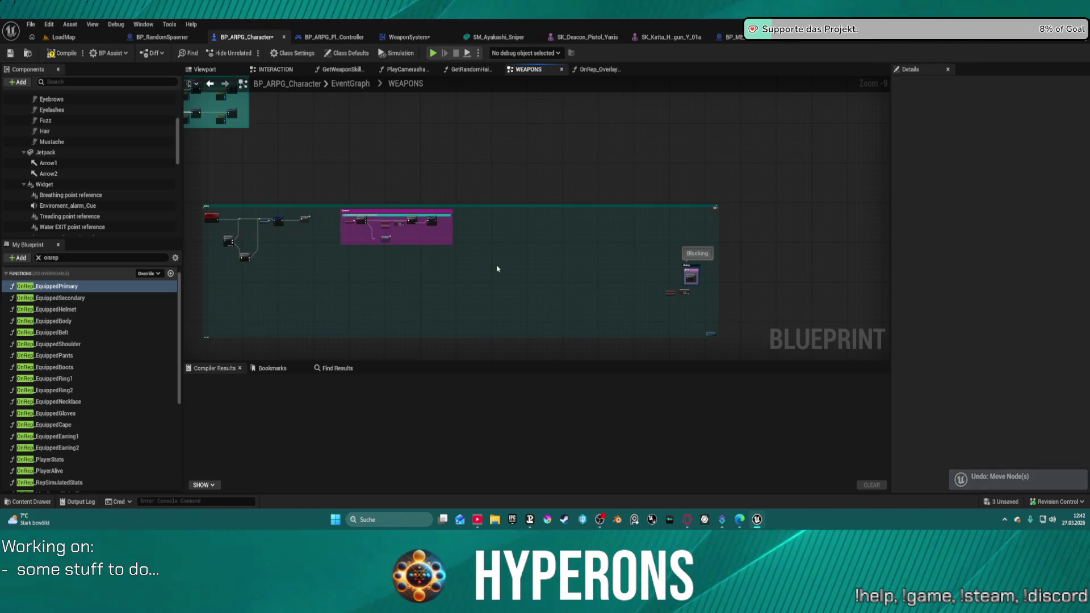
key(ctrl+z)
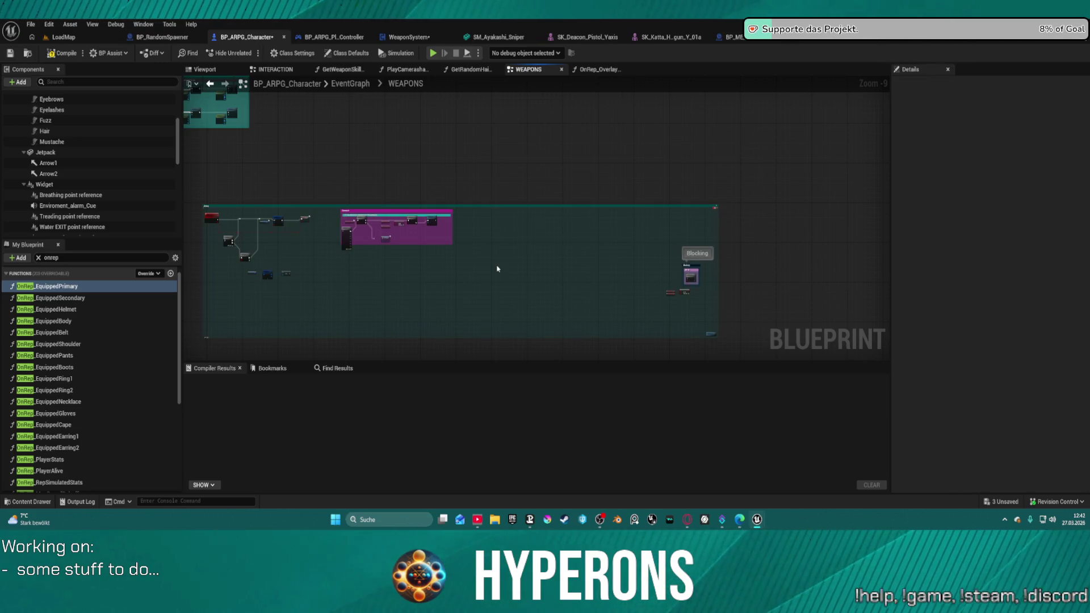
key(ctrl+z)
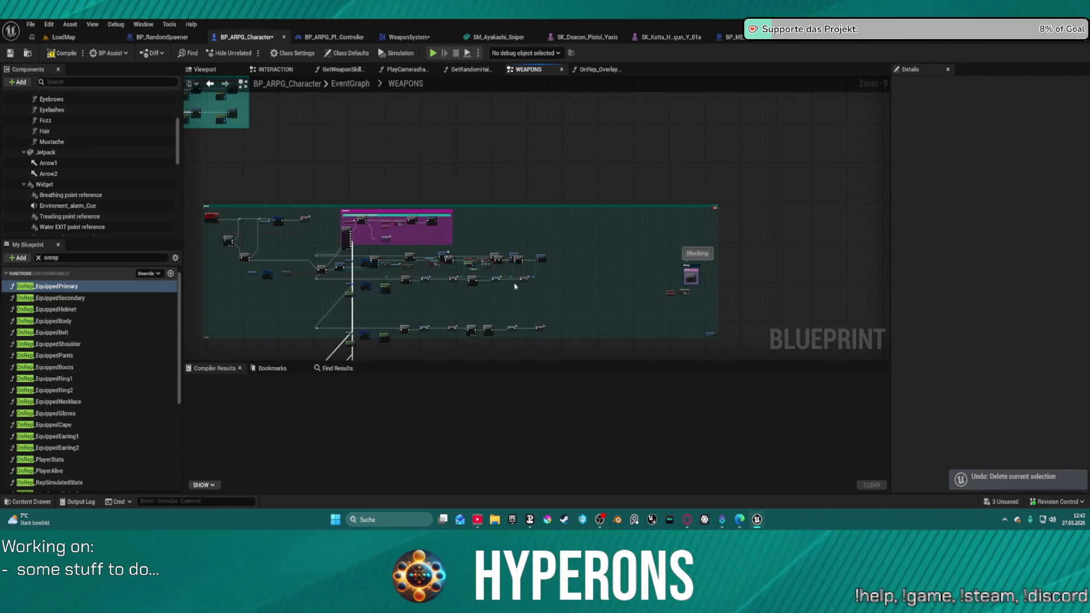
Delete the lower rows of weapon nodes
mouse_move(719, 303)
mouse_down()
mouse_move(452, 273)
mouse_move(365, 158)
mouse_move(461, 179)
mouse_up()
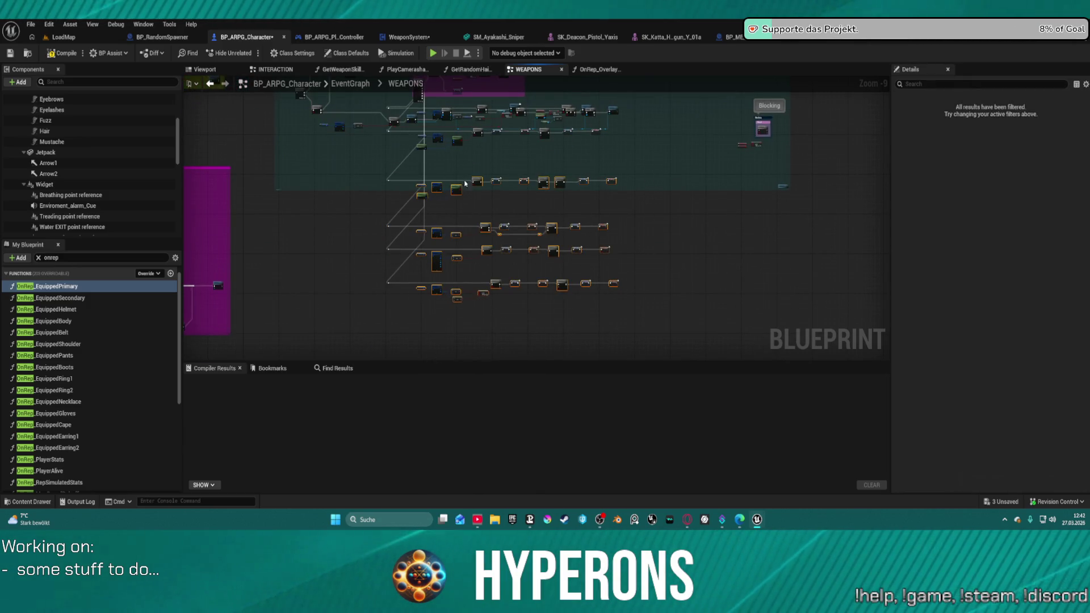
key(Delete)
drag(541, 334, 485, 243)
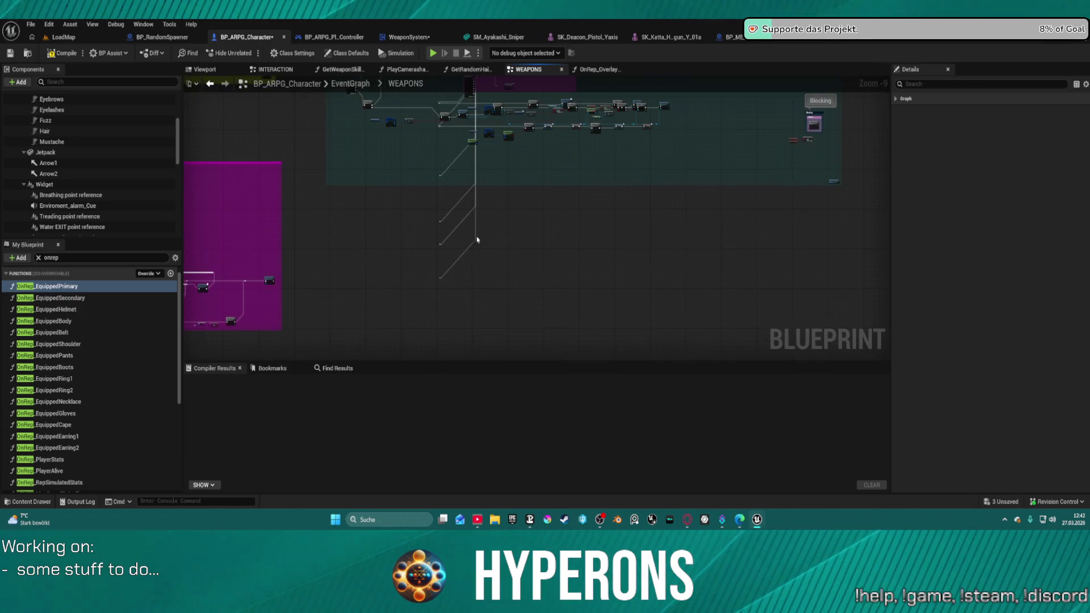
drag(485, 284, 484, 284)
scroll(591, 236, up, 6)
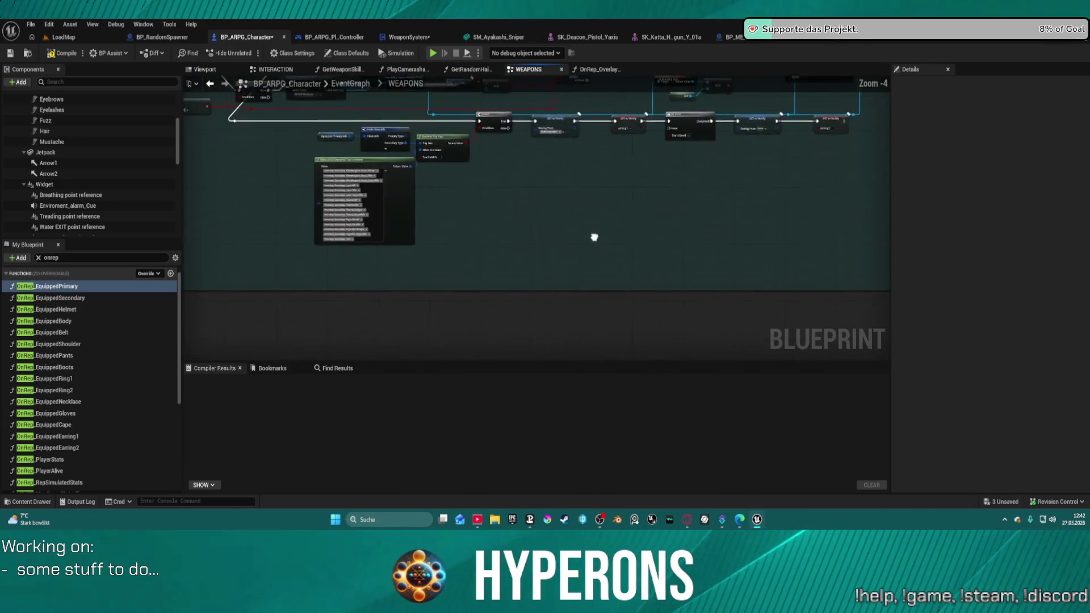